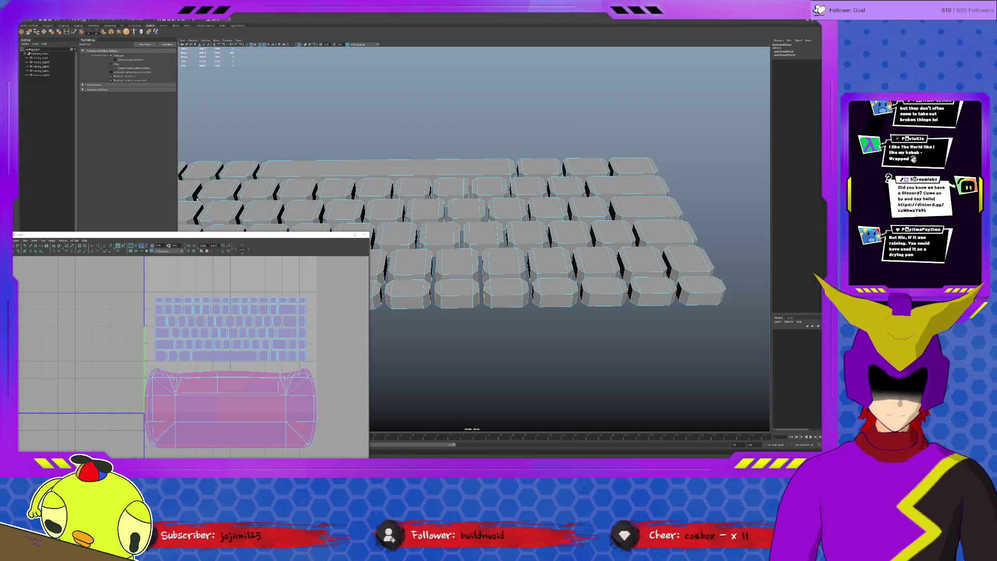
# Smooth the top-left key UV shell, then move a second key shell up beside it.
pyautogui.keyDown('alt'); pyautogui.moveTo(223, 198); pyautogui.dragTo(364, 197, button='middle'); pyautogui.keyUp('alt')
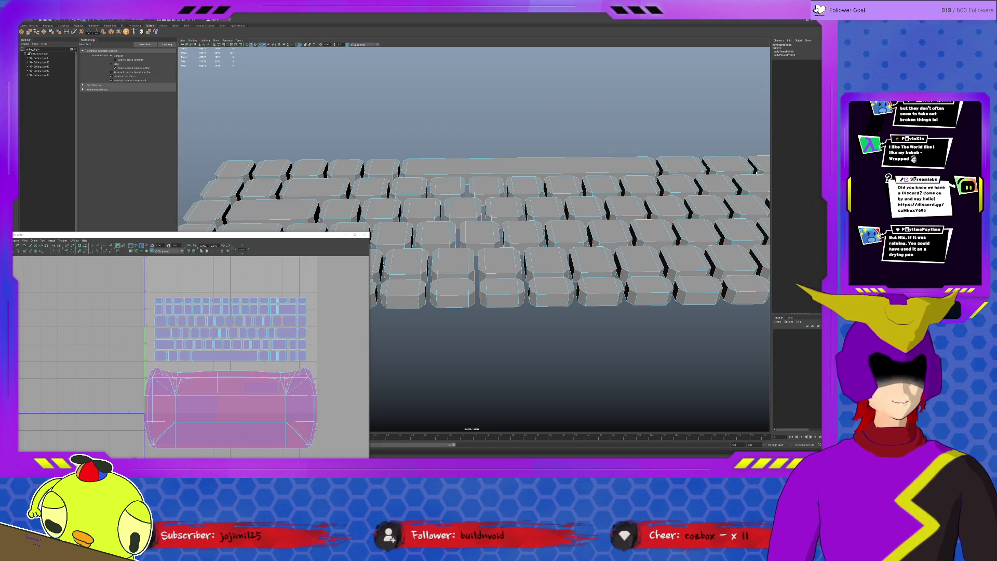
pyautogui.keyDown('alt'); pyautogui.moveTo(757, 171); pyautogui.dragTo(595, 176, button='middle'); pyautogui.keyUp('alt')
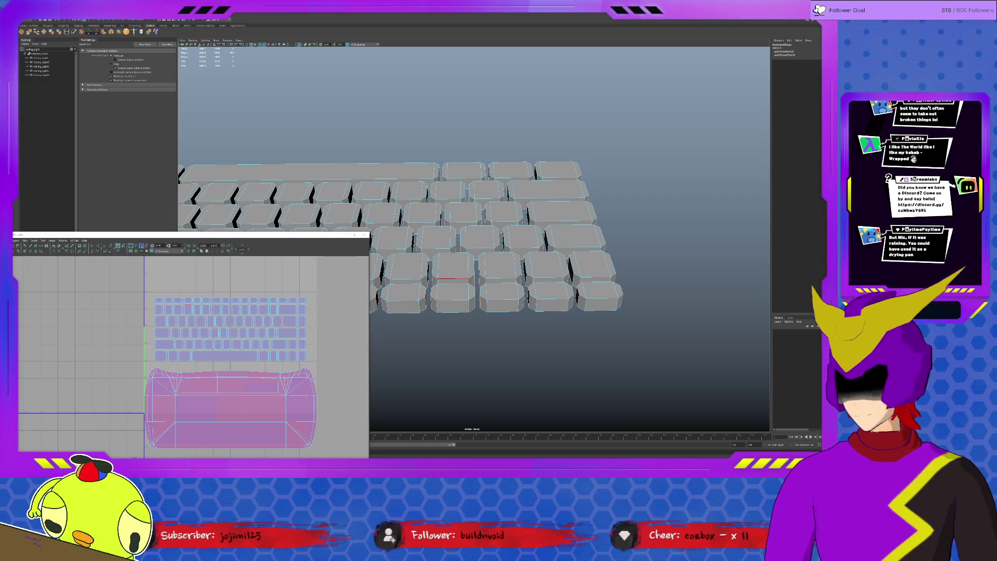
pyautogui.click(68, 246)
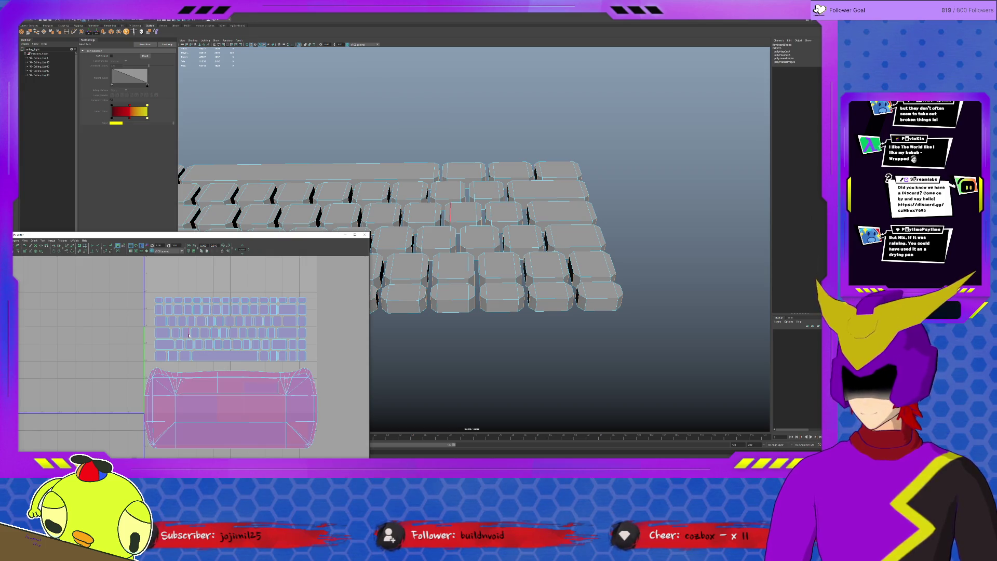
pyautogui.click(160, 300)
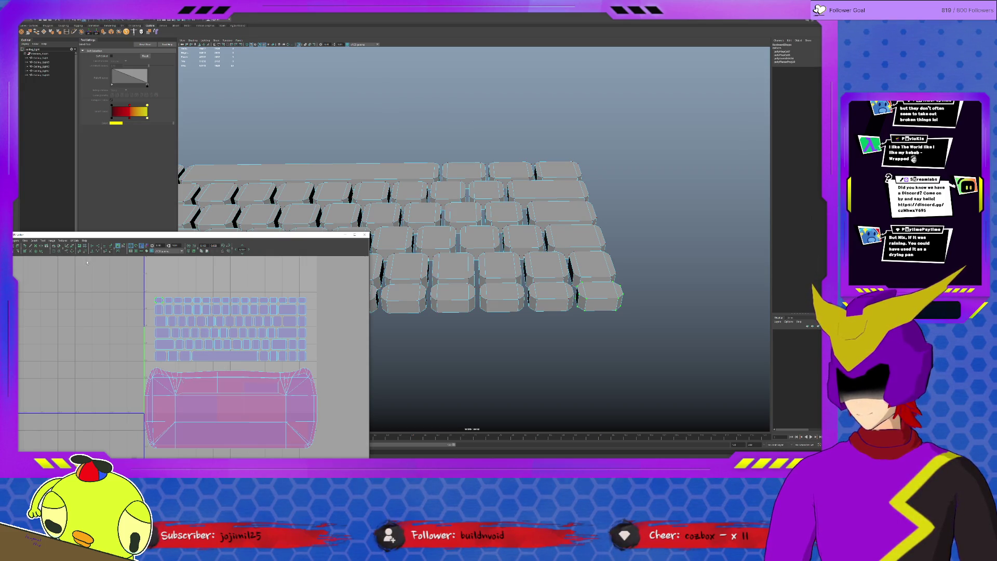
pyautogui.click(43, 241)
pyautogui.click(57, 257)
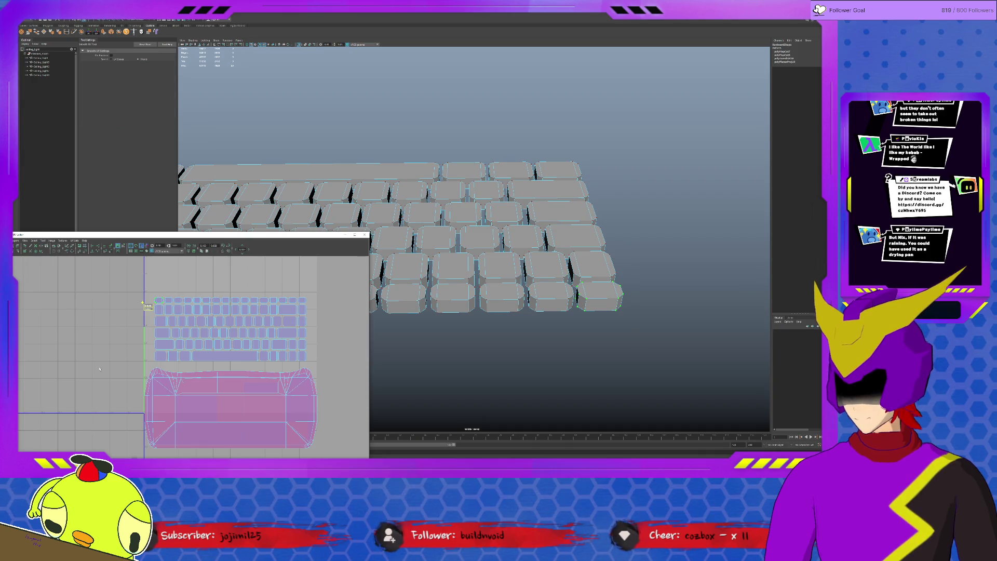
pyautogui.moveTo(148, 307); pyautogui.dragTo(148, 305)
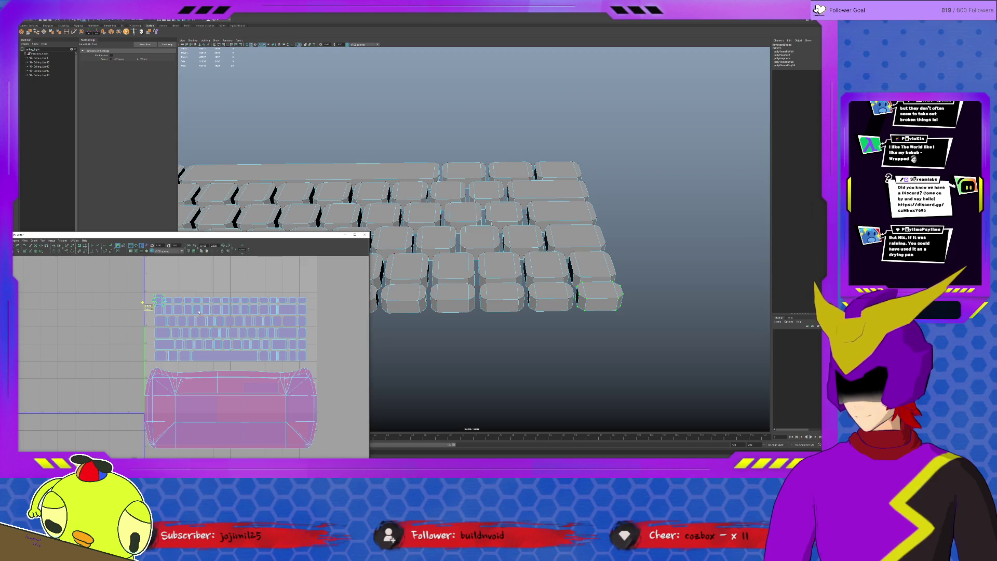
pyautogui.press('w')
pyautogui.scroll(3, 191, 326)
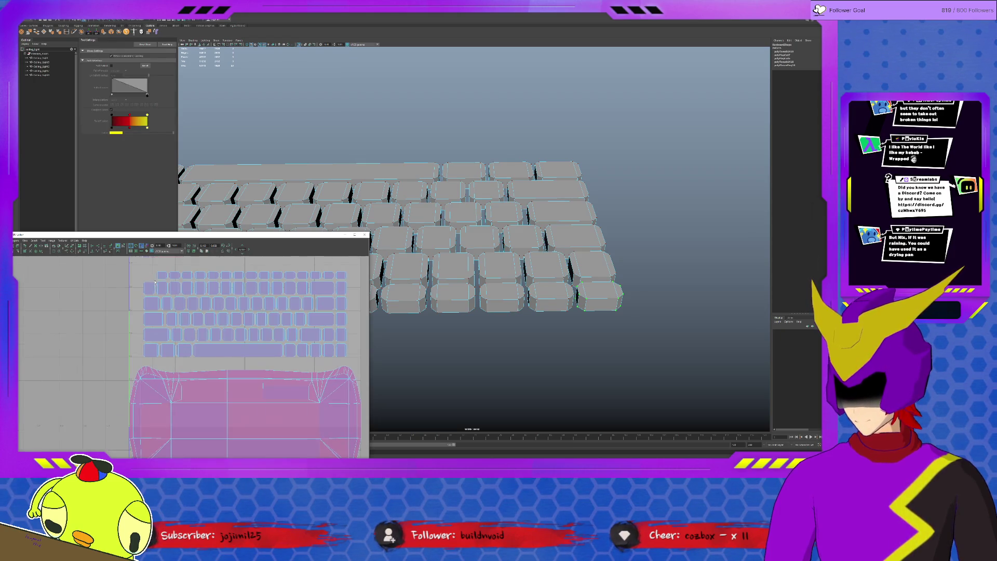
pyautogui.keyDown('alt'); pyautogui.moveTo(191, 328); pyautogui.dragTo(198, 350, button='middle'); pyautogui.keyUp('alt')
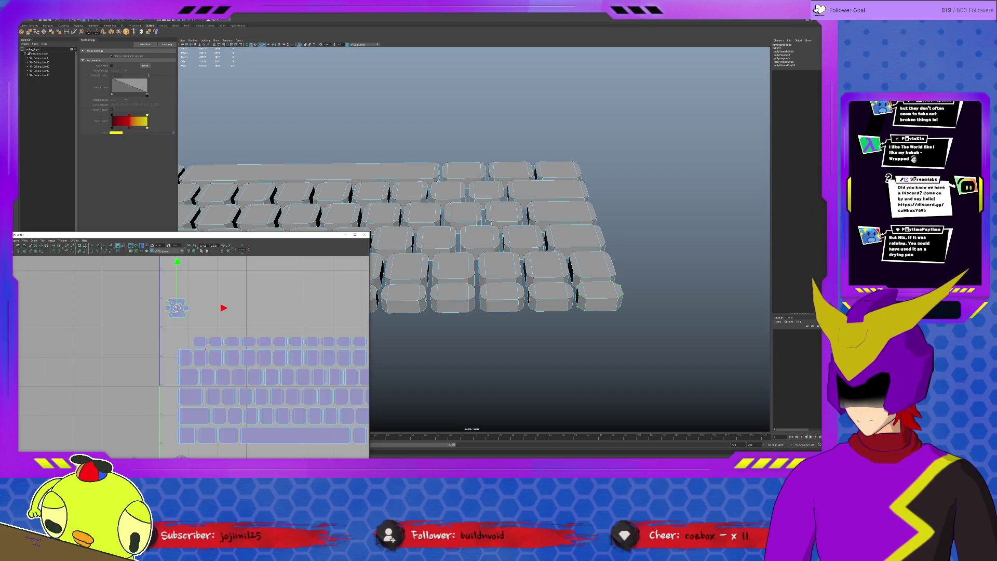
pyautogui.press('y')
pyautogui.press('w')
pyautogui.moveTo(200, 341); pyautogui.dragTo(203, 311)
# Move the next two key shells up into the new row.
pyautogui.click(212, 339)
pyautogui.press('y')
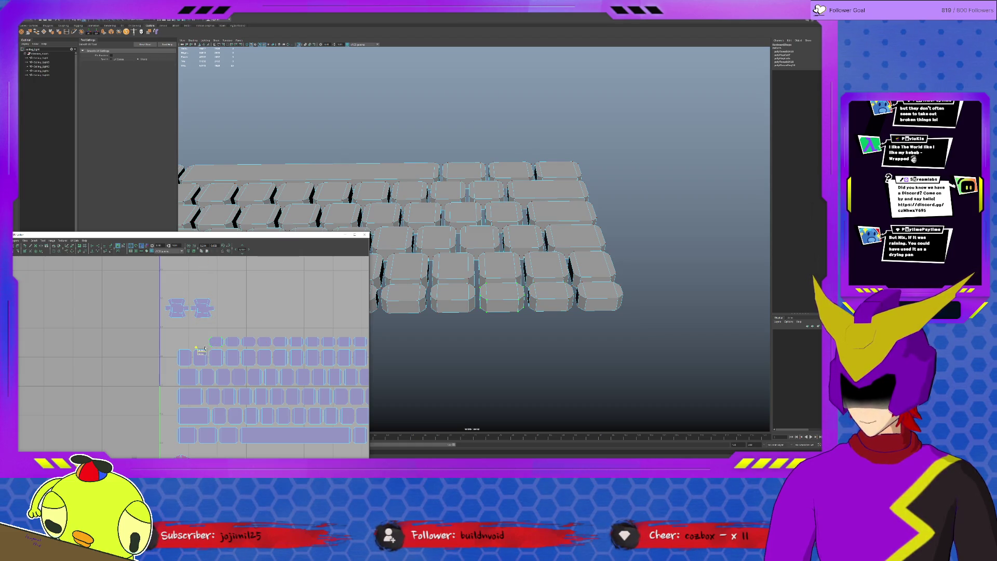
pyautogui.press('w')
pyautogui.moveTo(216, 341); pyautogui.dragTo(233, 308)
pyautogui.click(228, 341)
pyautogui.press('y')
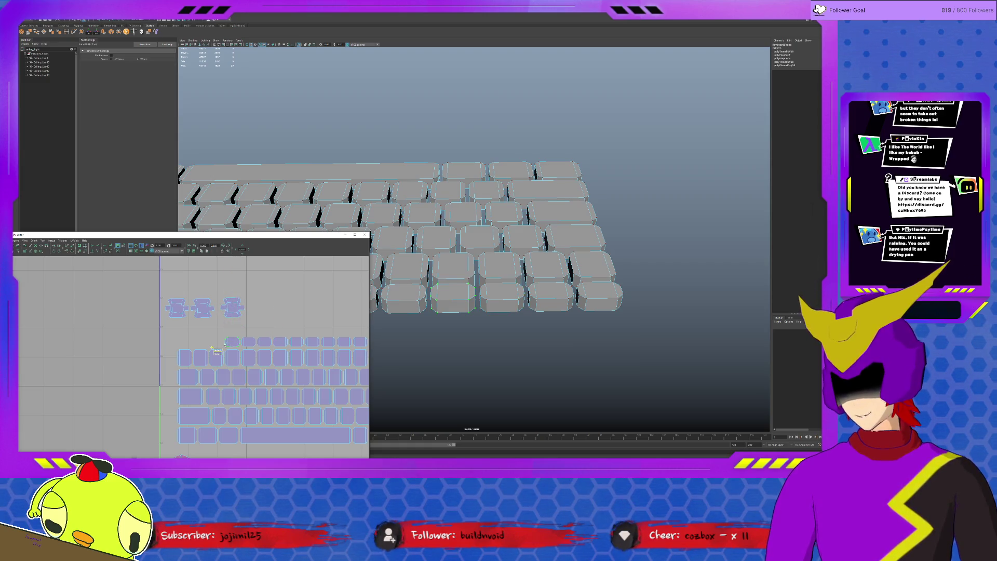
pyautogui.press('w')
pyautogui.moveTo(232, 341)
pyautogui.mouseDown()
pyautogui.moveTo(268, 315)
pyautogui.moveTo(259, 308)
pyautogui.mouseUp()
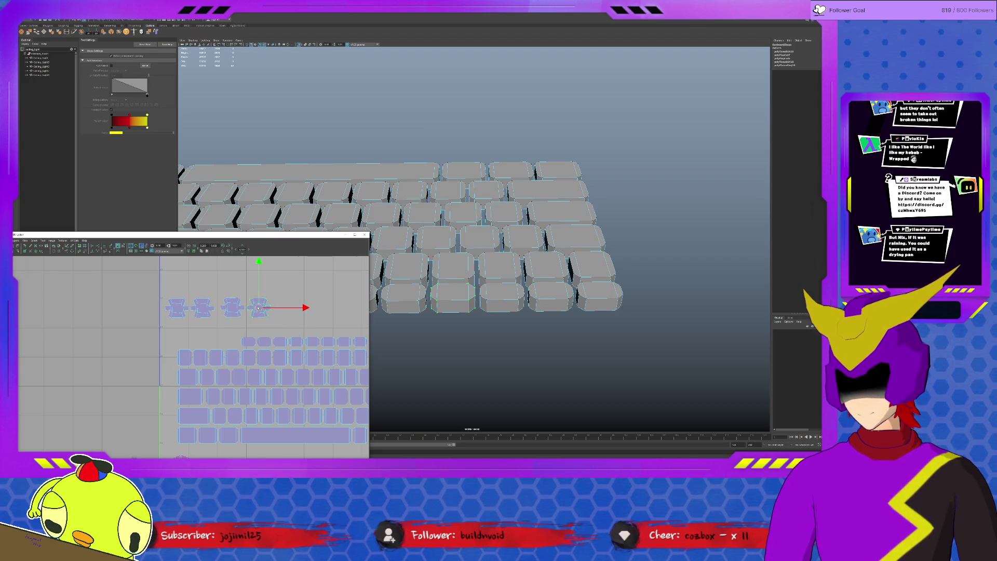
# Move two more key shells into the row, the last at its right end.
pyautogui.click(295, 342)
pyautogui.press('y')
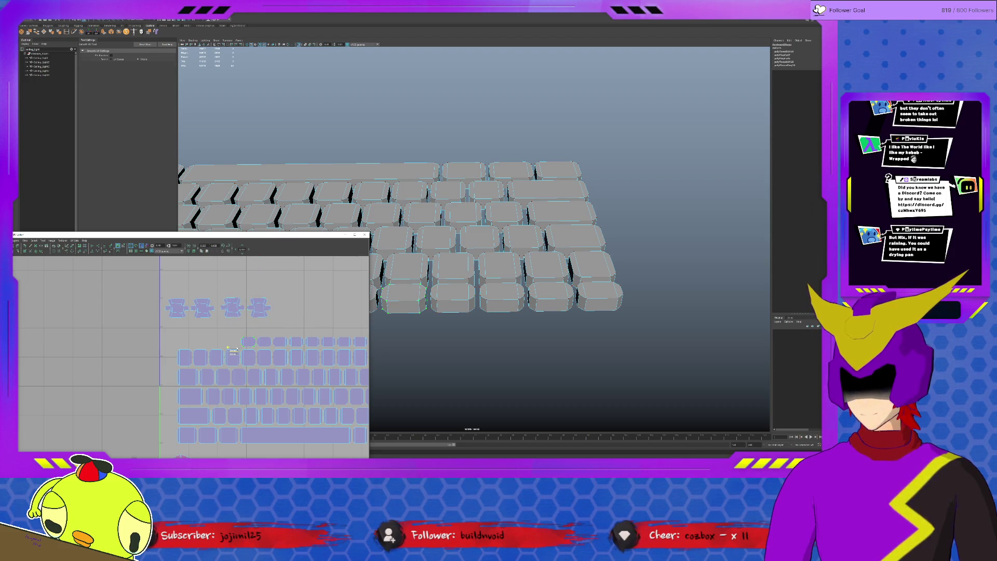
pyautogui.click(248, 341)
pyautogui.press('w')
pyautogui.moveTo(249, 342)
pyautogui.mouseDown()
pyautogui.moveTo(298, 307)
pyautogui.moveTo(287, 307)
pyautogui.mouseUp()
pyautogui.click(264, 341)
pyautogui.press('y')
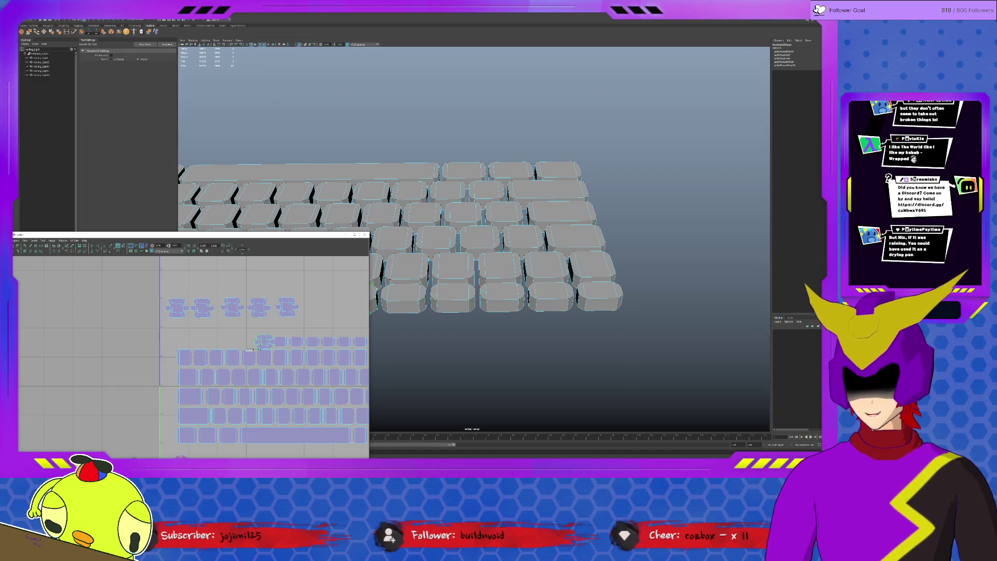
pyautogui.press('w')
pyautogui.moveTo(263, 341)
pyautogui.mouseDown()
pyautogui.moveTo(287, 306)
pyautogui.moveTo(317, 307)
pyautogui.mouseUp()
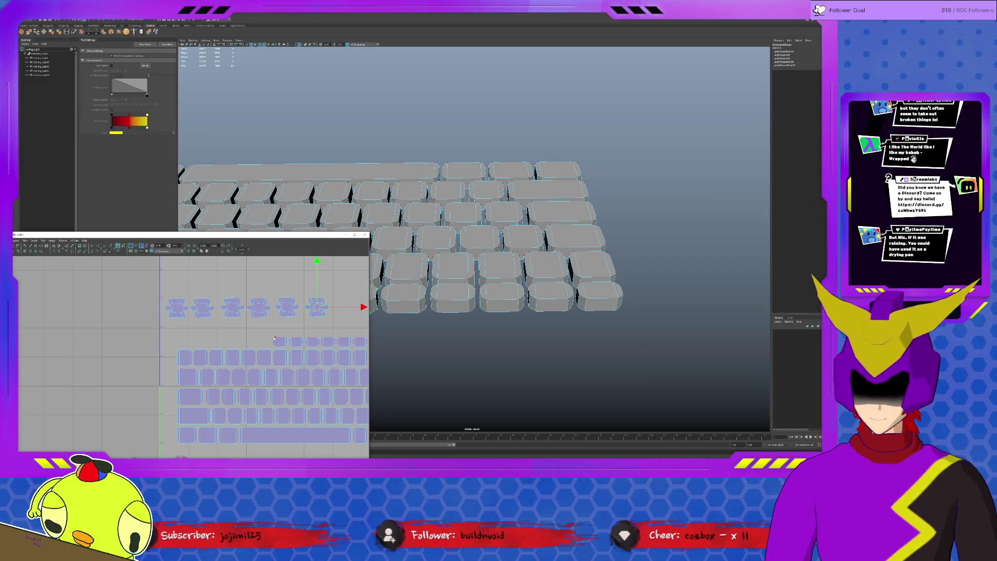
pyautogui.scroll(-3, 325, 341)
# Move six more small key shells onto the right end of the top row.
pyautogui.keyDown('alt'); pyautogui.moveTo(298, 350); pyautogui.dragTo(238, 341, button='middle'); pyautogui.keyUp('alt')
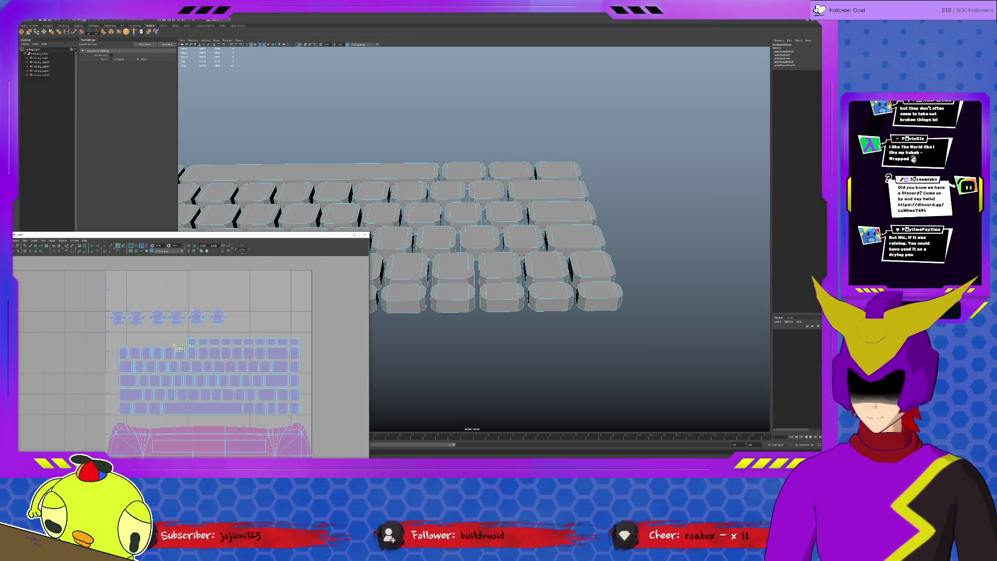
pyautogui.press('w')
pyautogui.moveTo(192, 341); pyautogui.dragTo(238, 317)
pyautogui.click(205, 341)
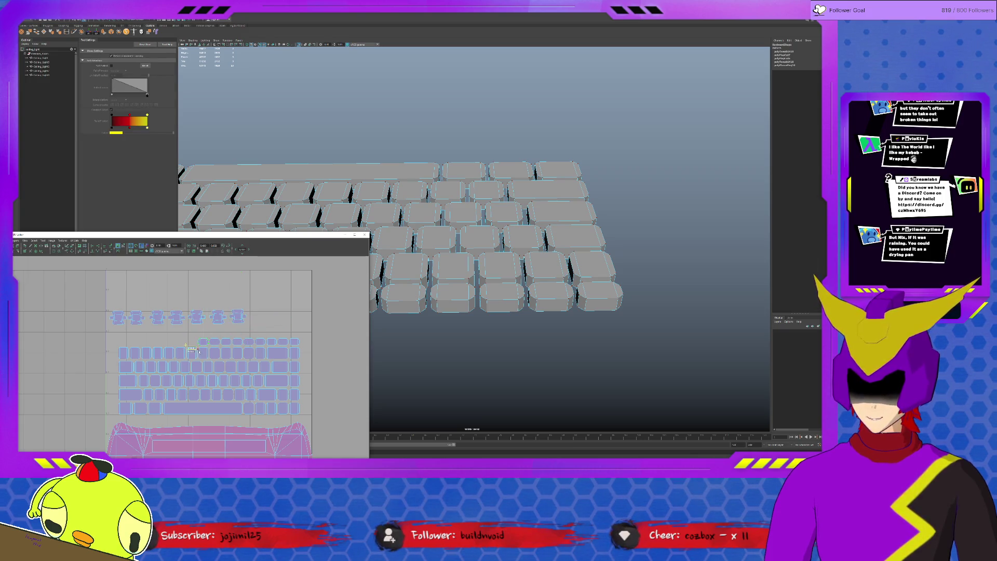
pyautogui.moveTo(196, 345); pyautogui.dragTo(258, 318)
pyautogui.click(216, 341)
pyautogui.moveTo(216, 341); pyautogui.dragTo(280, 316)
pyautogui.click(225, 342)
pyautogui.moveTo(226, 343)
pyautogui.mouseDown()
pyautogui.moveTo(311, 318)
pyautogui.moveTo(302, 317)
pyautogui.mouseUp()
pyautogui.hotkey('shift', 'w')
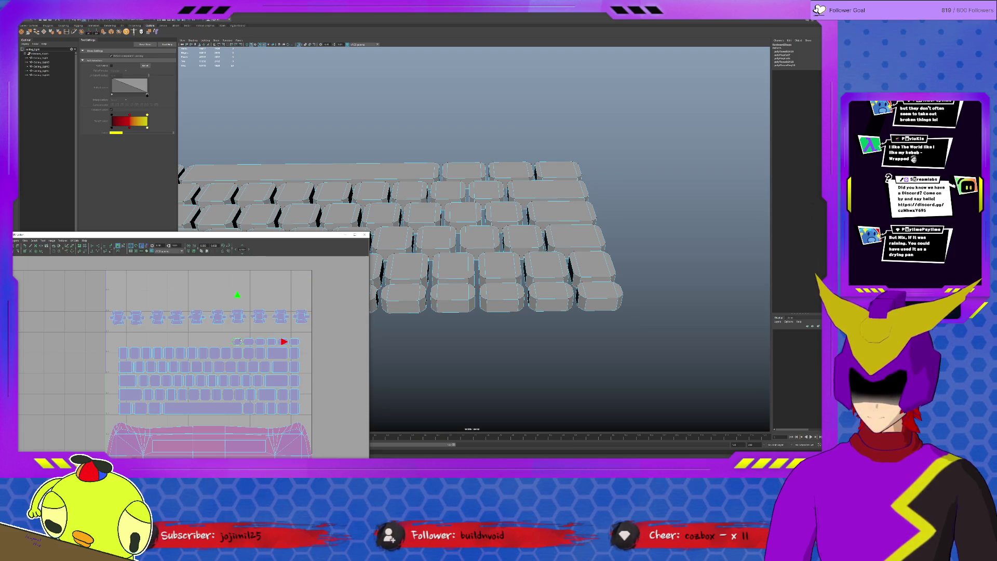
pyautogui.press('w')
pyautogui.moveTo(237, 342)
pyautogui.mouseDown()
pyautogui.moveTo(343, 317)
pyautogui.moveTo(322, 317)
pyautogui.mouseUp()
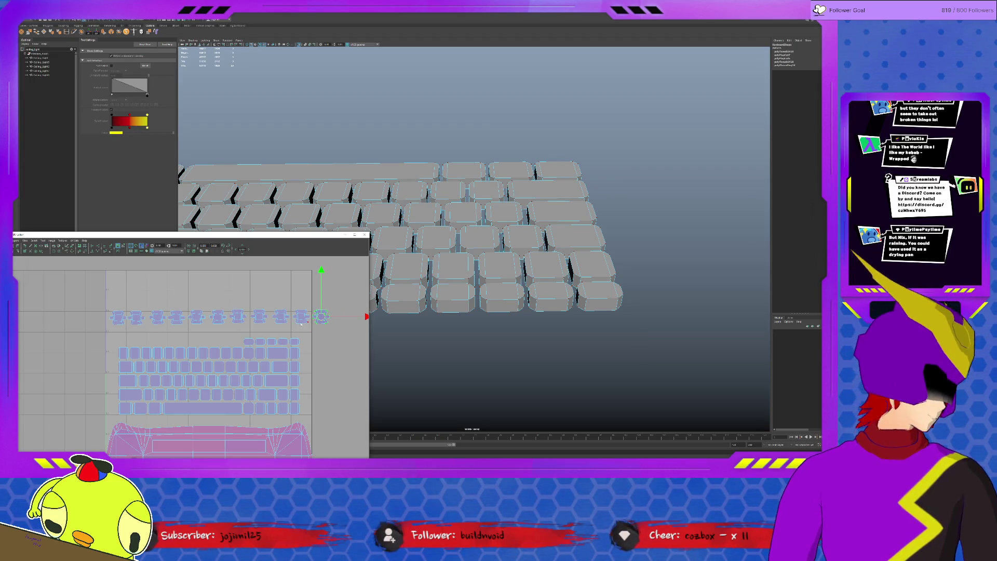
pyautogui.click(247, 341)
pyautogui.hotkey('shift', 'w')
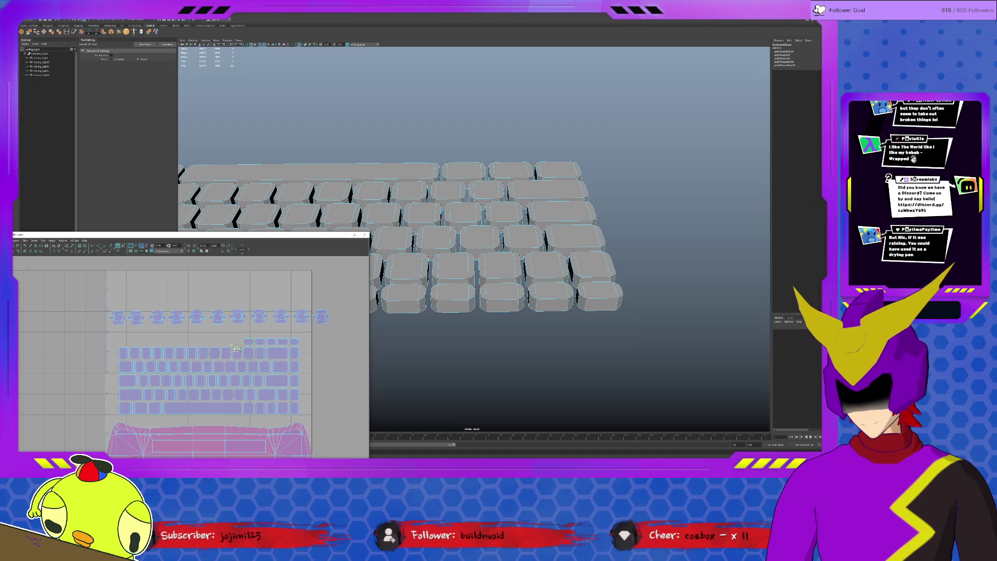
pyautogui.press('w')
pyautogui.moveTo(248, 341); pyautogui.dragTo(341, 318)
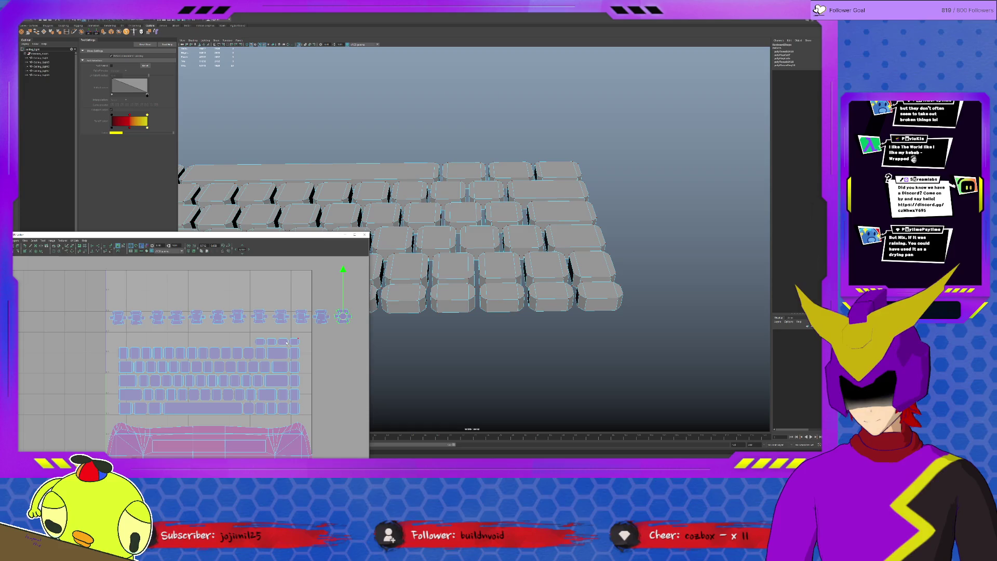
# With the view zoomed out, add four more small shells to the top row's end.
pyautogui.scroll(-3, 307, 340)
pyautogui.keyDown('alt'); pyautogui.moveTo(285, 350); pyautogui.dragTo(247, 345, button='middle'); pyautogui.keyUp('alt')
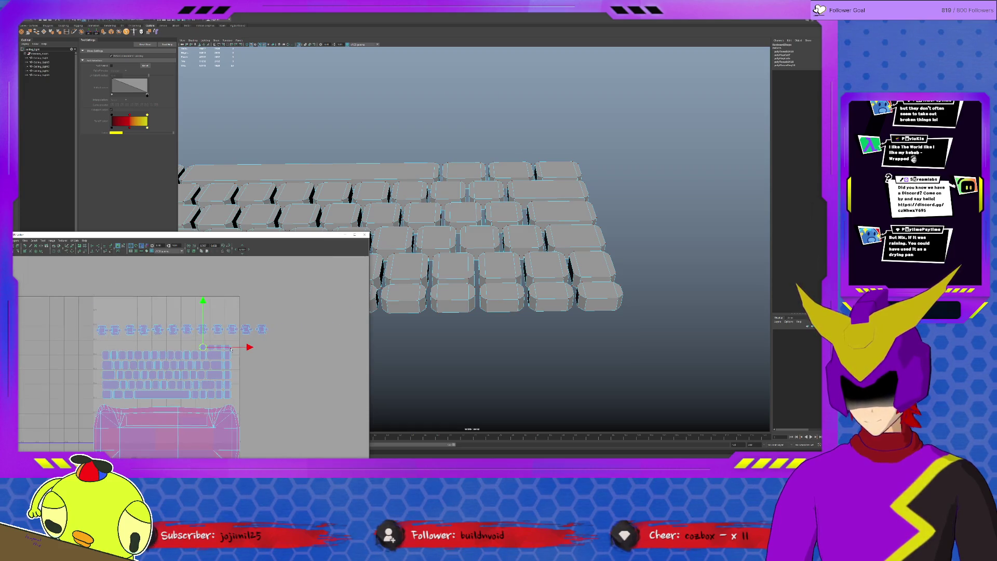
pyautogui.hotkey('shift', 'w')
pyautogui.press('w')
pyautogui.moveTo(198, 353); pyautogui.dragTo(272, 335)
pyautogui.click(210, 347)
pyautogui.hotkey('shift', 'w')
pyautogui.press('w')
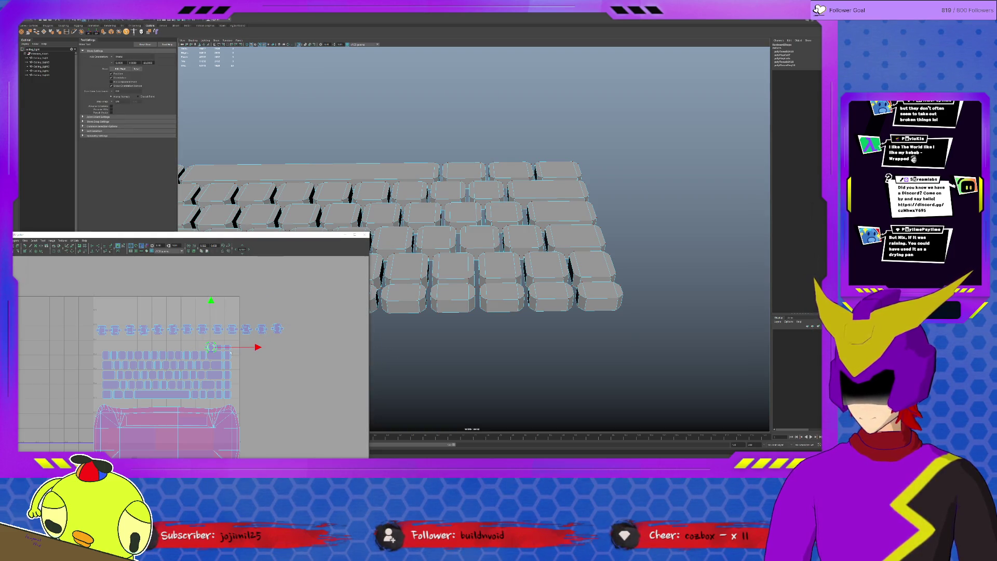
pyautogui.moveTo(210, 348); pyautogui.dragTo(292, 328)
pyautogui.click(217, 347)
pyautogui.hotkey('shift', 'w')
pyautogui.press('w')
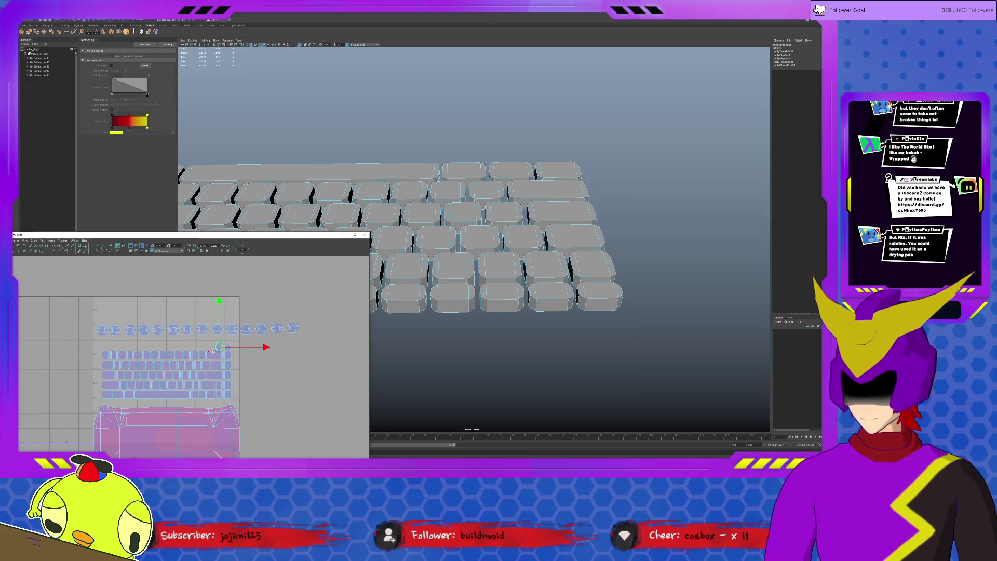
pyautogui.moveTo(219, 348); pyautogui.dragTo(309, 327)
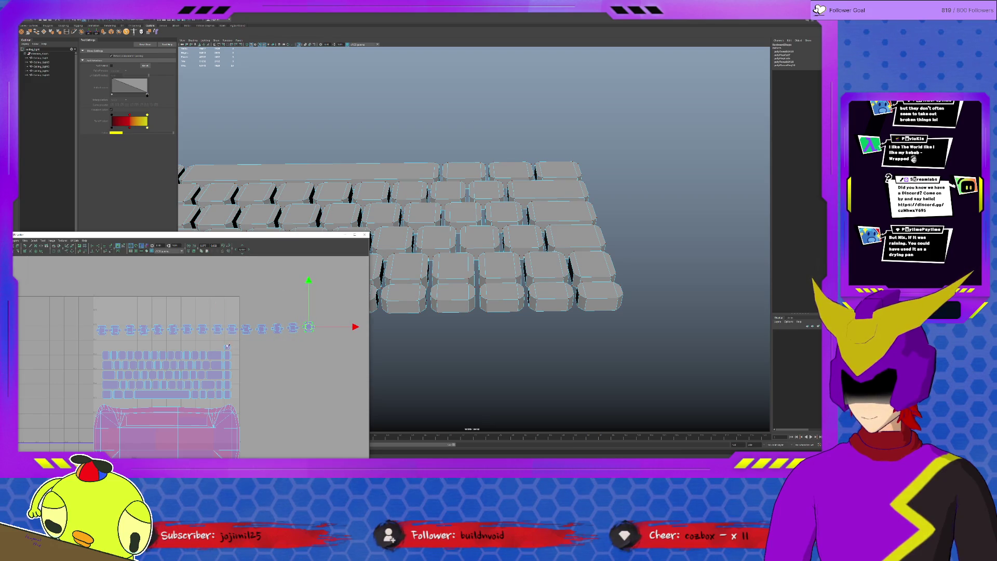
pyautogui.hotkey('shift', 'w')
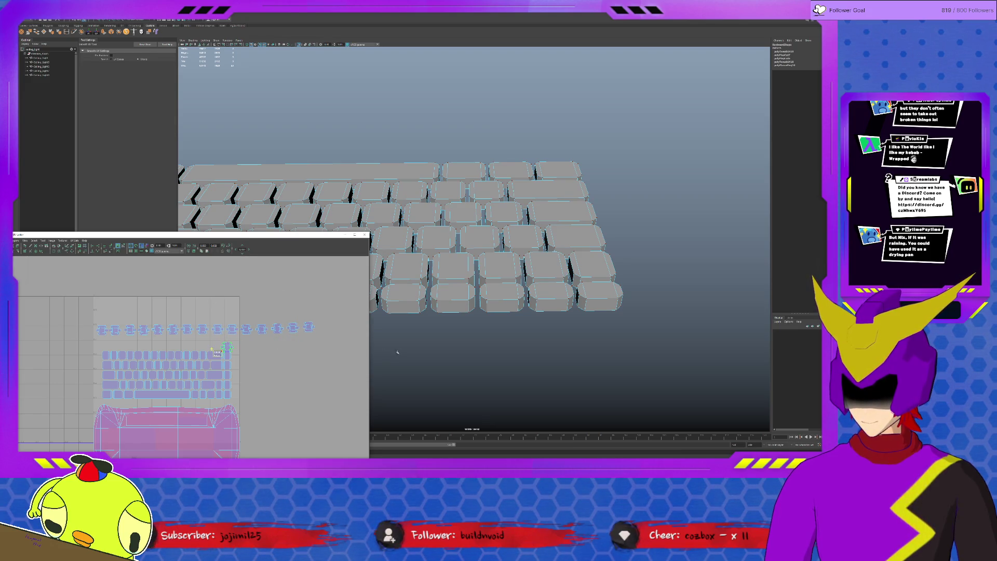
pyautogui.press('w')
pyautogui.moveTo(227, 347); pyautogui.dragTo(324, 328)
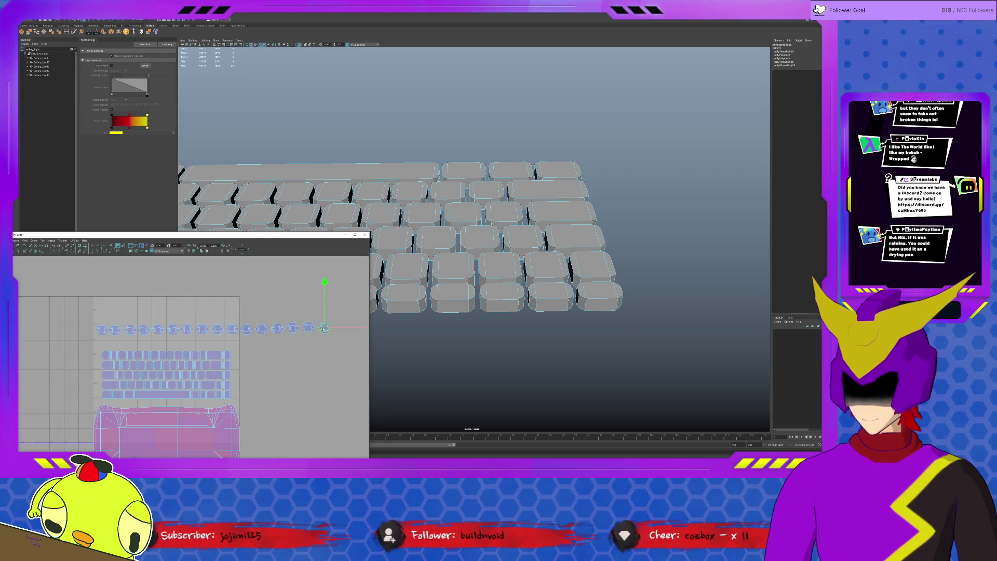
# Marquee-select the whole top row of shells and raise it higher above the keyboard.
pyautogui.click(308, 328)
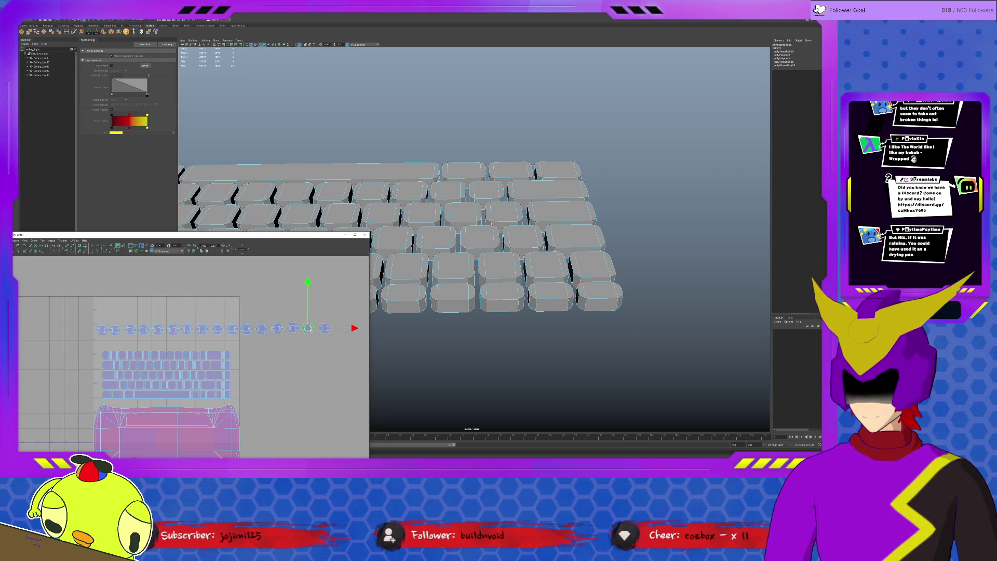
pyautogui.click(323, 329)
pyautogui.moveTo(328, 337)
pyautogui.mouseDown()
pyautogui.moveTo(190, 296)
pyautogui.moveTo(58, 286)
pyautogui.mouseUp()
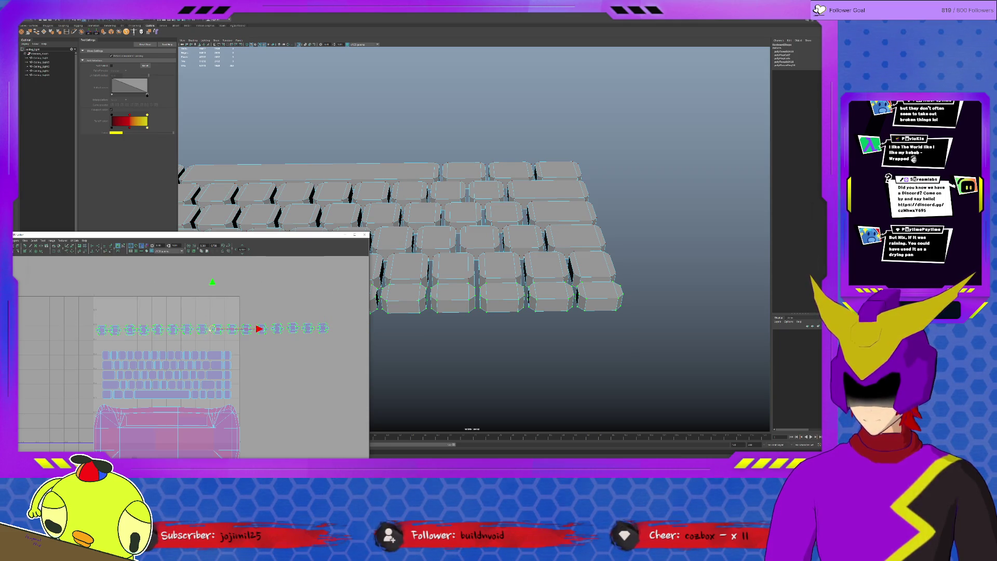
pyautogui.moveTo(210, 332); pyautogui.dragTo(216, 283)
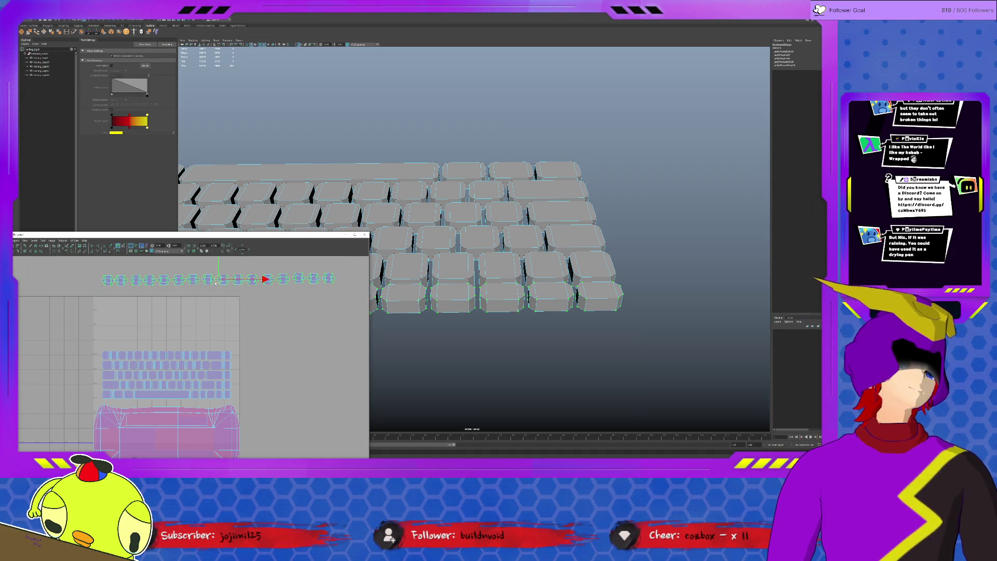
# Lift a shell from the keyboard's top row up out of the layout.
pyautogui.click(107, 355)
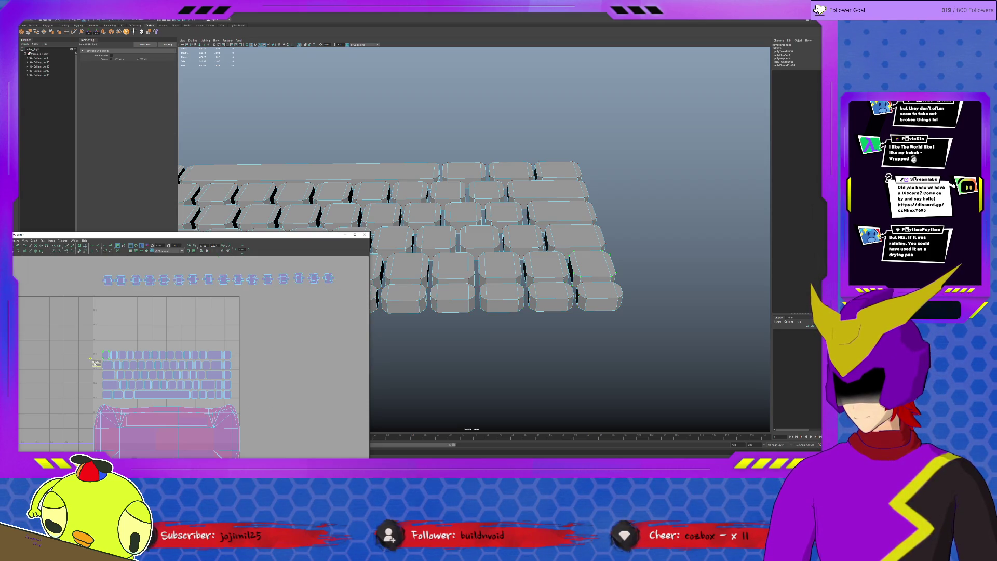
pyautogui.press('w')
pyautogui.moveTo(106, 355); pyautogui.dragTo(107, 299)
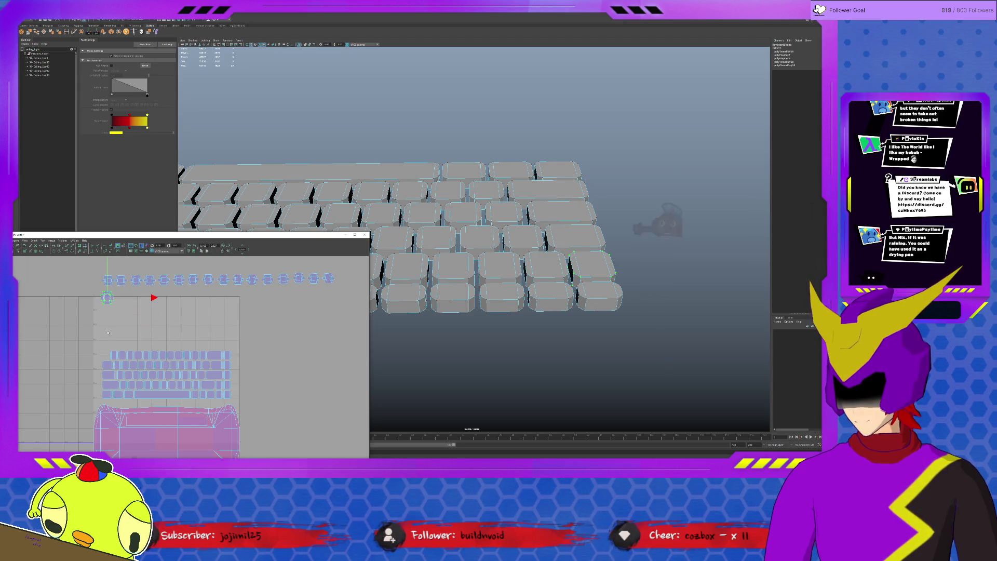
pyautogui.press('y')
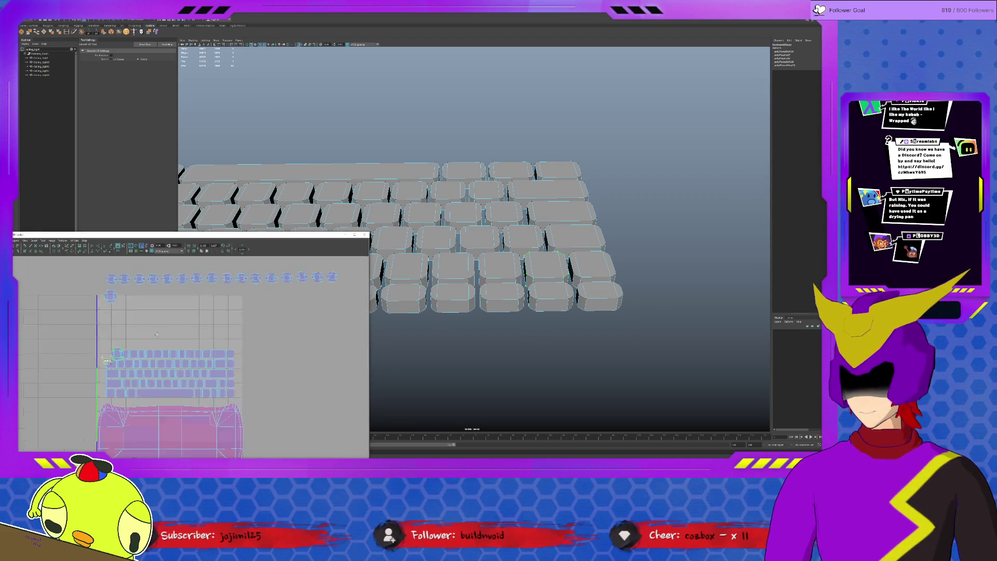
# Move three key shells up into a second row beneath the top keycap row.
pyautogui.keyDown('alt'); pyautogui.moveTo(117, 356); pyautogui.dragTo(139, 347, button='middle'); pyautogui.keyUp('alt')
pyautogui.press('w')
pyautogui.moveTo(139, 348); pyautogui.dragTo(143, 289)
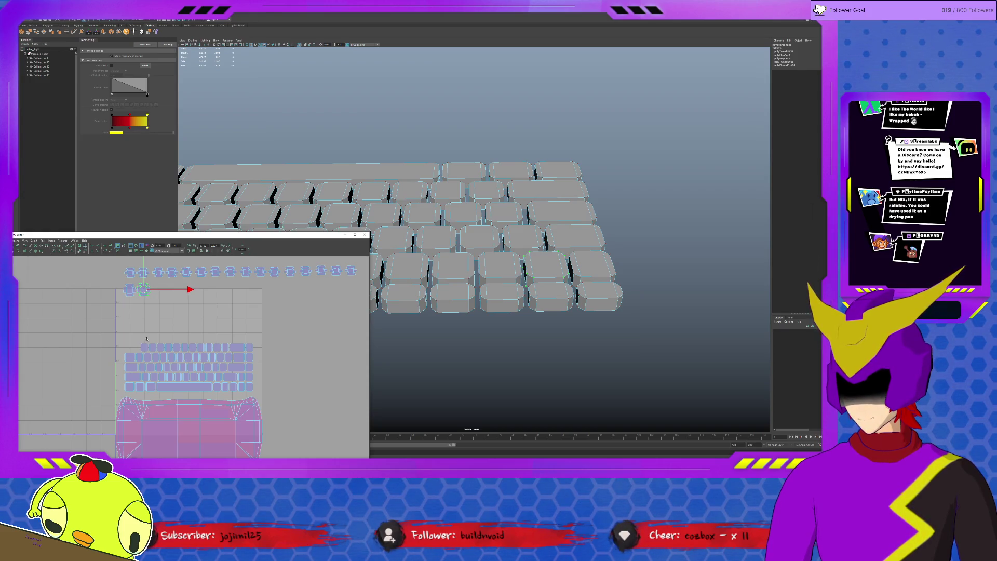
pyautogui.hotkey('shift', 's')
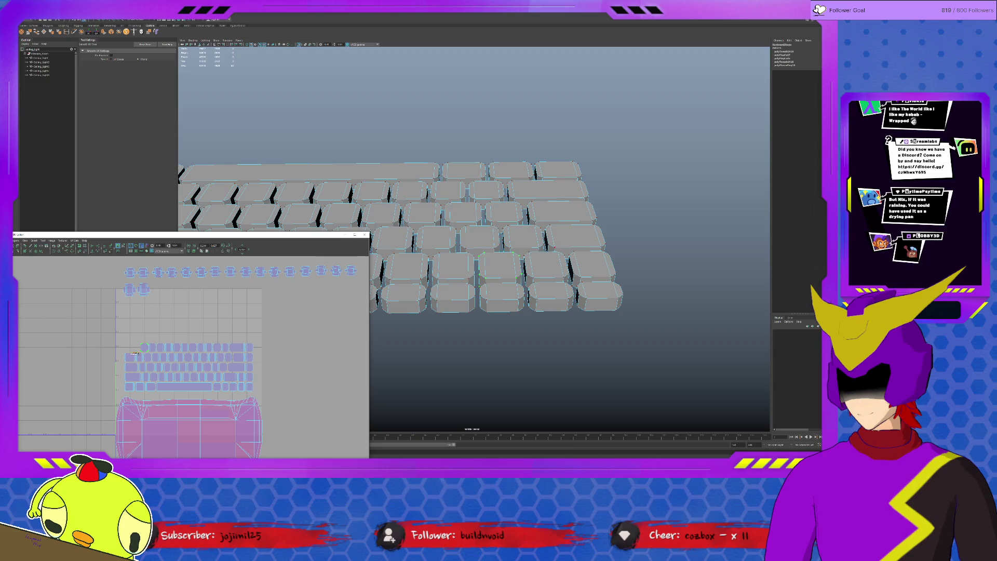
pyautogui.press('w')
pyautogui.moveTo(143, 347); pyautogui.dragTo(158, 289)
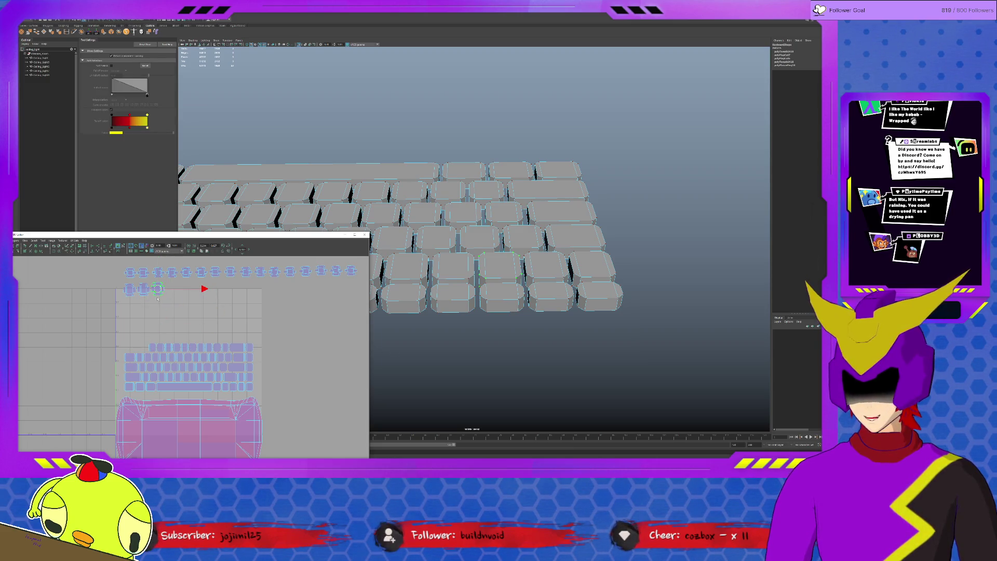
pyautogui.hotkey('shift', 's')
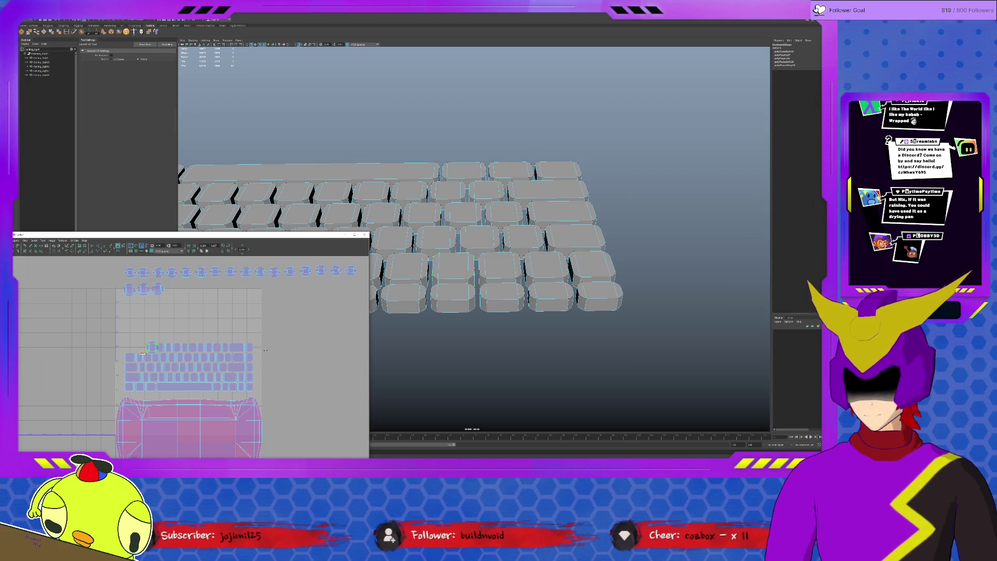
pyautogui.press('w')
pyautogui.moveTo(153, 347); pyautogui.dragTo(172, 289)
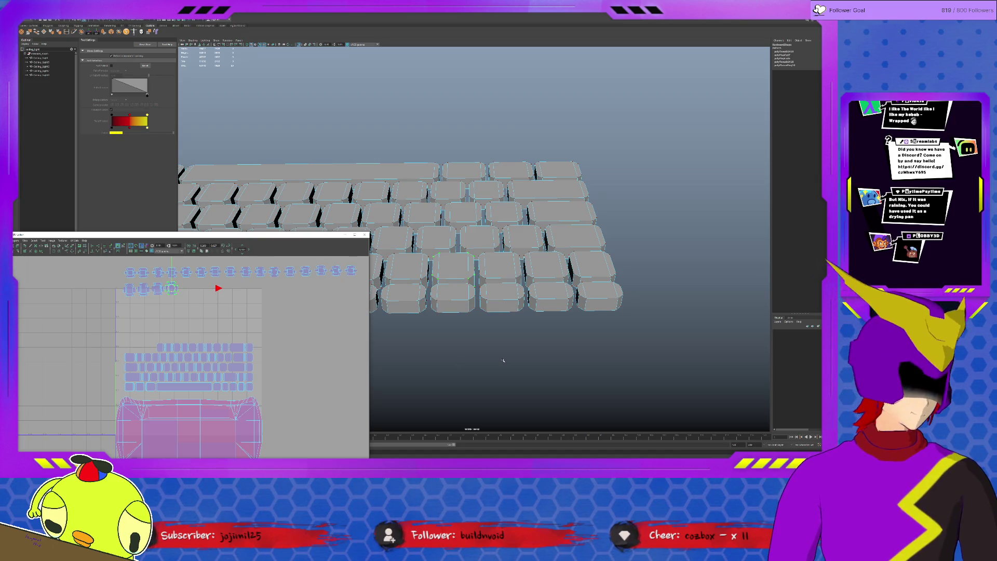
# Switch to a four-view layout, frame the keyboard and change the viewport background colour.
pyautogui.press('space')
pyautogui.press('space')
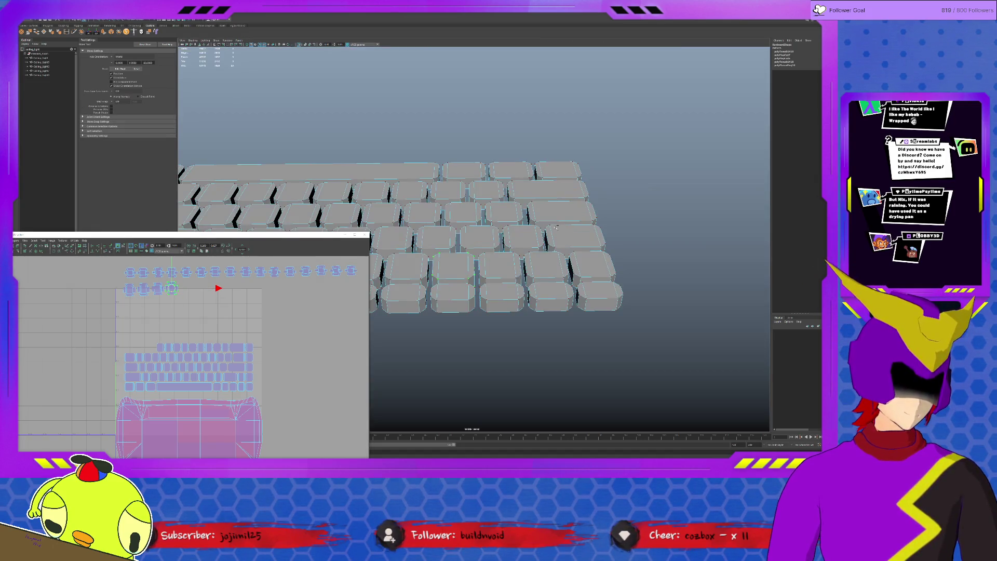
pyautogui.press('f')
pyautogui.moveTo(572, 188); pyautogui.dragTo(549, 291, button='right')
pyautogui.hotkey('alt', 'b')
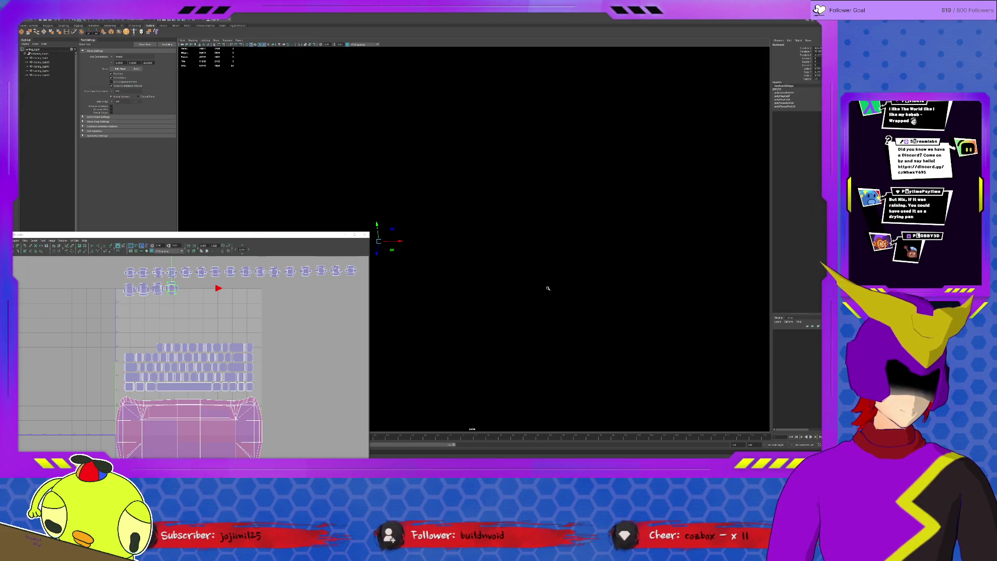
# Shrink the UV Editor aside and pull back to a low, level view of the desk.
pyautogui.keyDown('alt'); pyautogui.moveTo(547, 290); pyautogui.dragTo(728, 417); pyautogui.keyUp('alt')
pyautogui.moveTo(333, 236)
pyautogui.mouseDown()
pyautogui.moveTo(240, 288)
pyautogui.moveTo(158, 300)
pyautogui.moveTo(145, 290)
pyautogui.mouseUp()
pyautogui.press('w')
pyautogui.moveTo(509, 363)
pyautogui.keyDown('alt'); pyautogui.mouseDown()
pyautogui.moveTo(539, 306)
pyautogui.moveTo(539, 274)
pyautogui.mouseUp(); pyautogui.keyUp('alt')
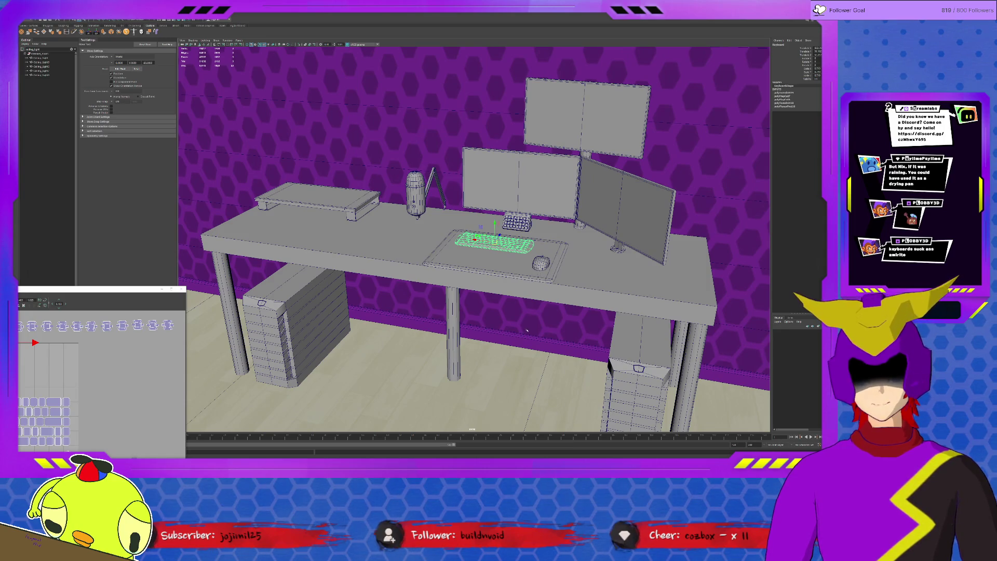
# Select the two PC towers, the red couch and the bookshelf, framing the bookshelf.
pyautogui.click(311, 338)
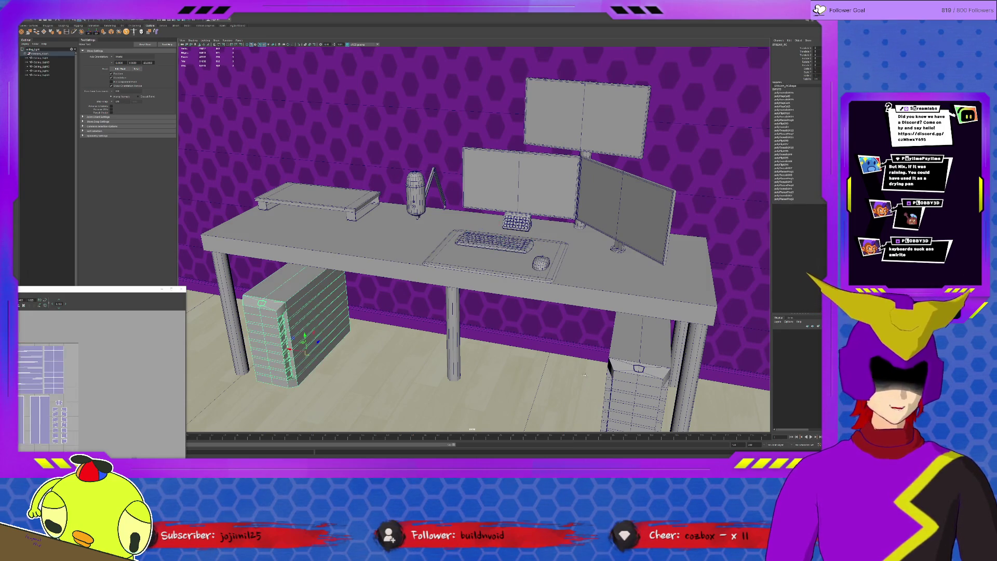
pyautogui.click(556, 359)
pyautogui.hotkey('ctrl', 'z')
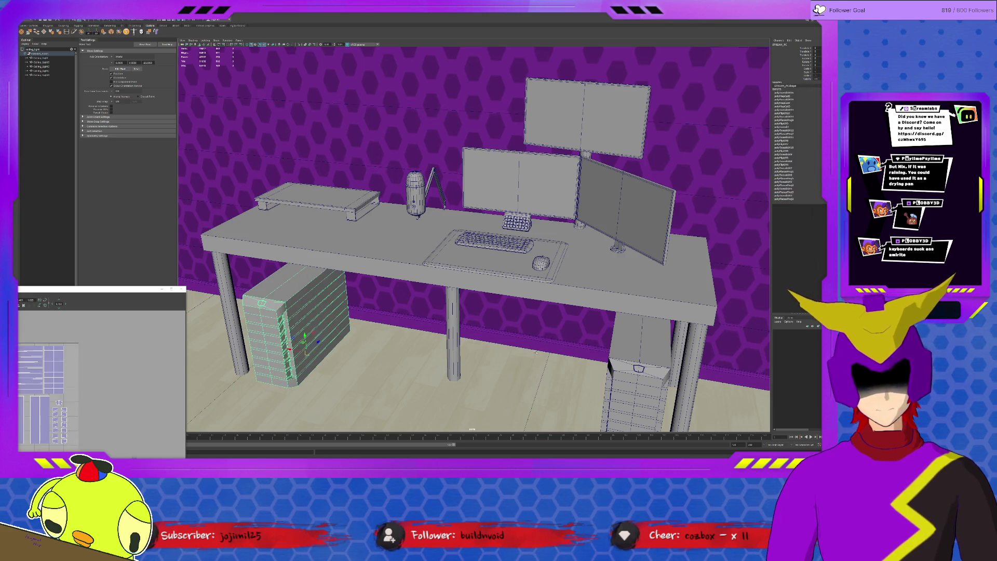
pyautogui.click(670, 361)
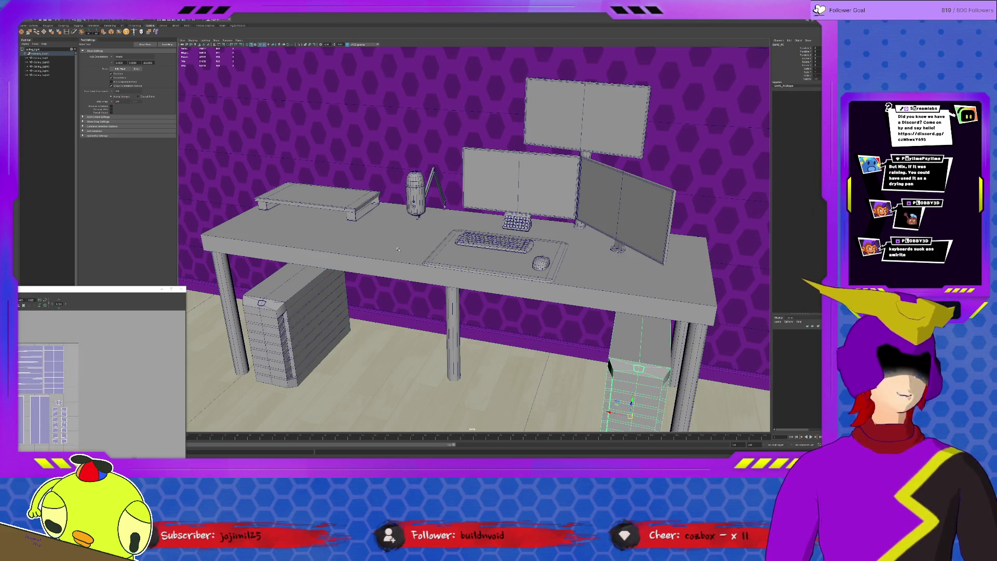
pyautogui.moveTo(381, 283)
pyautogui.keyDown('alt'); pyautogui.mouseDown()
pyautogui.moveTo(551, 299)
pyautogui.moveTo(470, 334)
pyautogui.moveTo(462, 329)
pyautogui.moveTo(528, 334)
pyautogui.moveTo(559, 275)
pyautogui.mouseUp(); pyautogui.keyUp('alt')
pyautogui.click(475, 311)
pyautogui.click(527, 334)
pyautogui.press('f')
# Orbit and zoom out from the rug until the whole building and lamp-post plaza show.
pyautogui.keyDown('alt'); pyautogui.moveTo(561, 240); pyautogui.dragTo(607, 272); pyautogui.keyUp('alt')
pyautogui.scroll(-10, 608, 272)
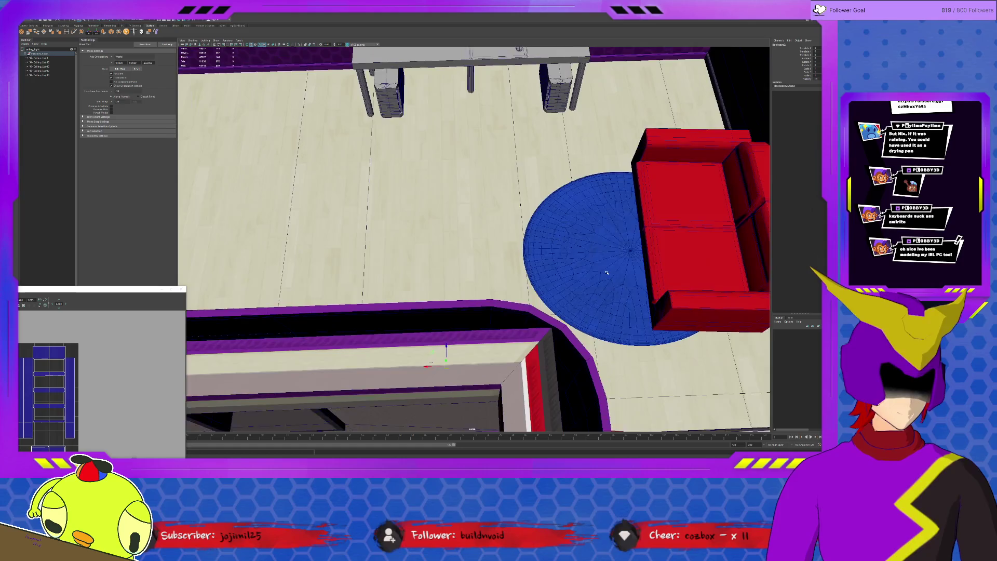
pyautogui.scroll(-10, 606, 273)
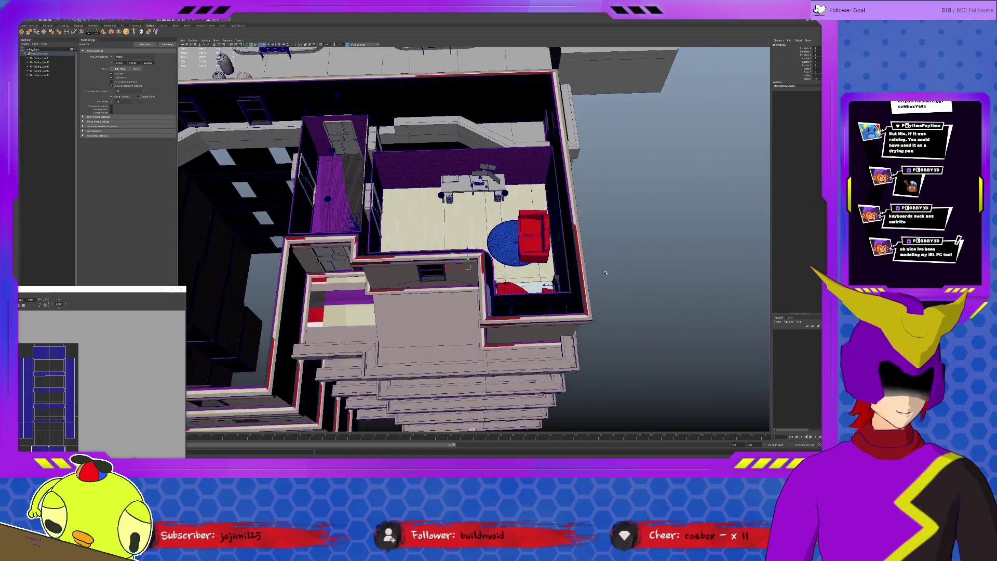
pyautogui.moveTo(472, 250)
pyautogui.keyDown('alt'); pyautogui.mouseDown()
pyautogui.moveTo(467, 258)
pyautogui.moveTo(465, 230)
pyautogui.mouseUp(); pyautogui.keyUp('alt')
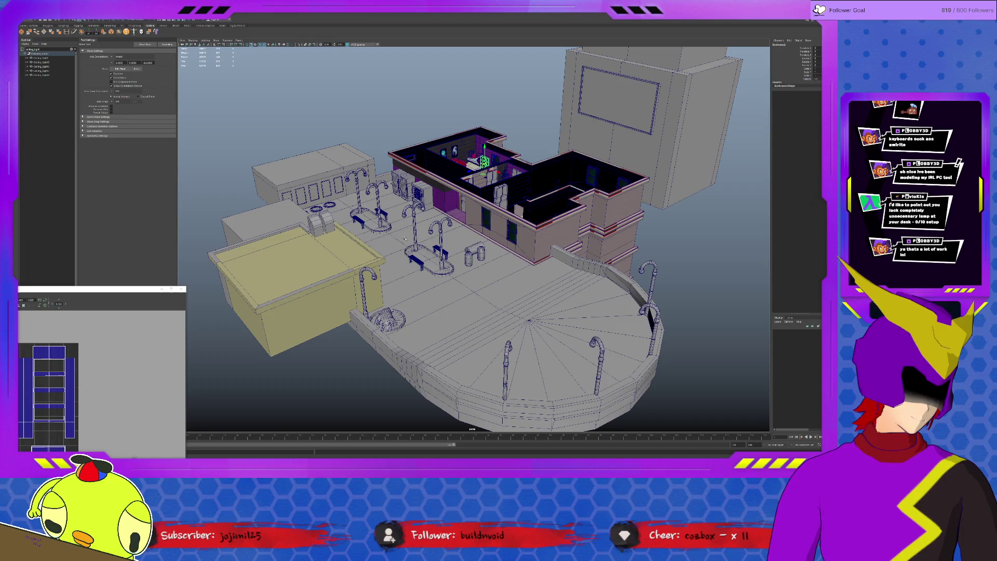
pyautogui.keyDown('alt'); pyautogui.moveTo(605, 187); pyautogui.dragTo(649, 161); pyautogui.keyUp('alt')
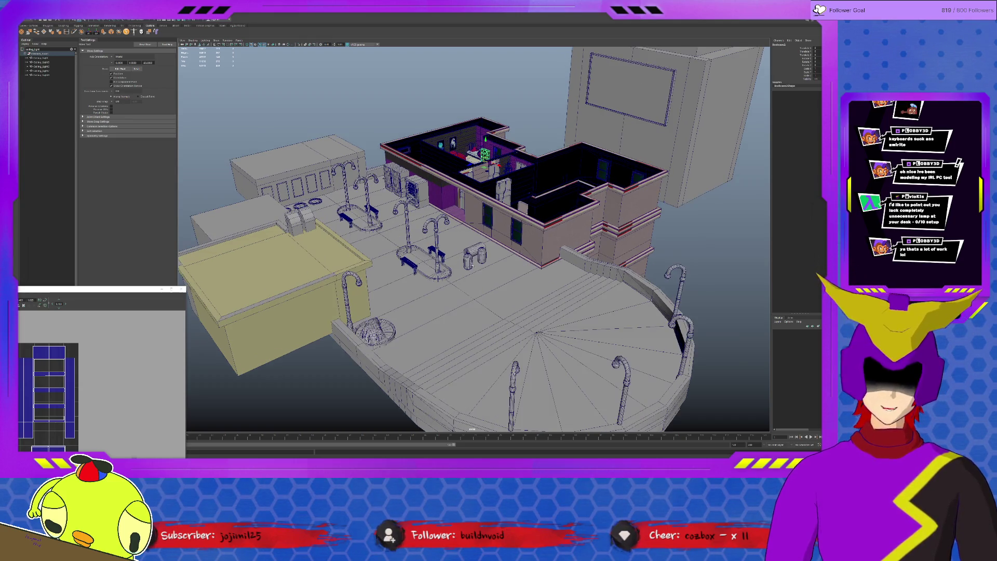
# Clear the ceiling_light Outliner filter and unhide the building's top floor with Shift+H.
pyautogui.scroll(3, 698, 131)
pyautogui.scroll(-3, 698, 130)
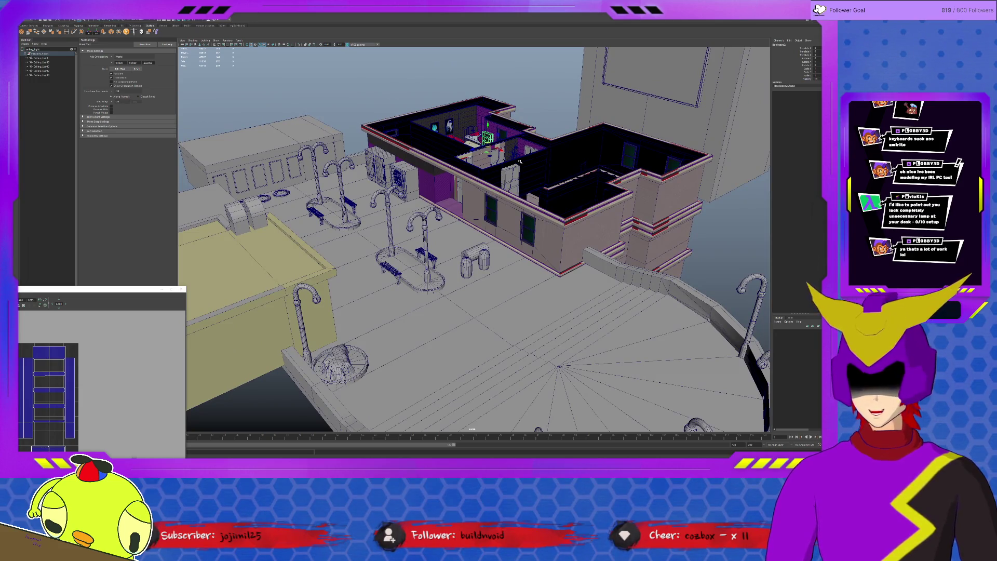
pyautogui.click(73, 50)
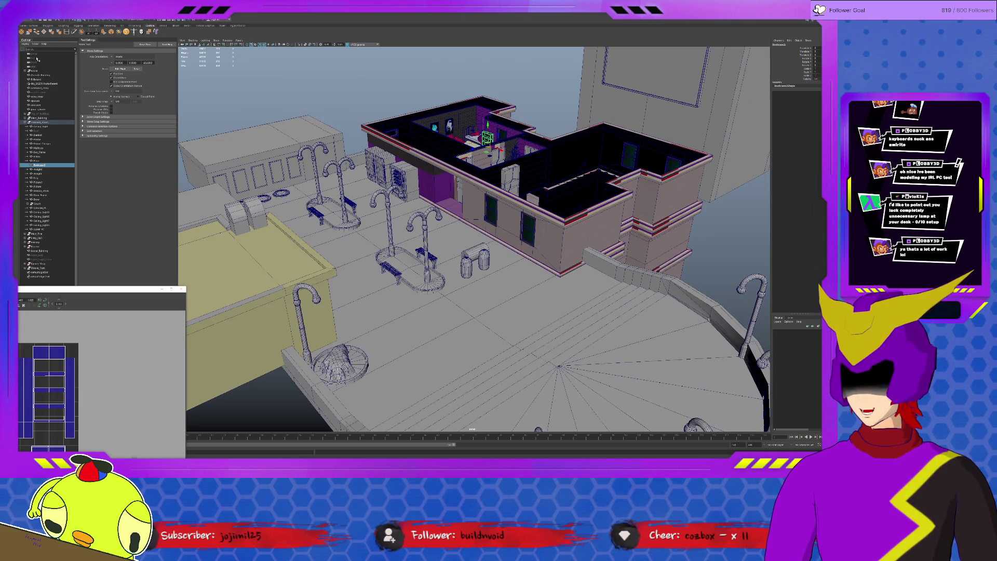
pyautogui.click(38, 113)
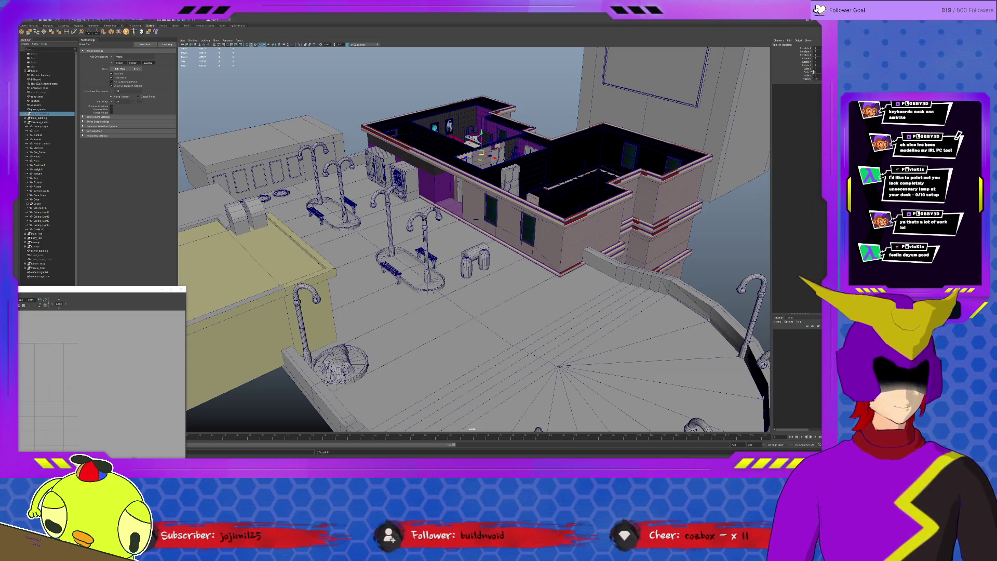
pyautogui.hotkey('shift', 'h')
# Deselect the top floor, then select Lower_Building and its middle floor.
pyautogui.keyDown('alt'); pyautogui.moveTo(472, 179); pyautogui.dragTo(692, 210); pyautogui.keyUp('alt')
pyautogui.click(692, 210)
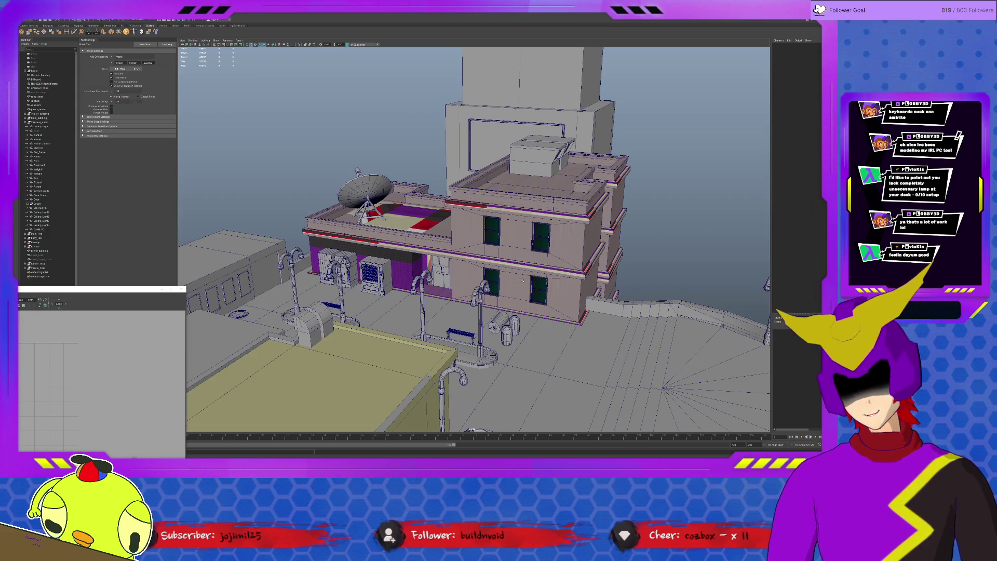
pyautogui.click(523, 245)
pyautogui.click(550, 237)
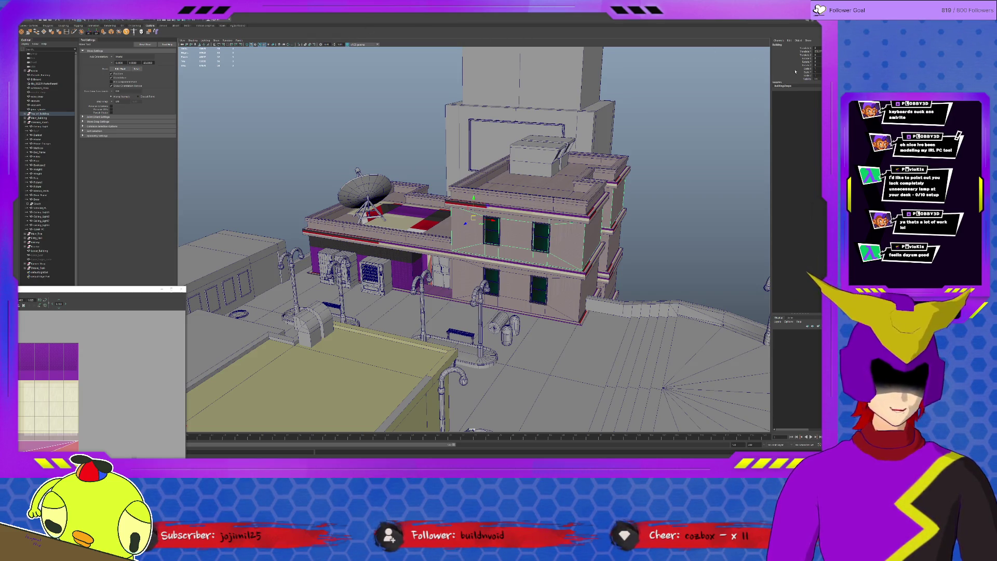
# Hide the middle floor's walls with Ctrl+H.
pyautogui.hotkey('ctrl', 'h')
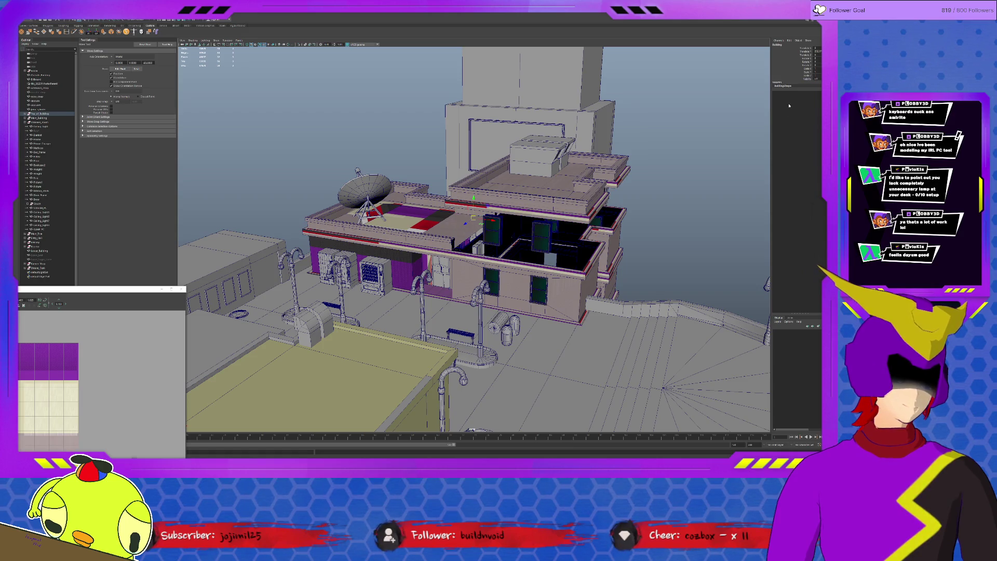
pyautogui.press('super+x')
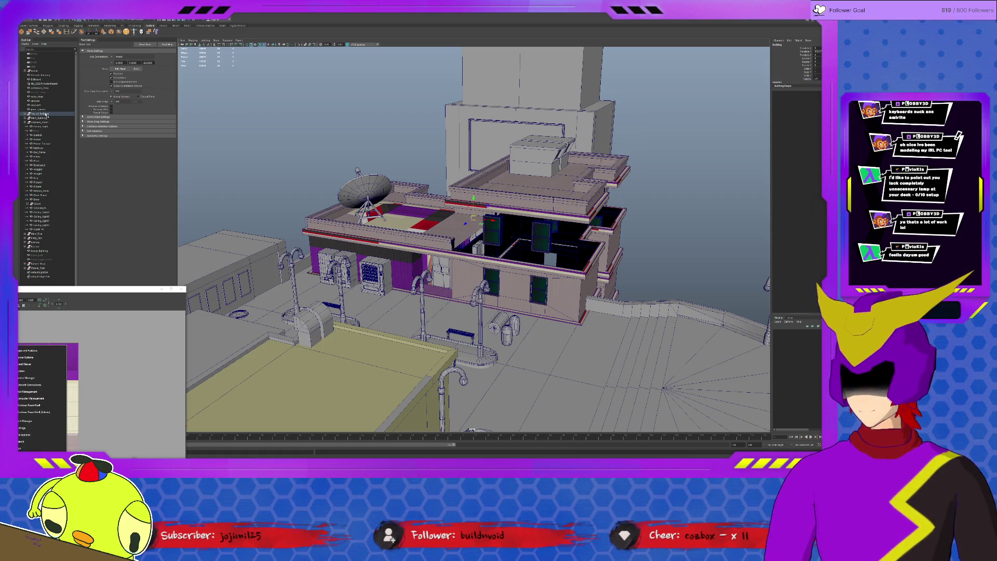
pyautogui.press('Escape')
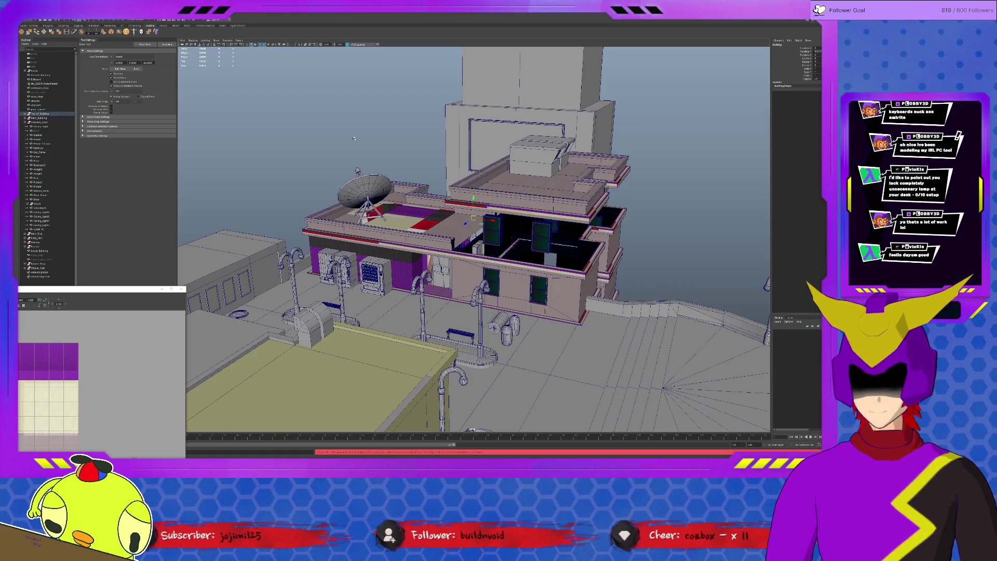
# Hide Top_of_Building from the Outliner to expose the rooms from above.
pyautogui.click(54, 115)
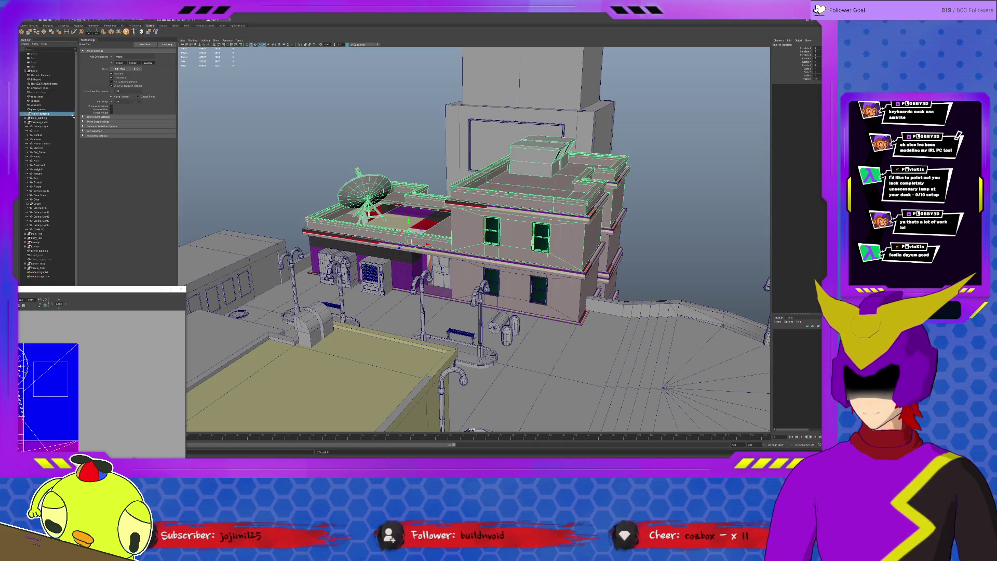
pyautogui.hotkey('ctrl', 'h')
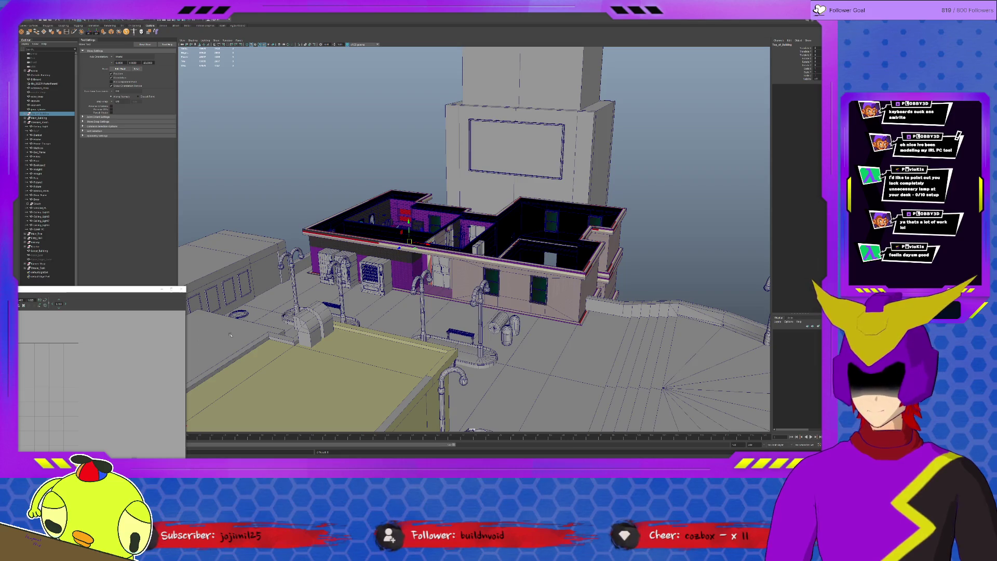
pyautogui.press('super')
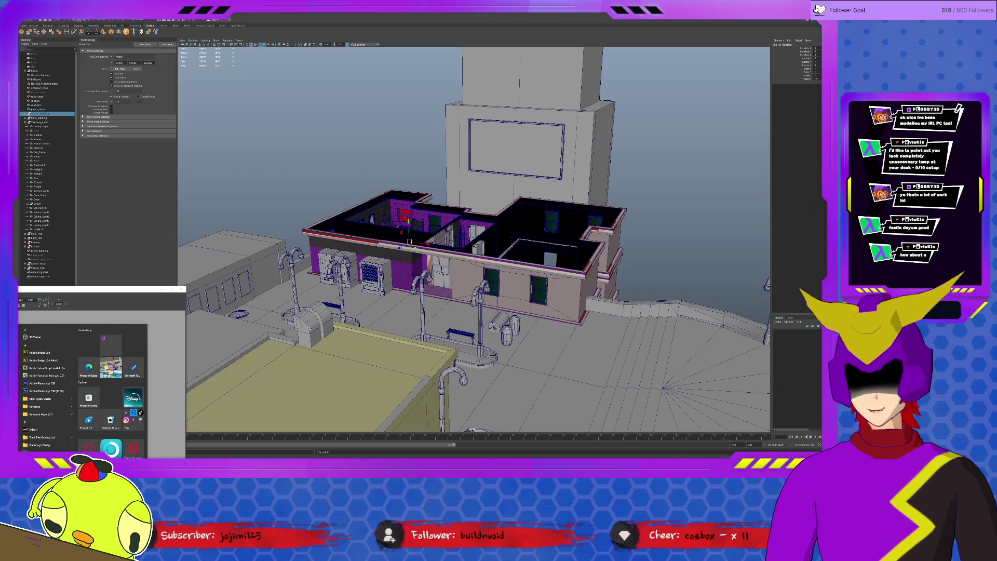
pyautogui.press('super')
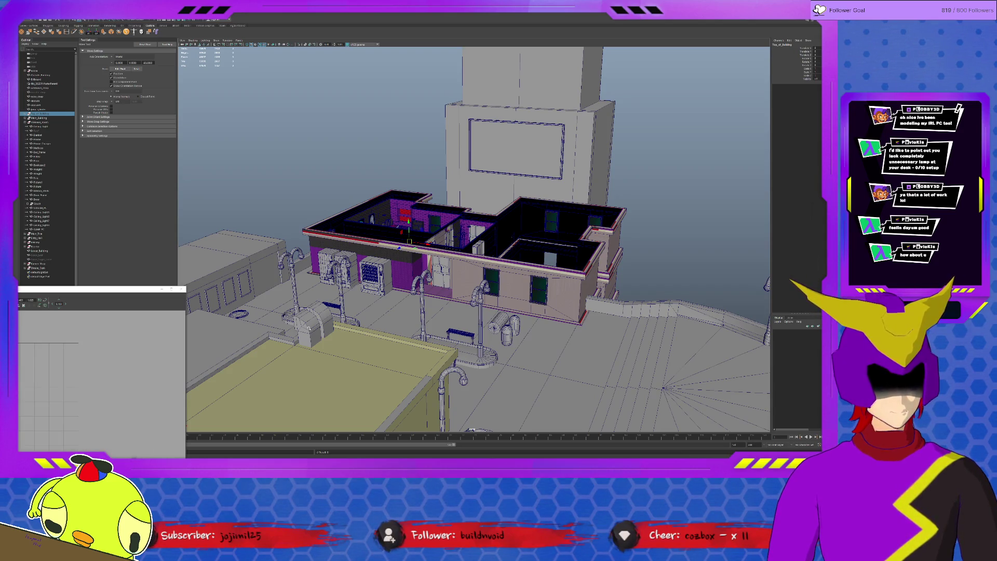
# Select and frame the desk keyboard, enlarge its UV layout, and switch to UV shell selection.
pyautogui.keyDown('alt'); pyautogui.moveTo(277, 301); pyautogui.dragTo(343, 255); pyautogui.keyUp('alt')
pyautogui.keyDown('alt'); pyautogui.moveTo(567, 150); pyautogui.dragTo(602, 427); pyautogui.keyUp('alt')
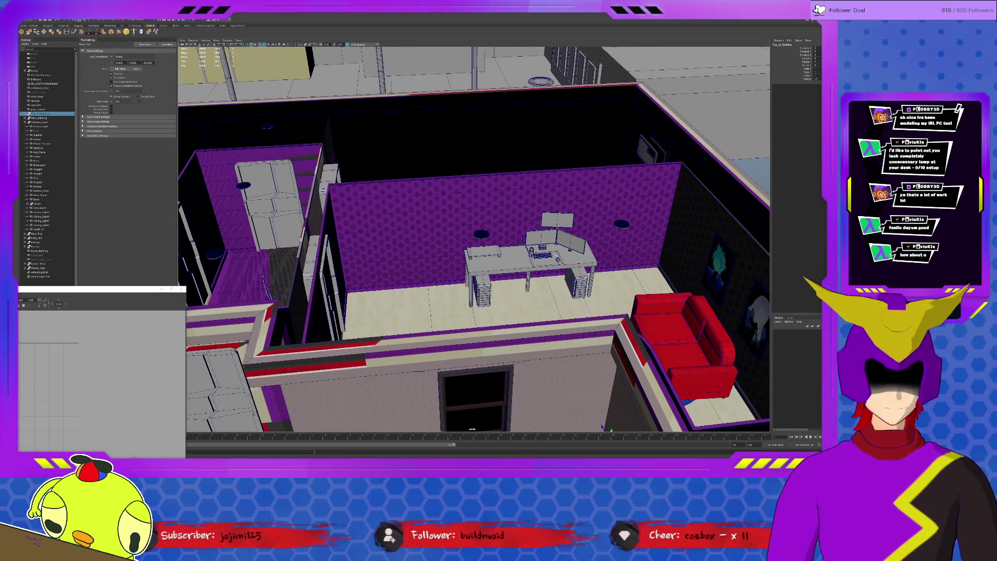
pyautogui.click(541, 255)
pyautogui.press('f')
pyautogui.moveTo(186, 287)
pyautogui.mouseDown()
pyautogui.moveTo(408, 179)
pyautogui.moveTo(363, 141)
pyautogui.mouseUp()
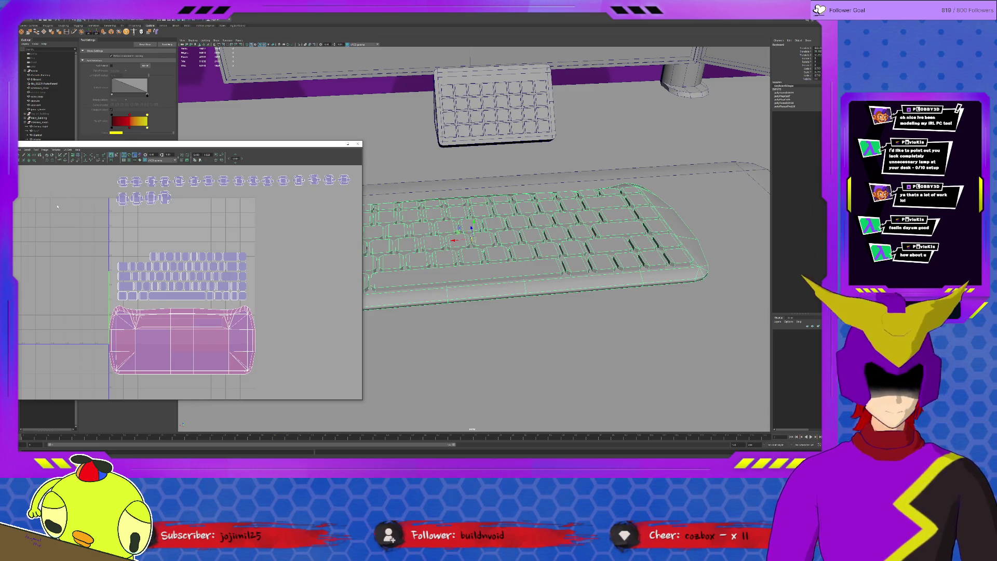
pyautogui.moveTo(163, 260); pyautogui.dragTo(153, 287, button='right')
# Select a key shell and switch the UV tool from the Unfold3D brush to Smooth UV.
pyautogui.click(154, 256)
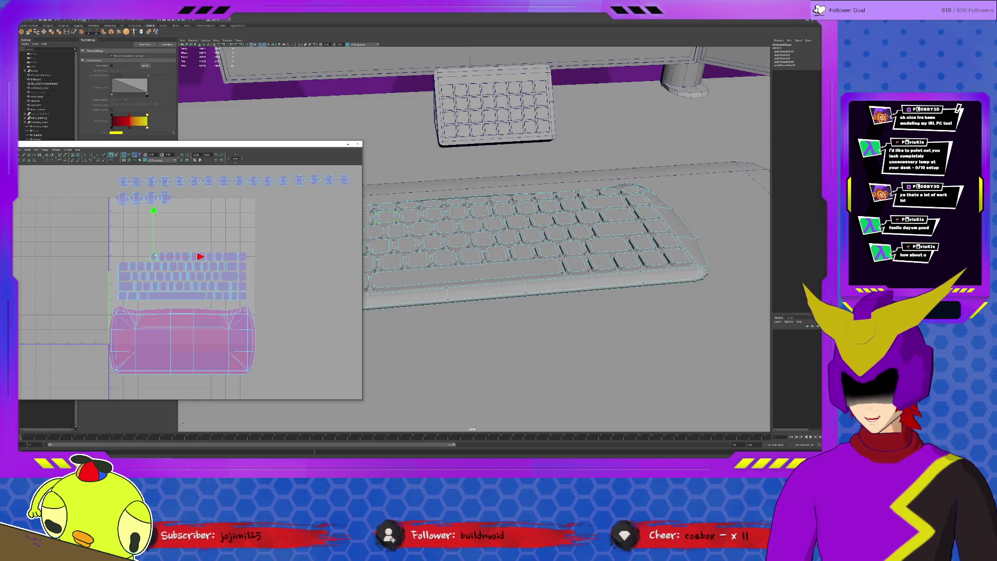
pyautogui.click(36, 149)
pyautogui.click(52, 181)
pyautogui.click(36, 150)
pyautogui.click(57, 186)
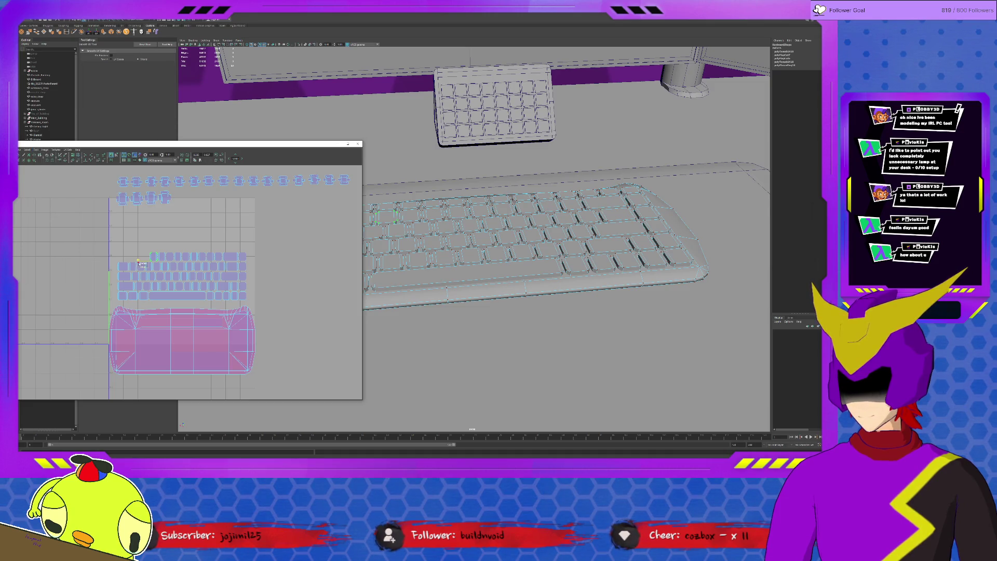
# Move three key shells out of the keyboard block onto the end of the second row.
pyautogui.press('w')
pyautogui.moveTo(156, 259)
pyautogui.mouseDown()
pyautogui.moveTo(191, 219)
pyautogui.moveTo(181, 199)
pyautogui.mouseUp()
pyautogui.click(163, 255)
pyautogui.press('y')
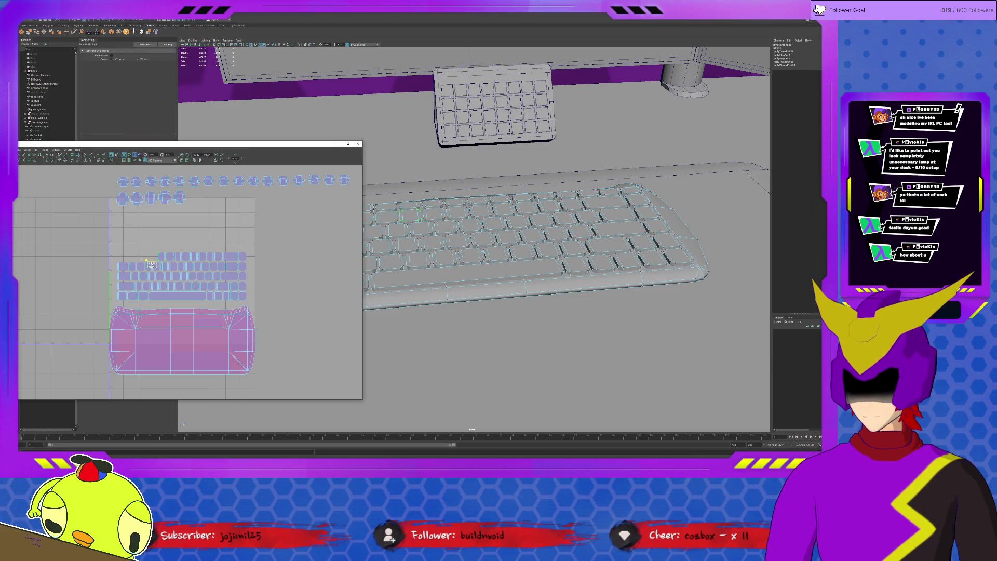
pyautogui.press('w')
pyautogui.moveTo(161, 258); pyautogui.dragTo(192, 198)
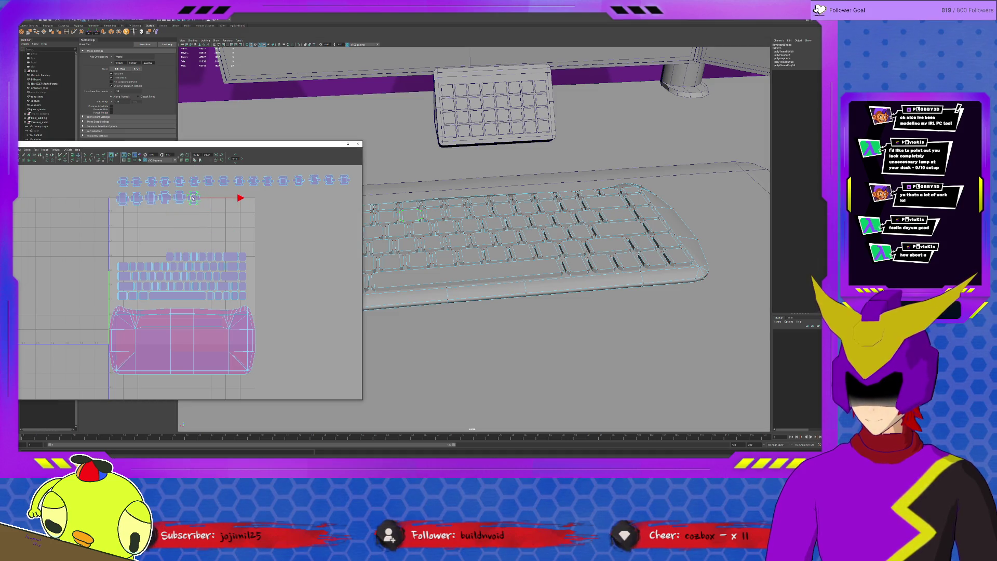
pyautogui.click(167, 254)
pyautogui.press('y')
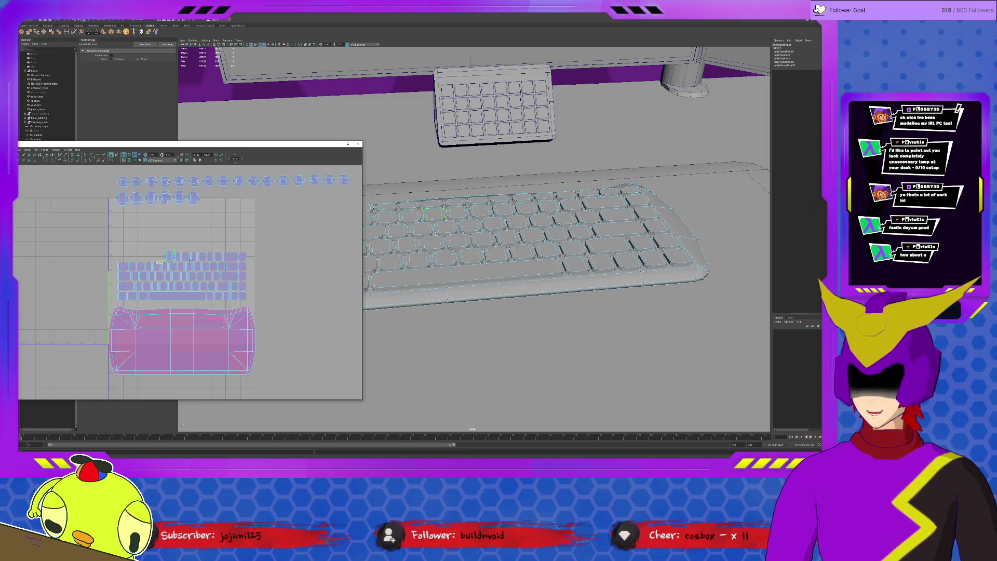
pyautogui.press('w')
pyautogui.moveTo(169, 256); pyautogui.dragTo(208, 198)
# Add two more key shells to the second row and select the next shell.
pyautogui.click(167, 261)
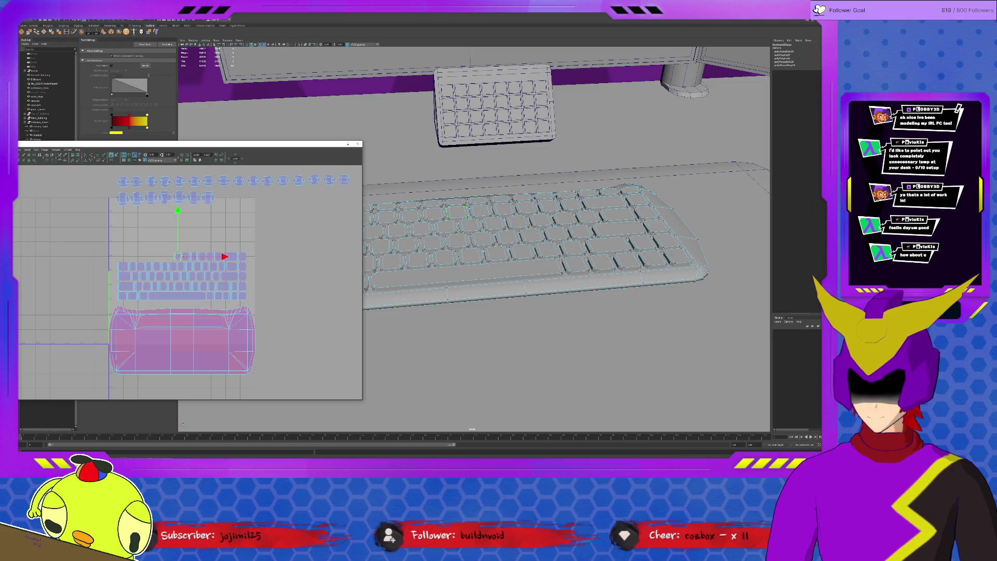
pyautogui.press('y')
pyautogui.press('w')
pyautogui.moveTo(178, 256); pyautogui.dragTo(223, 199)
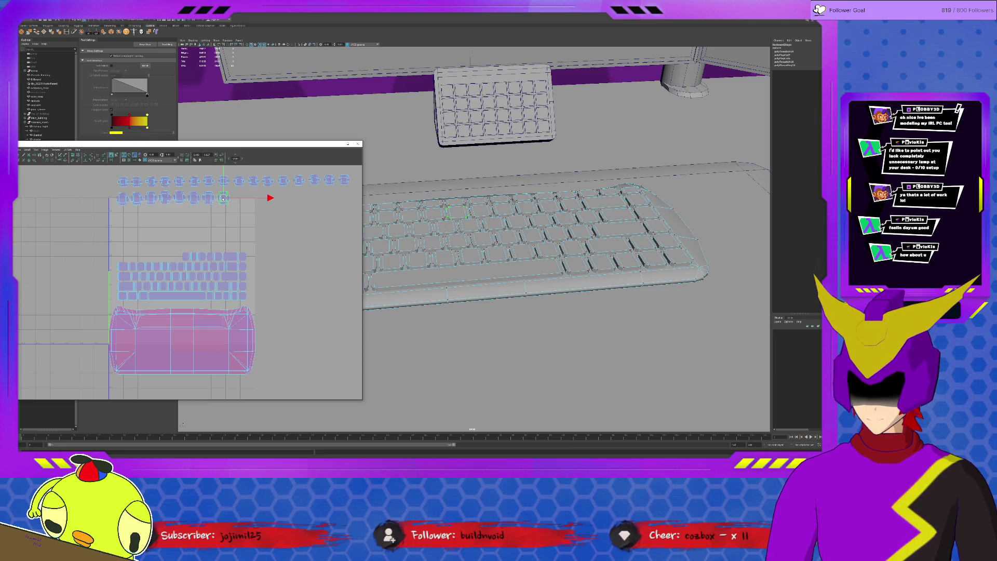
pyautogui.press('q')
pyautogui.click(187, 257)
pyautogui.press('w')
pyautogui.moveTo(186, 257); pyautogui.dragTo(238, 197)
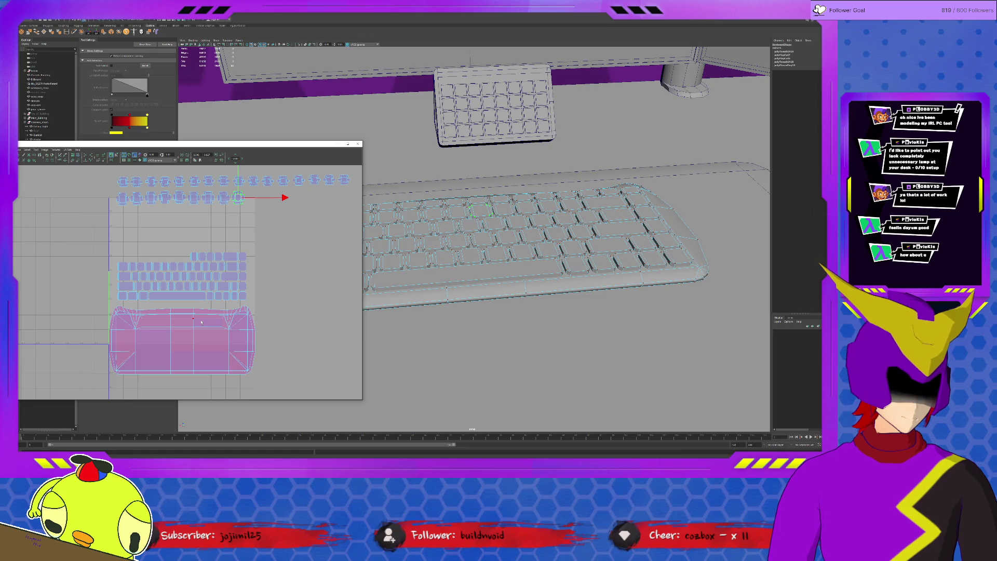
pyautogui.click(192, 255)
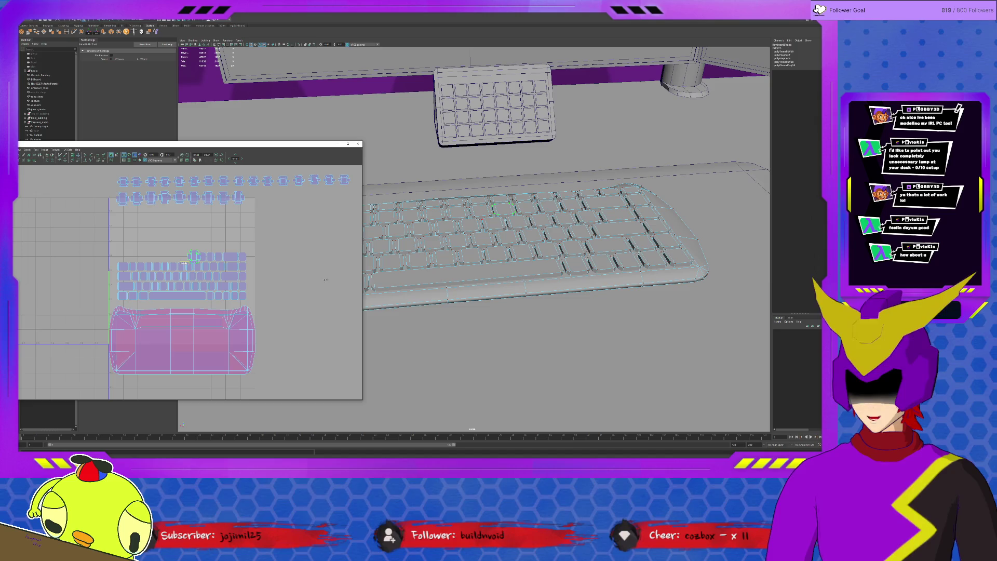
# Move the next four key shells onto the end of the second row.
pyautogui.press('w')
pyautogui.moveTo(193, 256)
pyautogui.mouseDown()
pyautogui.moveTo(258, 204)
pyautogui.moveTo(252, 199)
pyautogui.mouseUp()
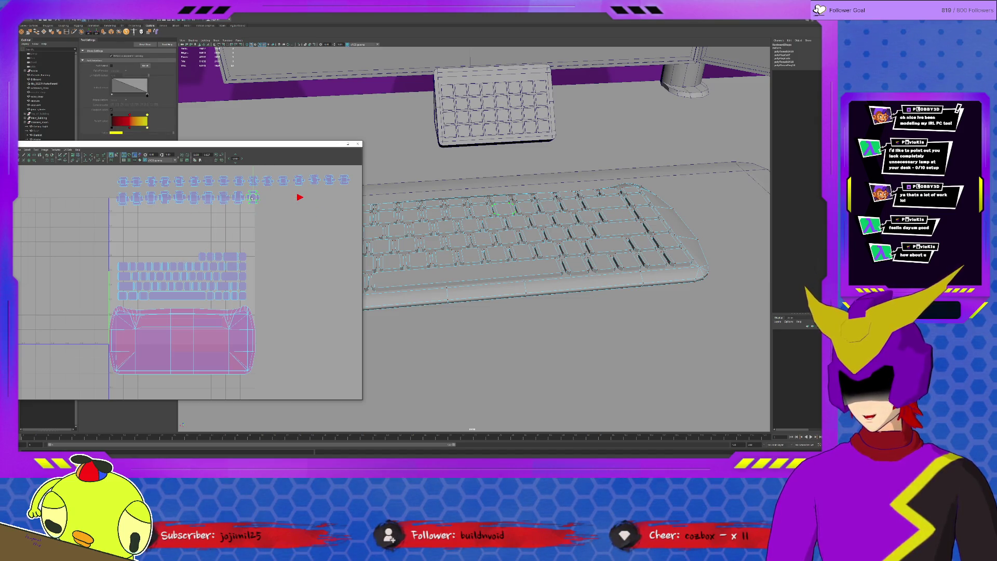
pyautogui.click(200, 256)
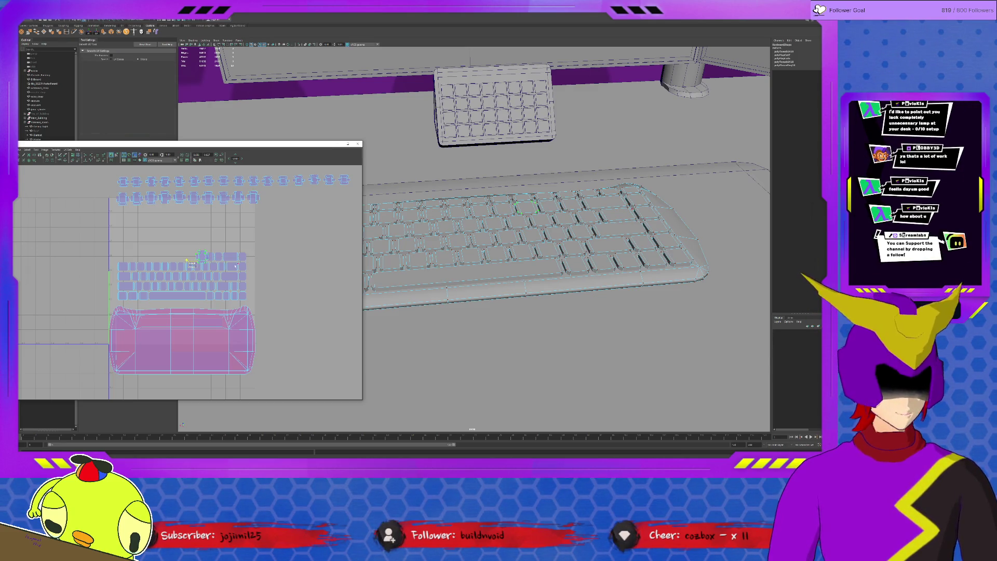
pyautogui.press('w')
pyautogui.moveTo(207, 251); pyautogui.dragTo(268, 197)
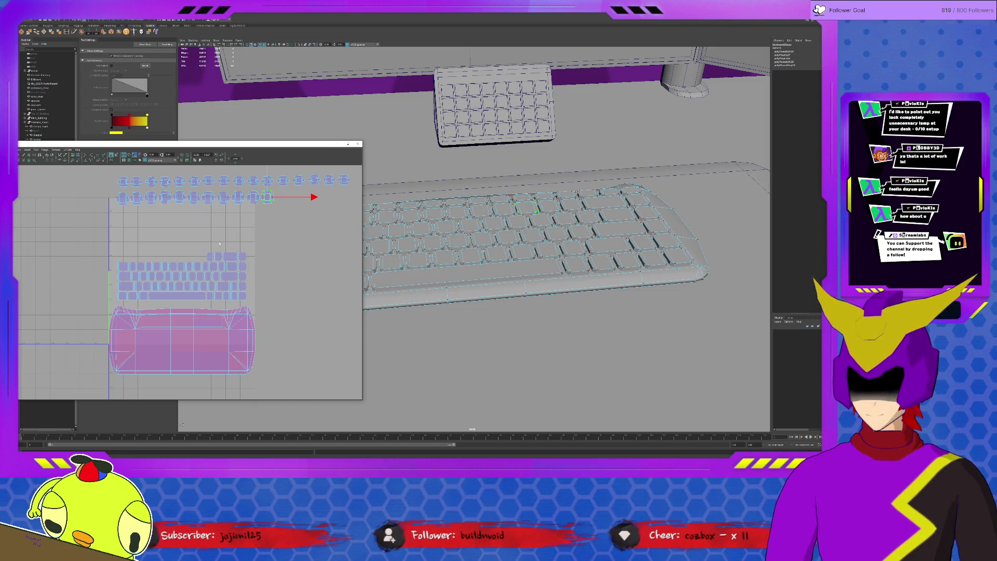
pyautogui.click(210, 257)
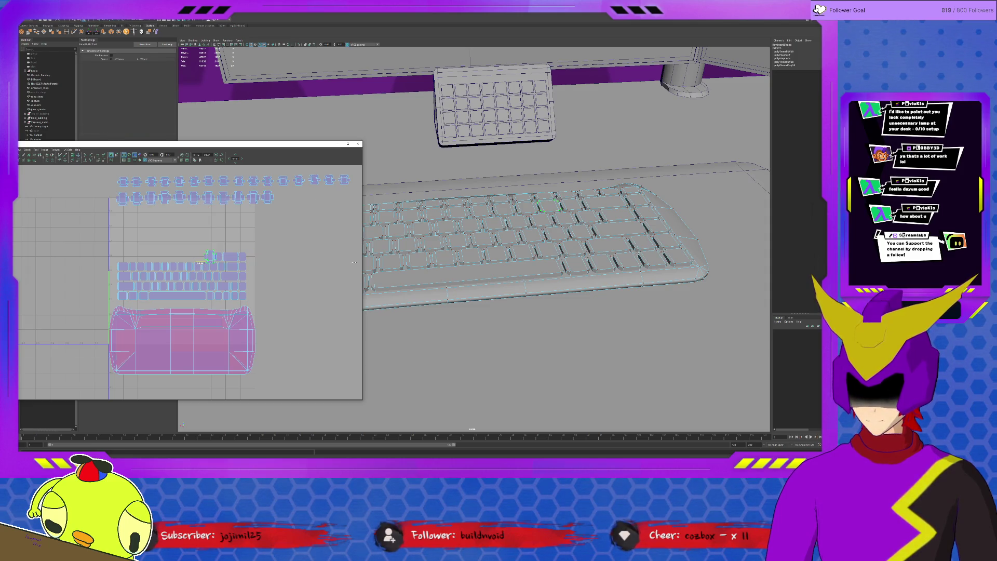
pyautogui.moveTo(210, 256); pyautogui.dragTo(283, 201)
pyautogui.click(216, 254)
pyautogui.moveTo(217, 255)
pyautogui.mouseDown()
pyautogui.moveTo(288, 216)
pyautogui.moveTo(298, 198)
pyautogui.mouseUp()
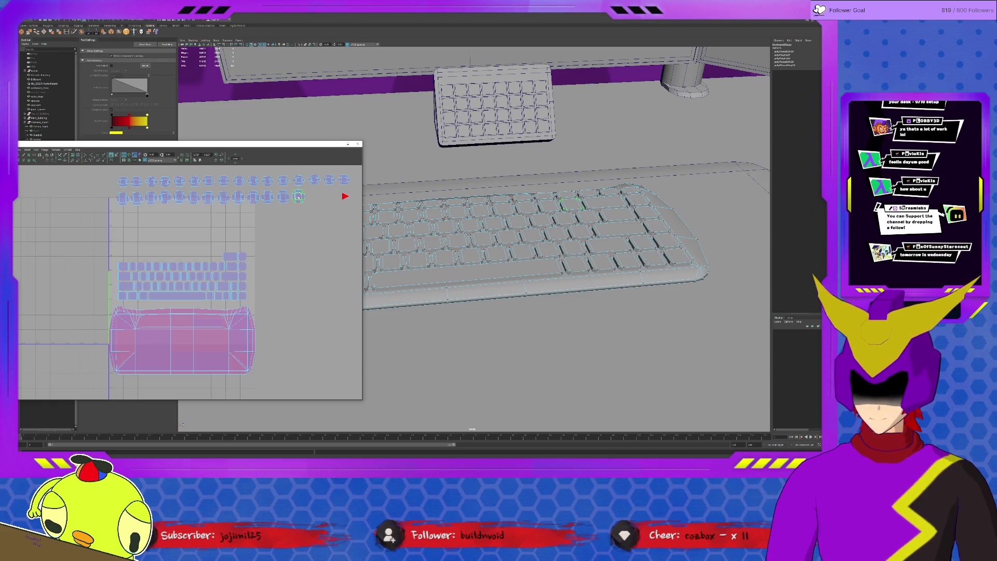
# Finish the second row with two more shells, including the small key, then select the block's first shell.
pyautogui.click(240, 255)
pyautogui.keyDown('shift'); pyautogui.moveTo(276, 256); pyautogui.dragTo(222, 270, button='right'); pyautogui.keyUp('shift')
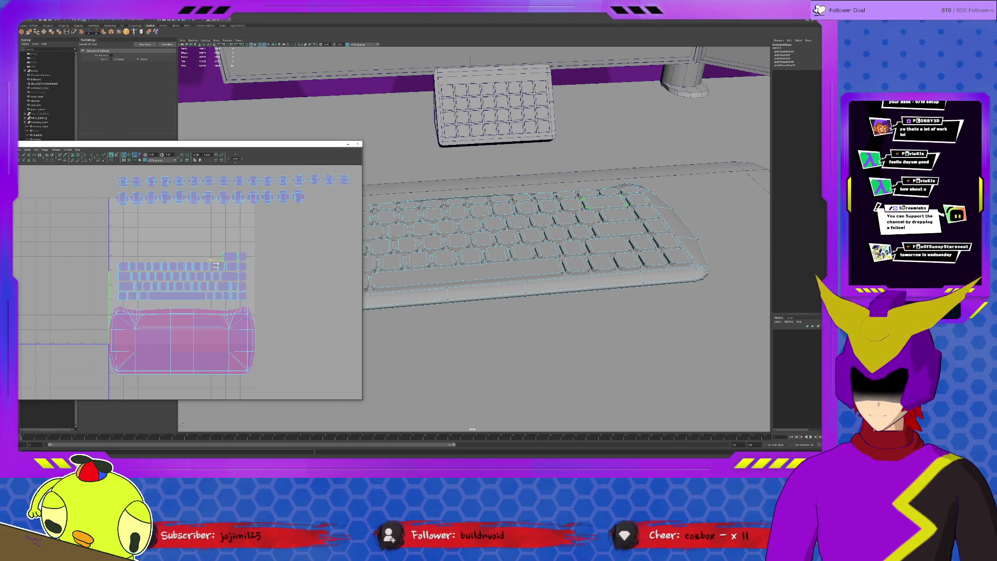
pyautogui.press('w')
pyautogui.moveTo(231, 256); pyautogui.dragTo(320, 196)
pyautogui.click(243, 254)
pyautogui.keyDown('shift'); pyautogui.moveTo(244, 254); pyautogui.dragTo(232, 263, button='right'); pyautogui.keyUp('shift')
pyautogui.press('w')
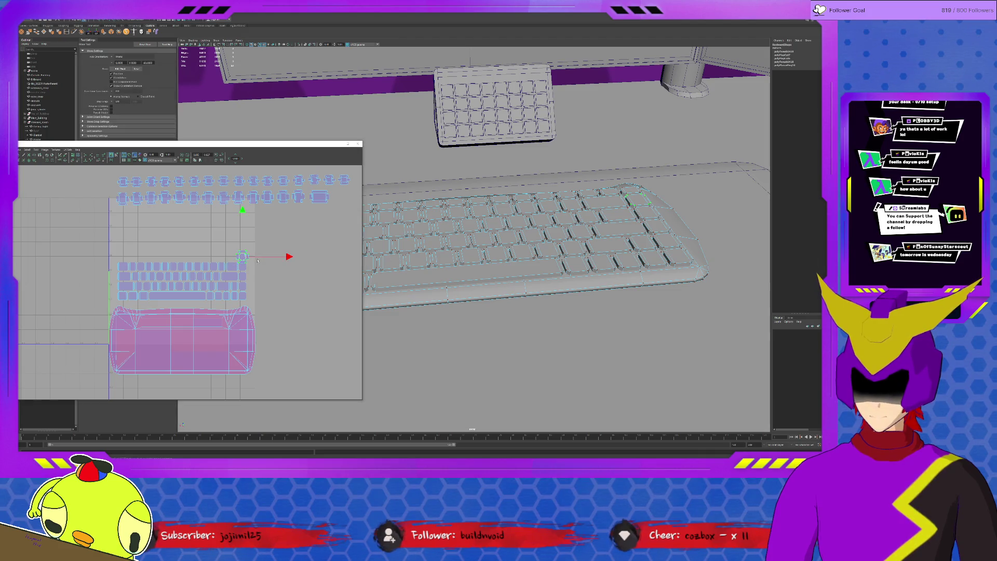
pyautogui.moveTo(289, 256); pyautogui.dragTo(340, 198)
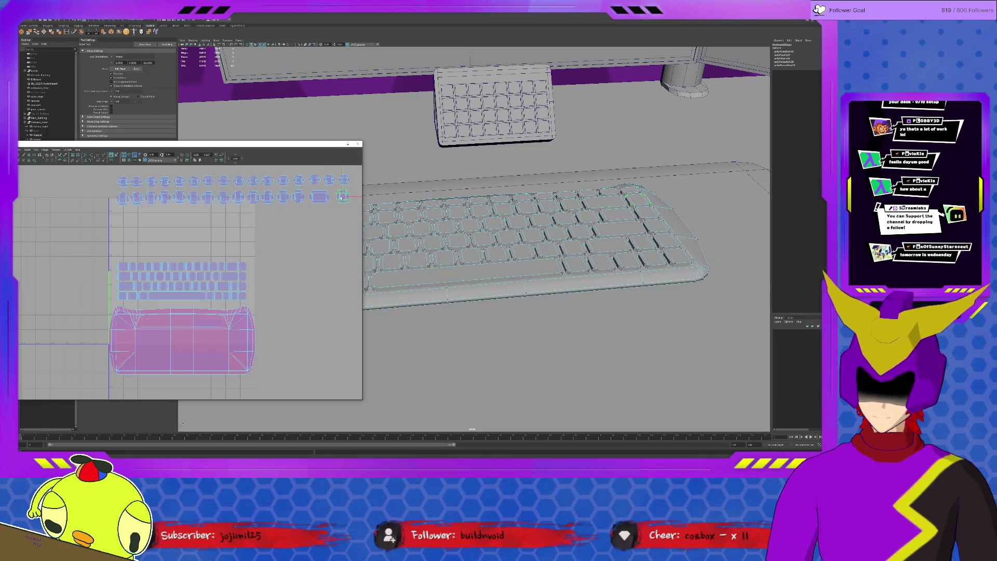
pyautogui.press('b')
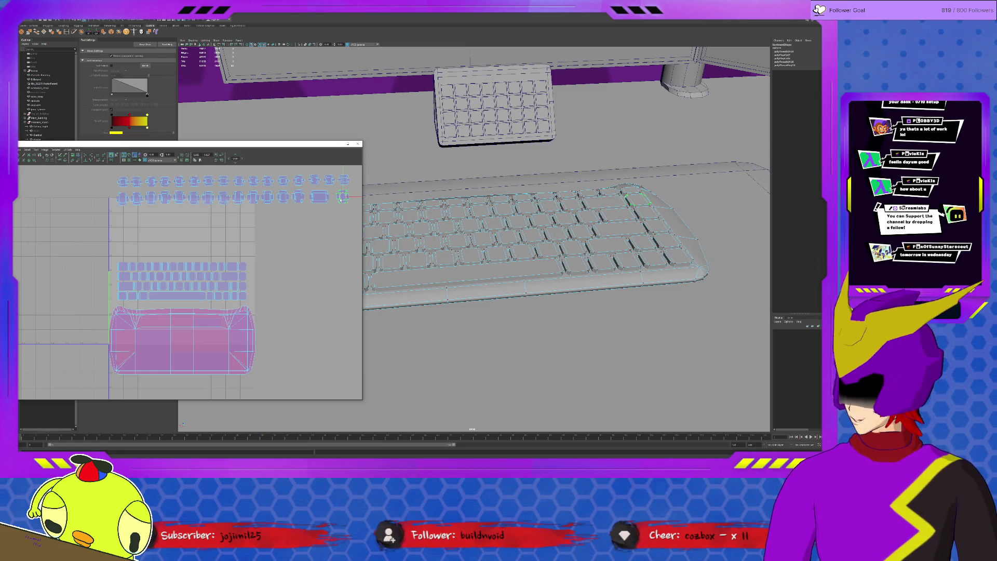
pyautogui.click(121, 267)
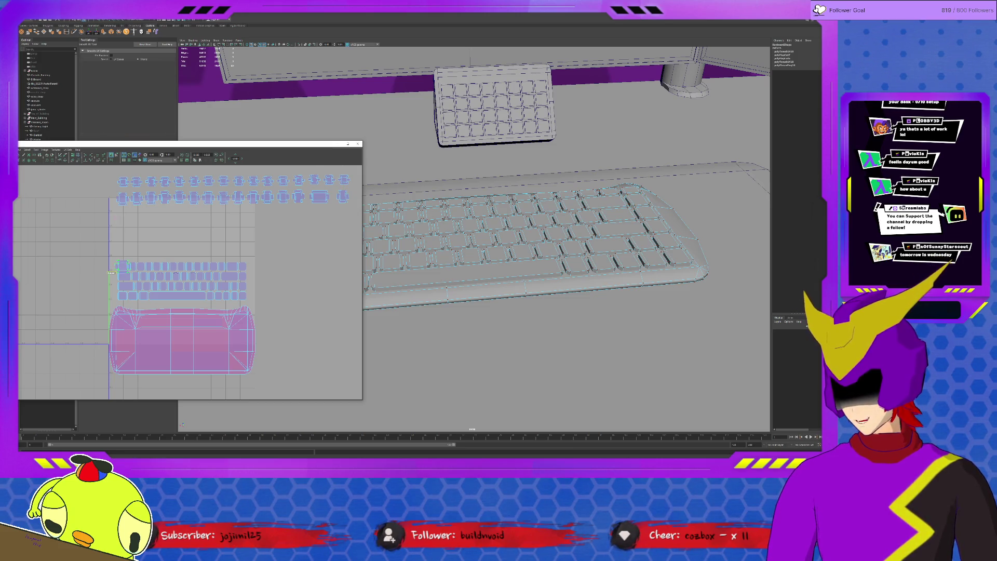
# Start a third row above the block with the first three key shells.
pyautogui.press('w')
pyautogui.moveTo(123, 266); pyautogui.dragTo(126, 217)
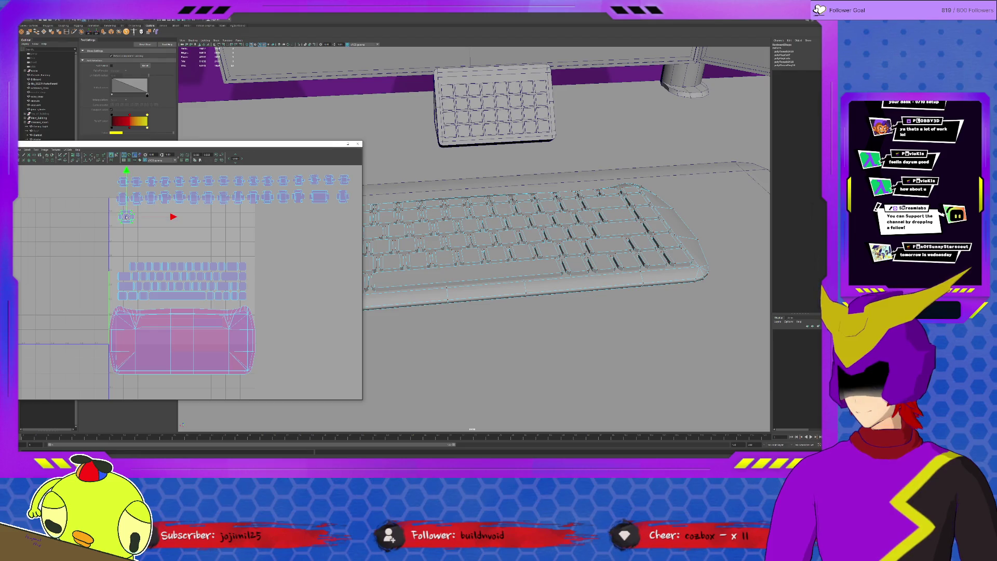
pyautogui.press('y')
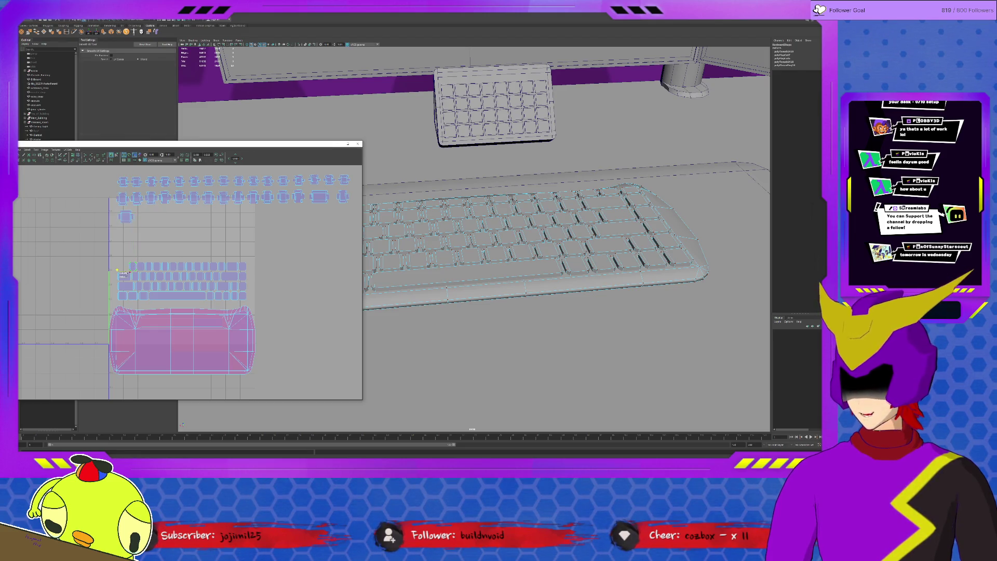
pyautogui.press('w')
pyautogui.moveTo(133, 266); pyautogui.dragTo(144, 217)
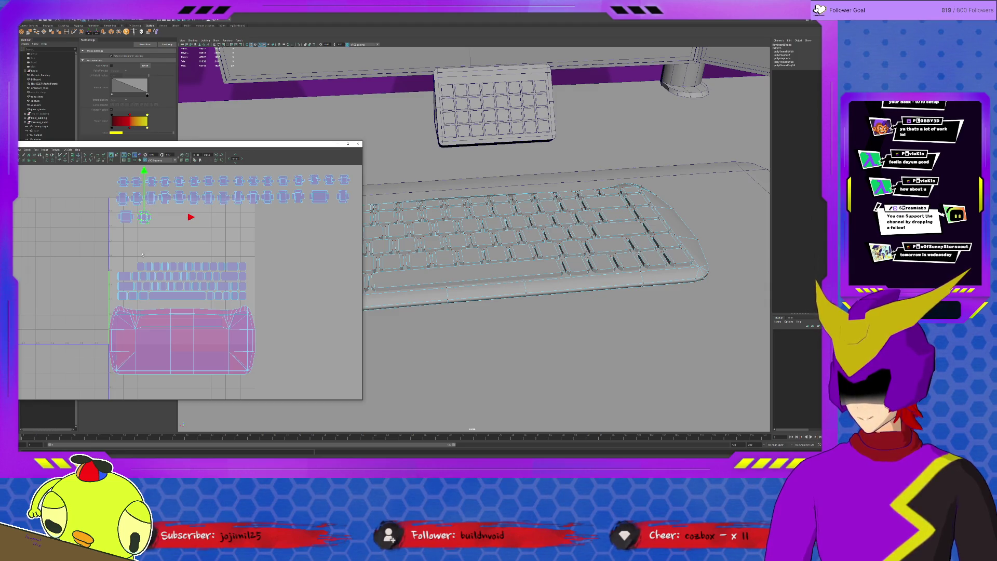
pyautogui.click(140, 266)
pyautogui.press('y')
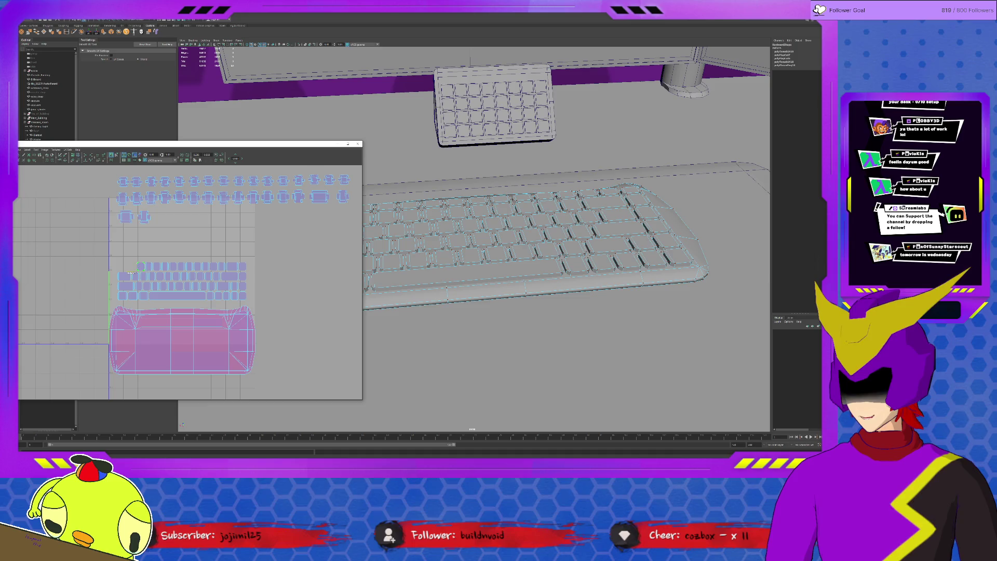
pyautogui.press('w')
pyautogui.moveTo(141, 266); pyautogui.dragTo(159, 217)
# Add four more key shells, including the lower-row ones, to the third row.
pyautogui.click(148, 266)
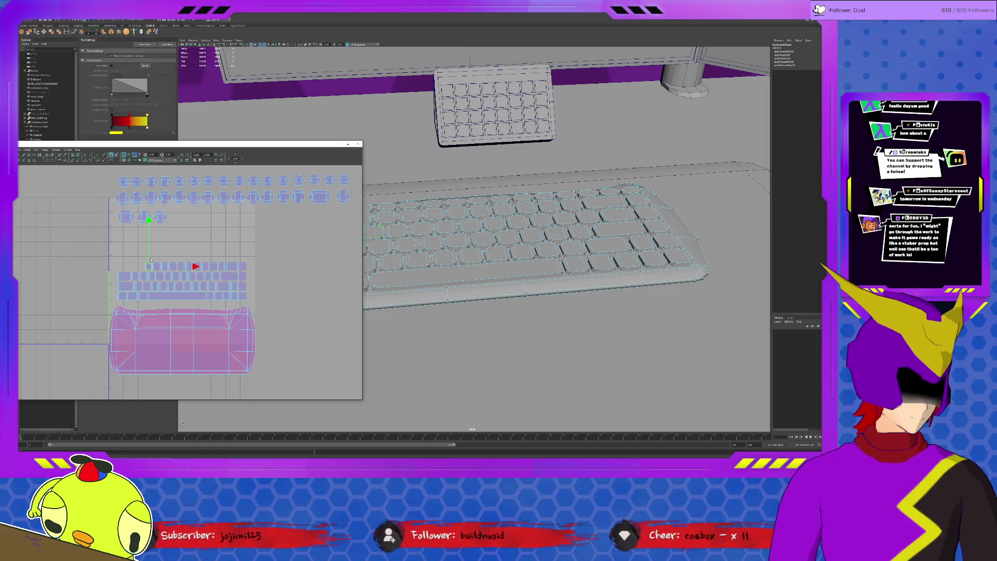
pyautogui.keyDown('shift'); pyautogui.moveTo(150, 260); pyautogui.dragTo(138, 275, button='right'); pyautogui.keyUp('shift')
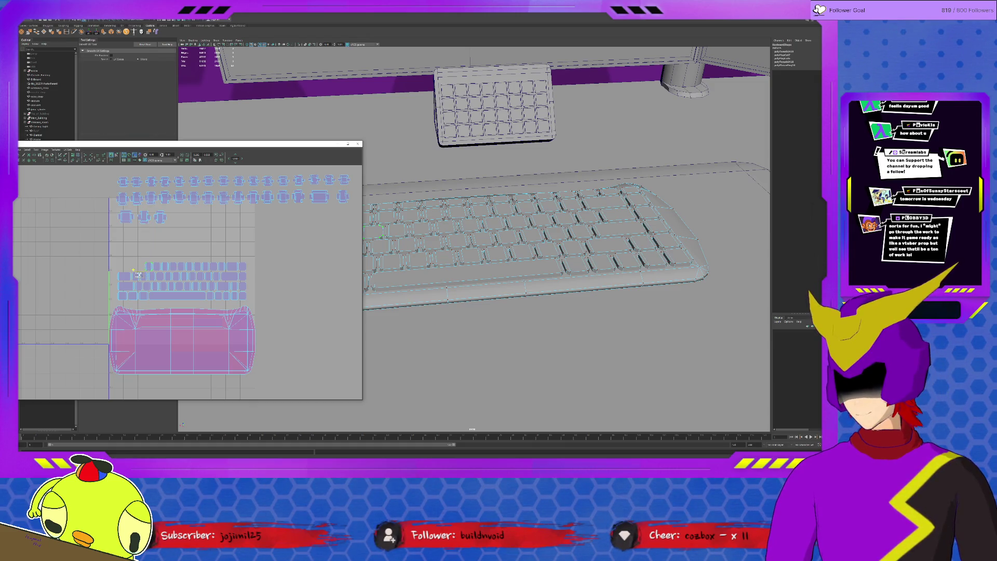
pyautogui.press('w')
pyautogui.moveTo(149, 268)
pyautogui.mouseDown()
pyautogui.moveTo(182, 218)
pyautogui.moveTo(173, 219)
pyautogui.mouseUp()
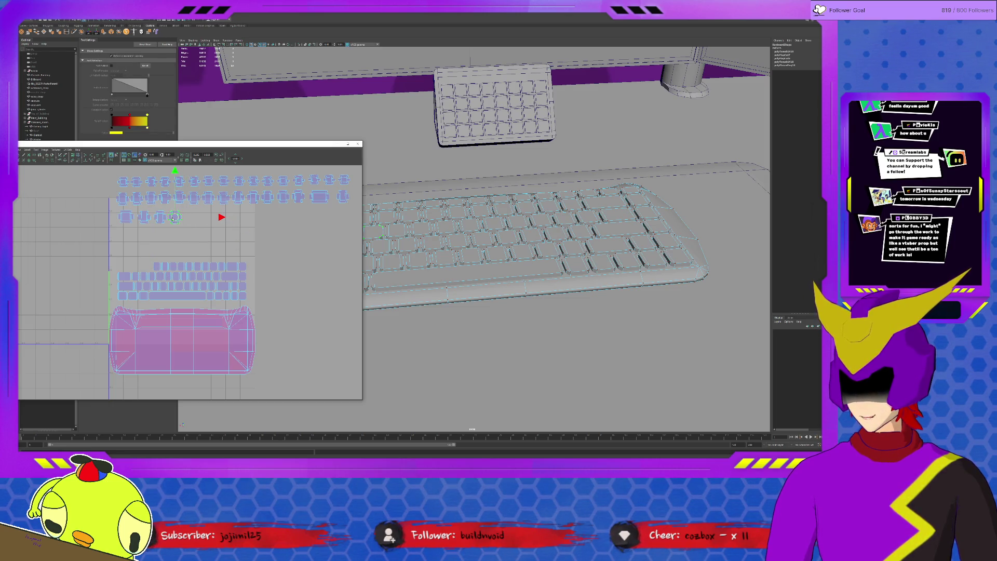
pyautogui.click(158, 266)
pyautogui.moveTo(157, 266); pyautogui.dragTo(191, 217)
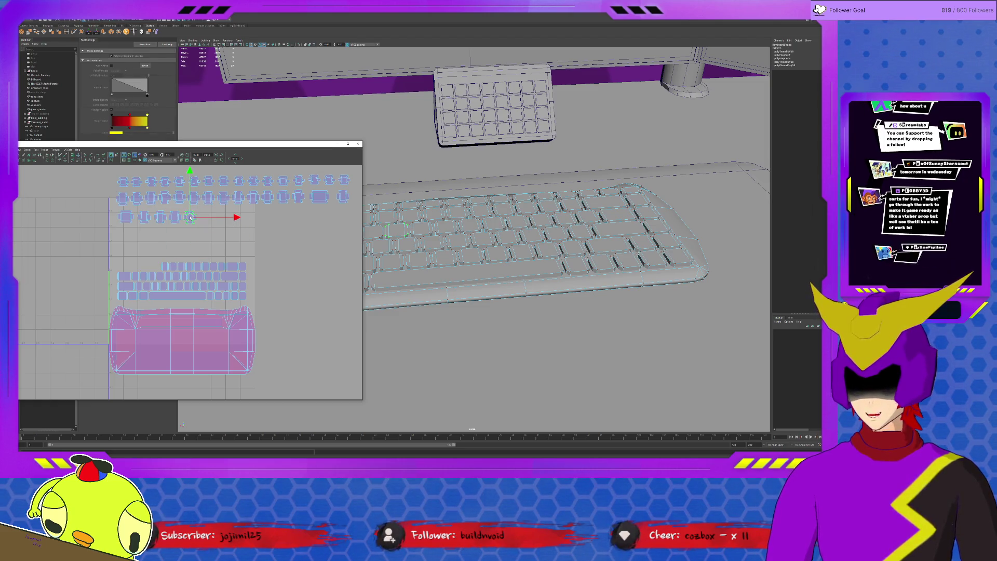
pyautogui.click(165, 266)
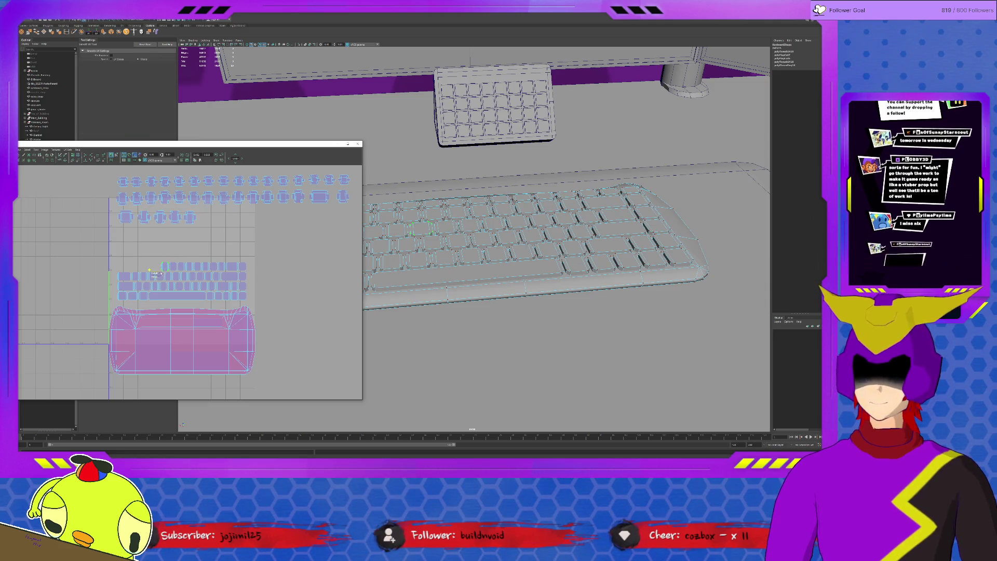
pyautogui.press('w')
pyautogui.moveTo(164, 266); pyautogui.dragTo(206, 217)
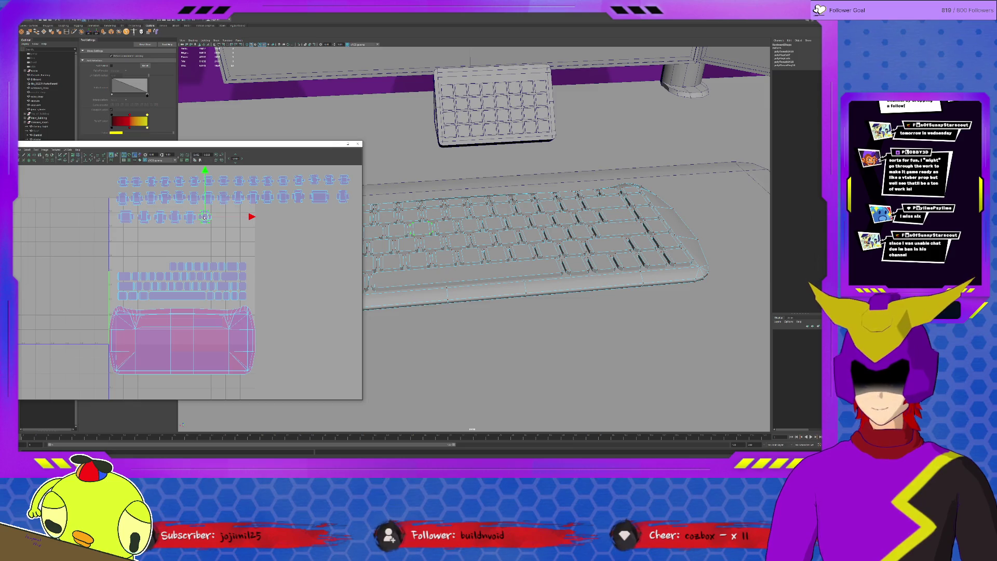
pyautogui.click(172, 266)
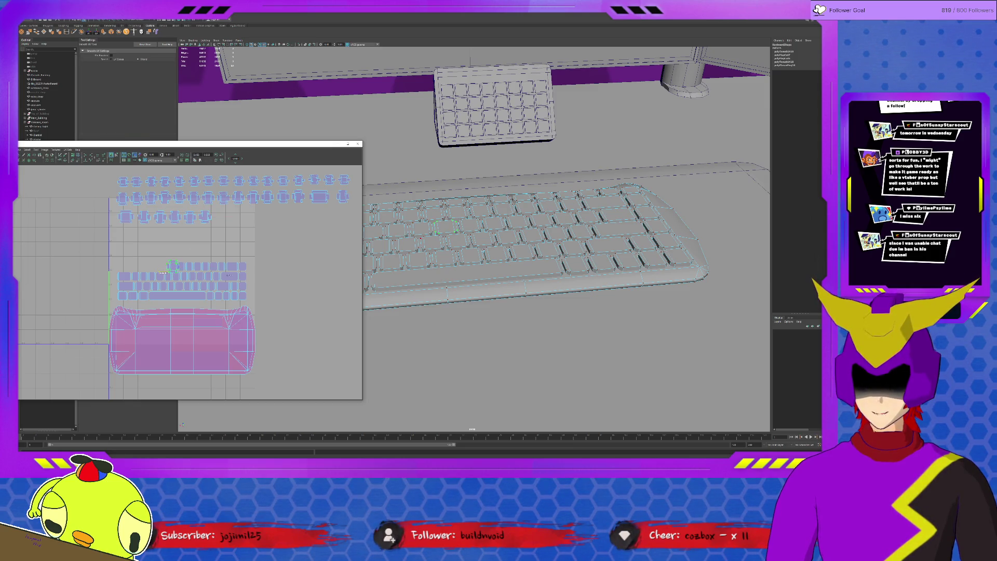
pyautogui.press('w')
pyautogui.moveTo(174, 266); pyautogui.dragTo(219, 217)
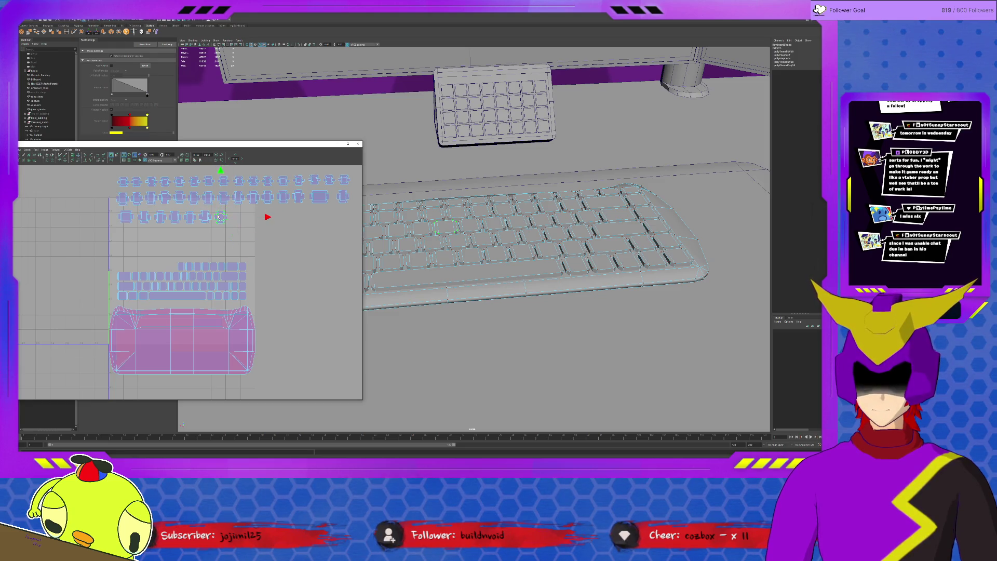
# Move three more key shells from the lower cluster onto the third row's end.
pyautogui.click(170, 275)
pyautogui.press('w')
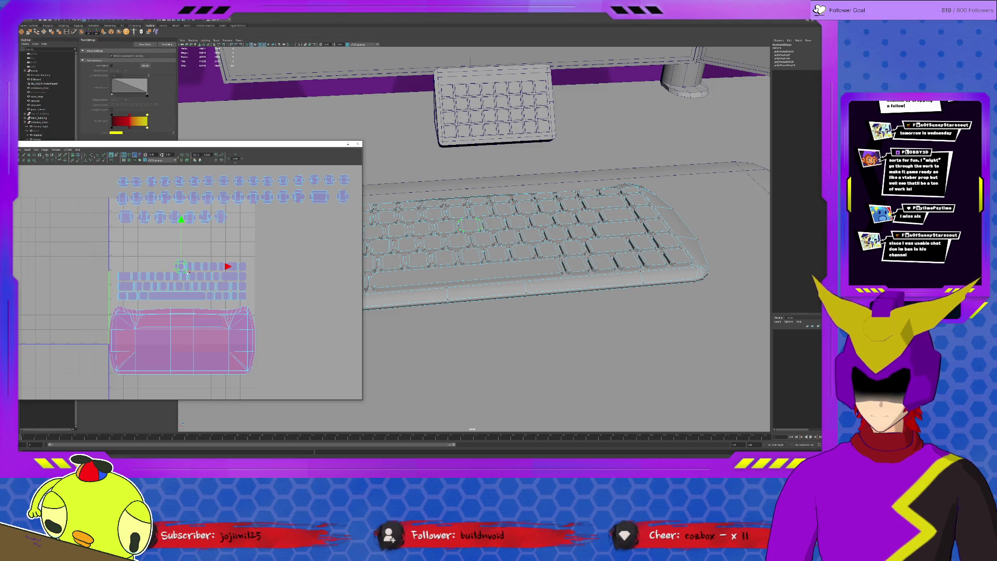
pyautogui.moveTo(182, 266); pyautogui.dragTo(236, 218)
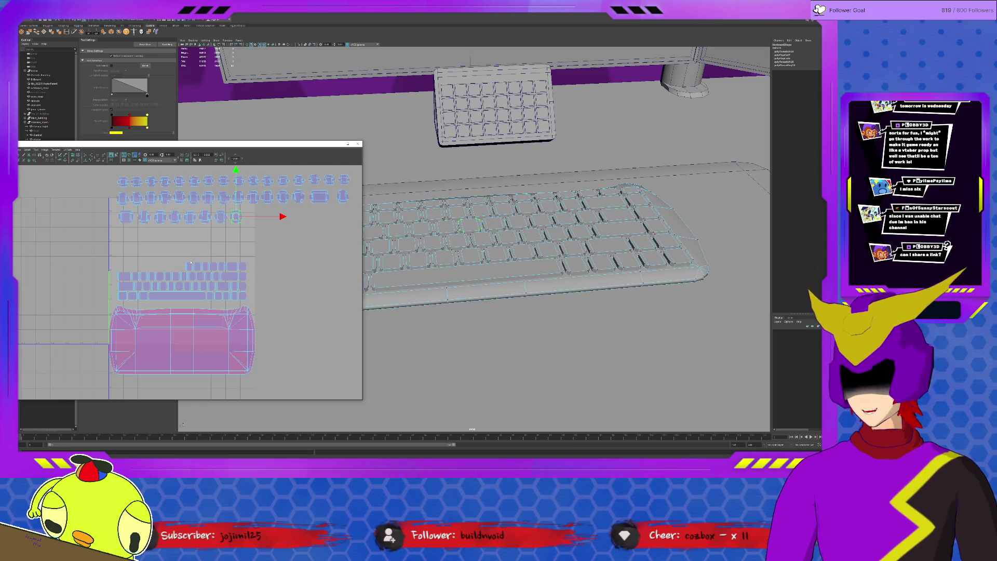
pyautogui.click(190, 266)
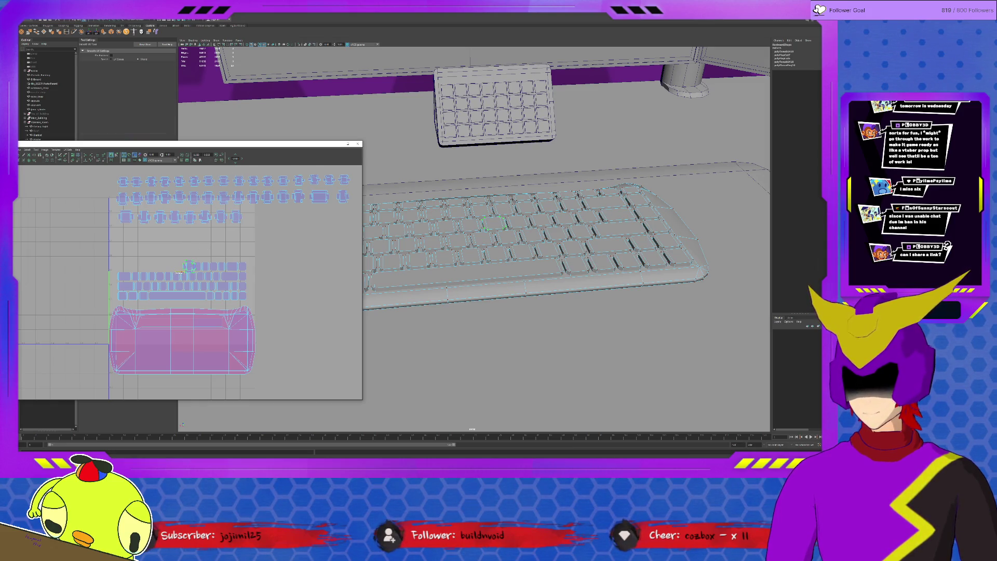
pyautogui.press('w')
pyautogui.moveTo(191, 268)
pyautogui.mouseDown()
pyautogui.moveTo(273, 223)
pyautogui.moveTo(251, 218)
pyautogui.mouseUp()
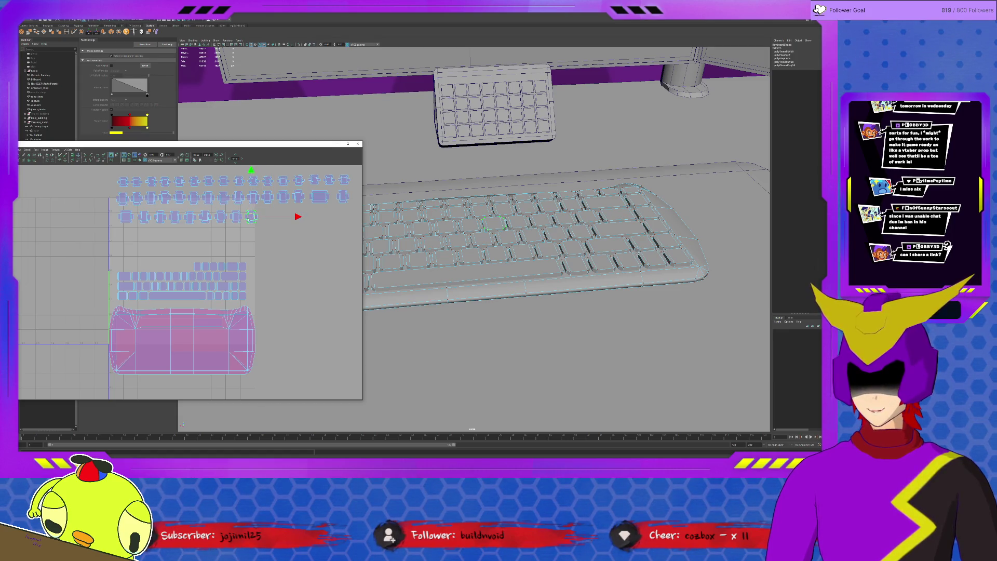
pyautogui.click(199, 266)
pyautogui.press('y')
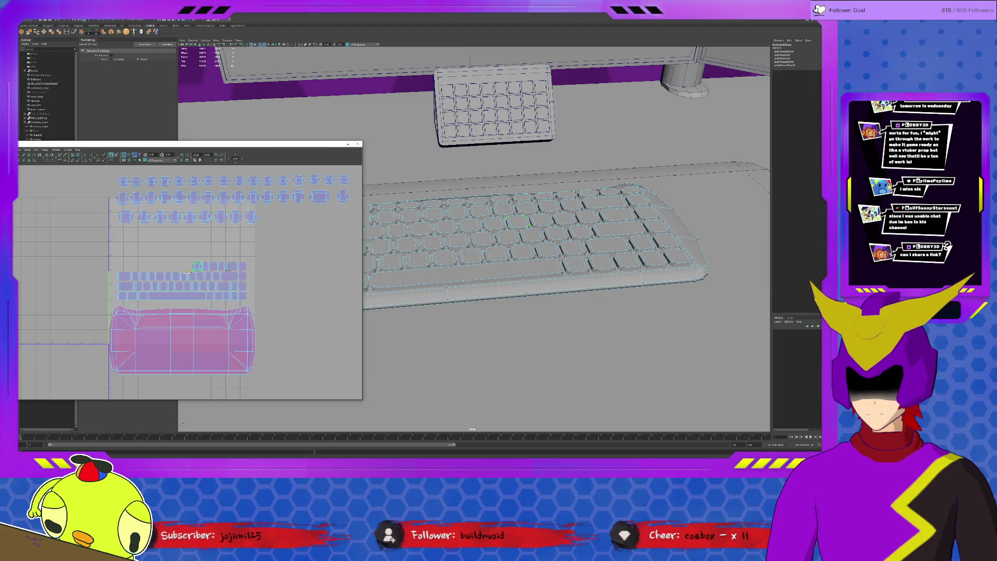
pyautogui.press('w')
pyautogui.moveTo(197, 266)
pyautogui.mouseDown()
pyautogui.moveTo(267, 232)
pyautogui.moveTo(265, 216)
pyautogui.mouseUp()
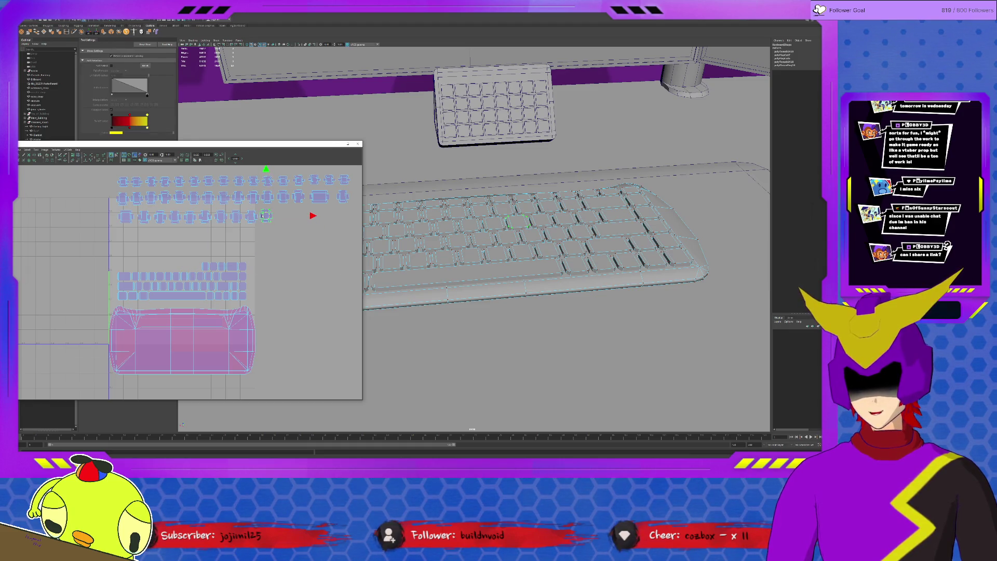
# Extend the third row with three further key shells, toggling Smooth UV between moves.
pyautogui.click(204, 266)
pyautogui.press('y')
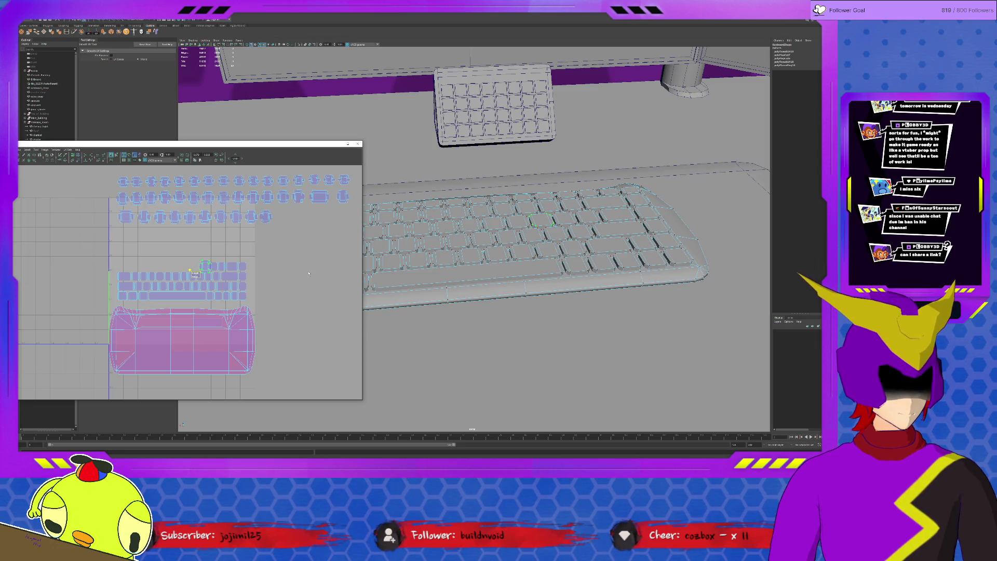
pyautogui.press('w')
pyautogui.moveTo(205, 266)
pyautogui.mouseDown()
pyautogui.moveTo(288, 224)
pyautogui.moveTo(280, 216)
pyautogui.mouseUp()
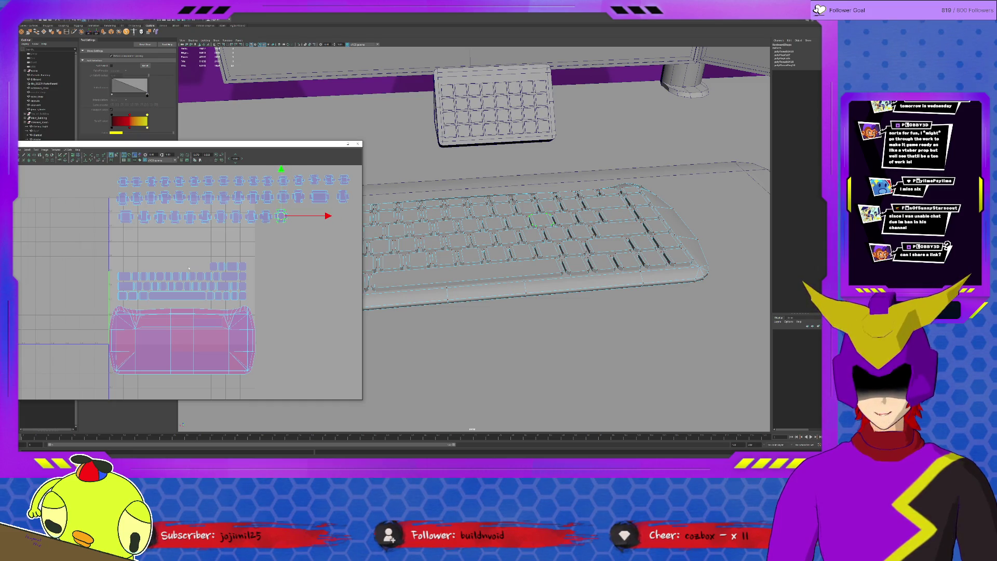
pyautogui.click(213, 266)
pyautogui.press('y')
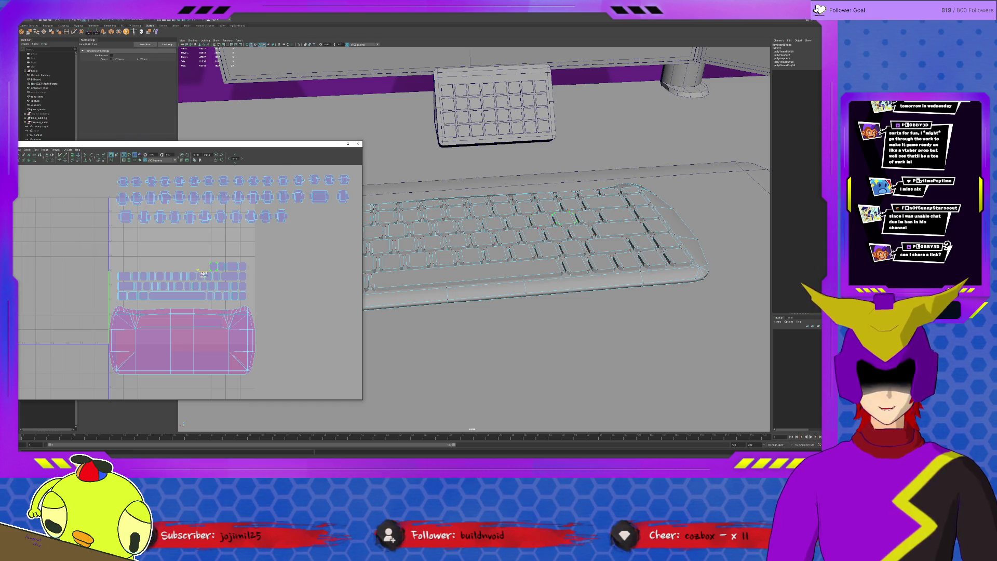
pyautogui.press('w')
pyautogui.moveTo(214, 267)
pyautogui.mouseDown()
pyautogui.moveTo(279, 244)
pyautogui.moveTo(296, 216)
pyautogui.mouseUp()
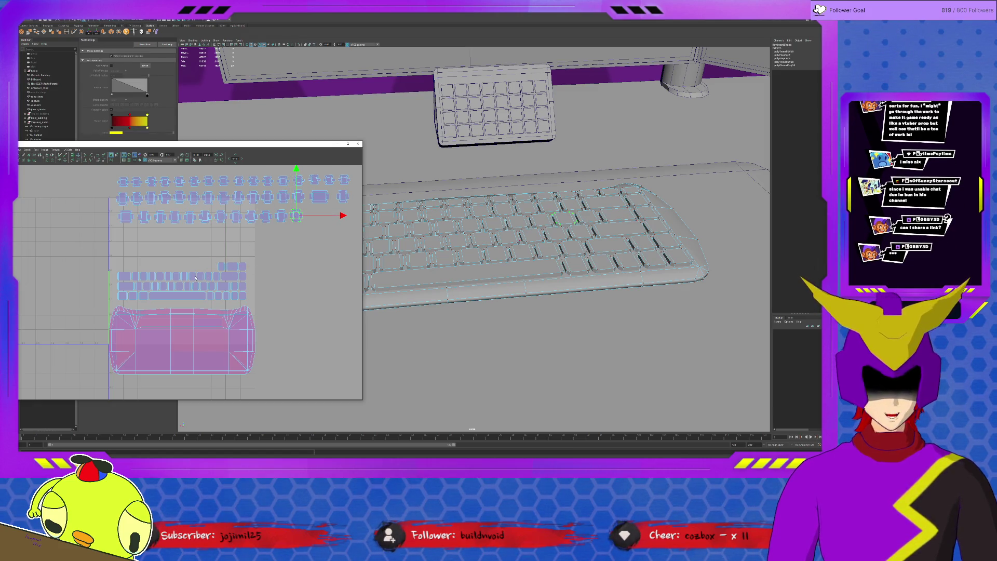
pyautogui.click(266, 263)
pyautogui.press('y')
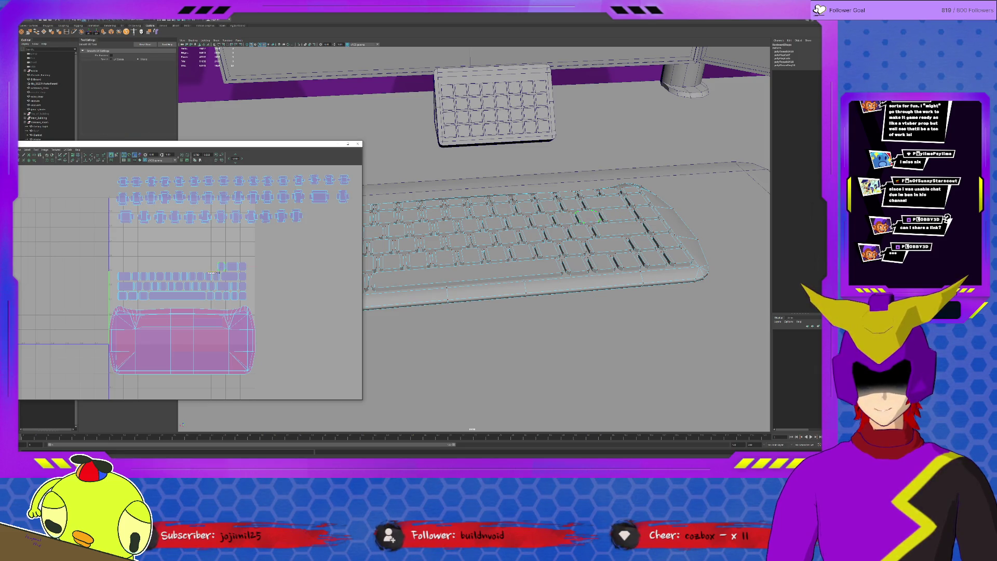
pyautogui.press('w')
pyautogui.moveTo(222, 266); pyautogui.dragTo(310, 215)
# Lift the small key shell and one more key shell onto the end of the third row.
pyautogui.press('y')
pyautogui.click(232, 266)
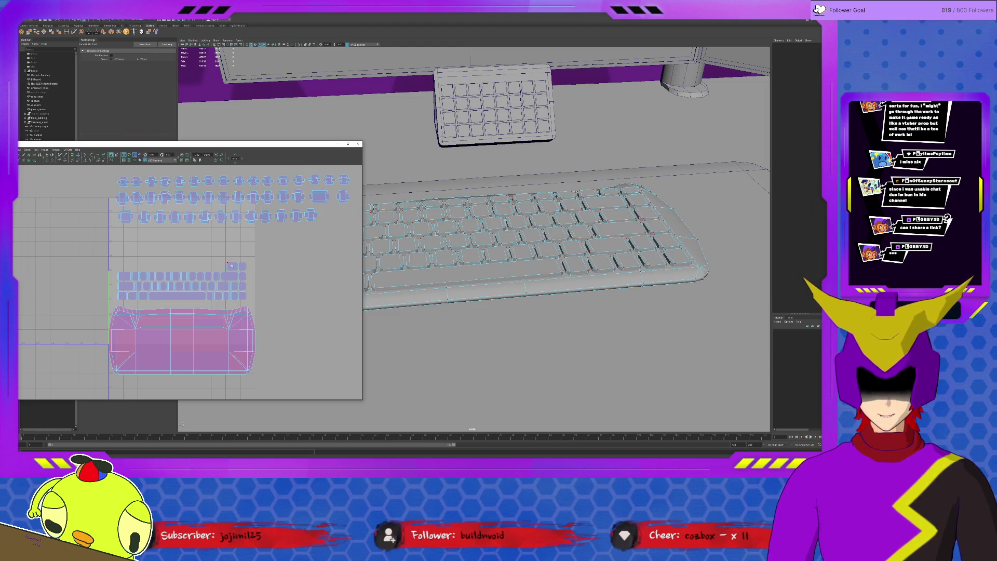
pyautogui.click(231, 266)
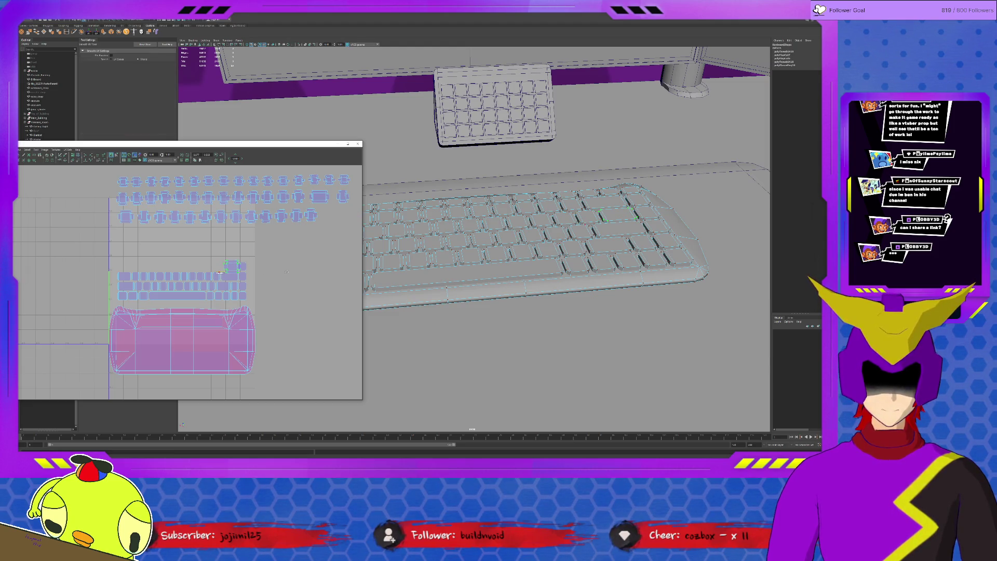
pyautogui.press('w')
pyautogui.moveTo(255, 261); pyautogui.dragTo(352, 213, button='middle')
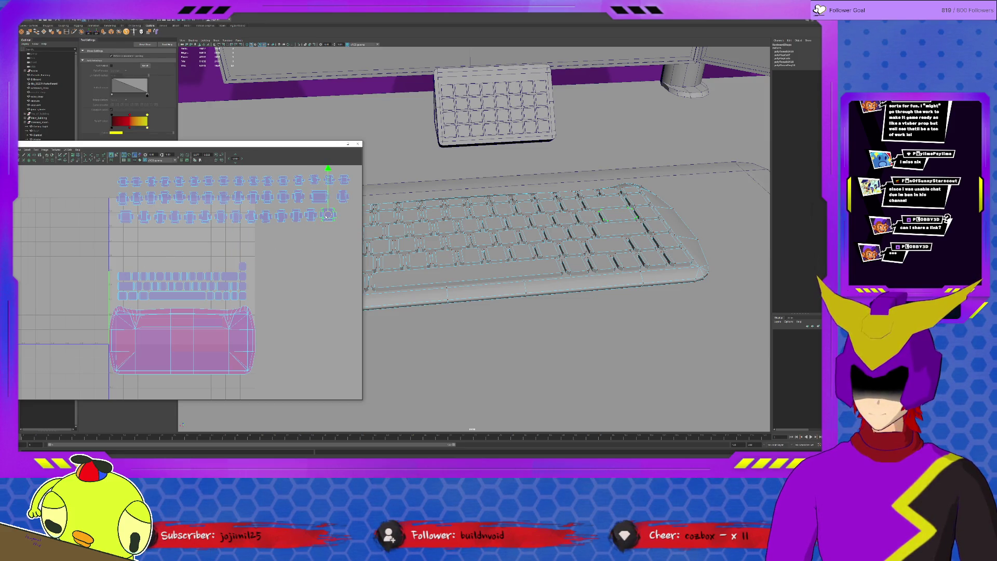
pyautogui.click(285, 261)
pyautogui.press('y')
pyautogui.click(222, 275)
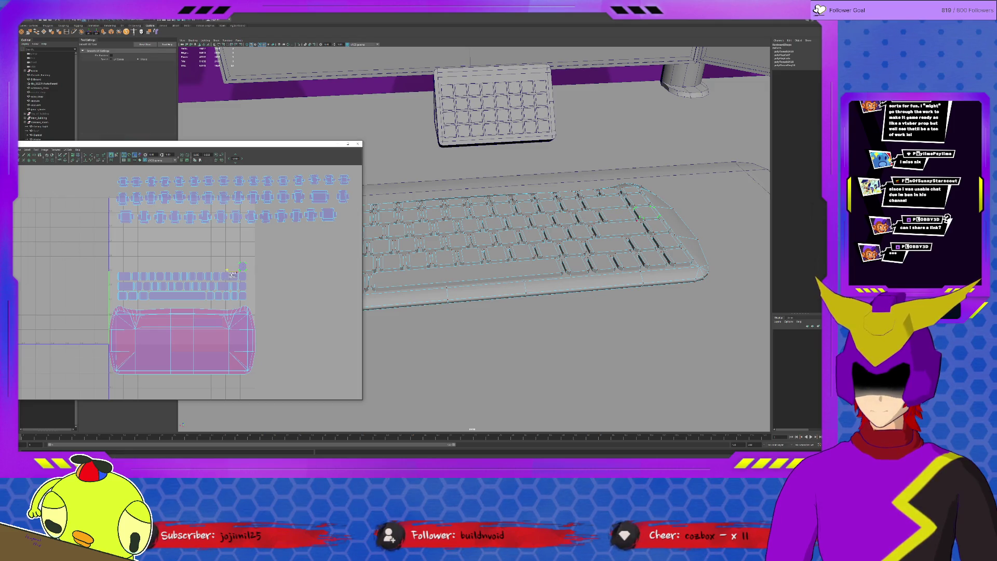
pyautogui.press('w')
pyautogui.moveTo(287, 265)
pyautogui.mouseDown(button='middle')
pyautogui.moveTo(332, 249)
pyautogui.moveTo(344, 215)
pyautogui.mouseUp(button='middle')
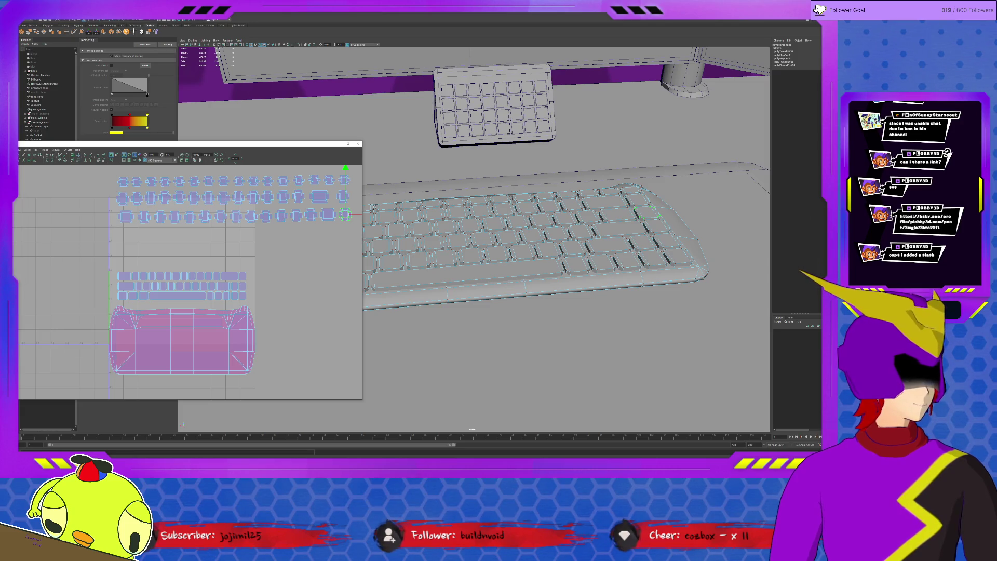
# Switch from Maya to the browser tab showing the grey clay PC case render.
pyautogui.hotkey('alt', 'Tab')
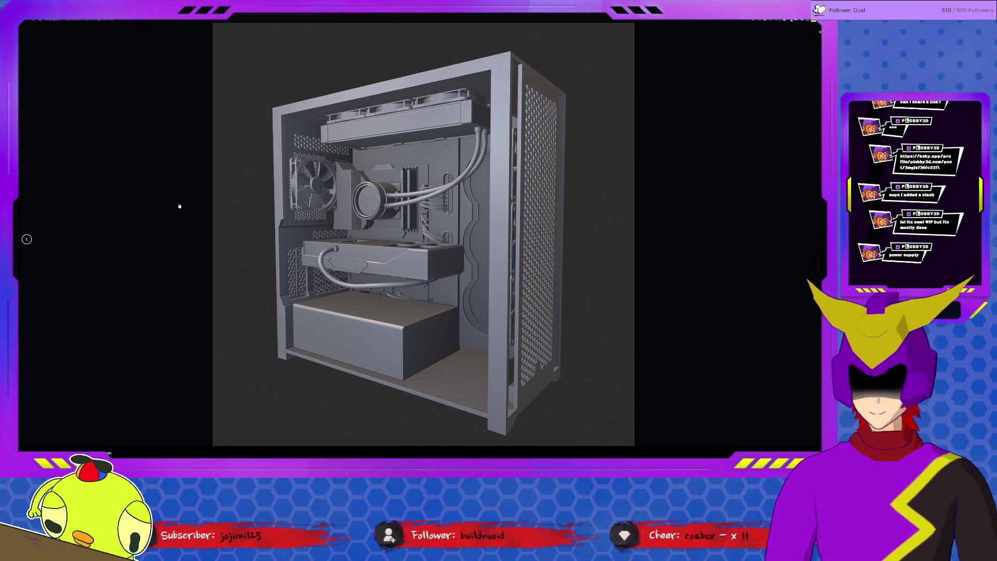
# Show the other PC case render in the browser's image viewer.
pyautogui.click(26, 239)
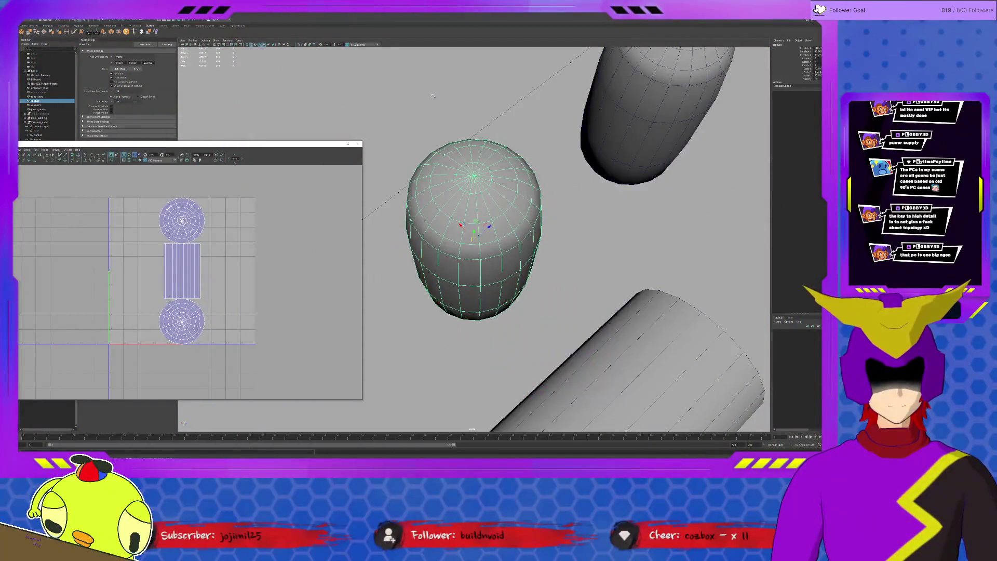
pyautogui.scroll(-10, 433, 96)
pyautogui.keyDown('alt'); pyautogui.moveTo(559, 251); pyautogui.dragTo(509, 224); pyautogui.keyUp('alt')
pyautogui.scroll(8, 509, 225)
pyautogui.keyDown('alt'); pyautogui.moveTo(509, 225); pyautogui.dragTo(573, 250, button='right'); pyautogui.keyUp('alt')
pyautogui.moveTo(546, 252)
pyautogui.mouseDown()
pyautogui.moveTo(466, 226)
pyautogui.moveTo(408, 249)
pyautogui.moveTo(416, 275)
pyautogui.mouseUp()
pyautogui.hotkey('ctrl', 'z')
pyautogui.moveTo(550, 266)
pyautogui.mouseDown()
pyautogui.moveTo(489, 262)
pyautogui.moveTo(450, 325)
pyautogui.moveTo(641, 242)
pyautogui.moveTo(660, 169)
pyautogui.moveTo(711, 252)
pyautogui.moveTo(763, 208)
pyautogui.moveTo(767, 186)
pyautogui.moveTo(587, 196)
pyautogui.mouseUp()
pyautogui.hotkey('ctrl', 'z')
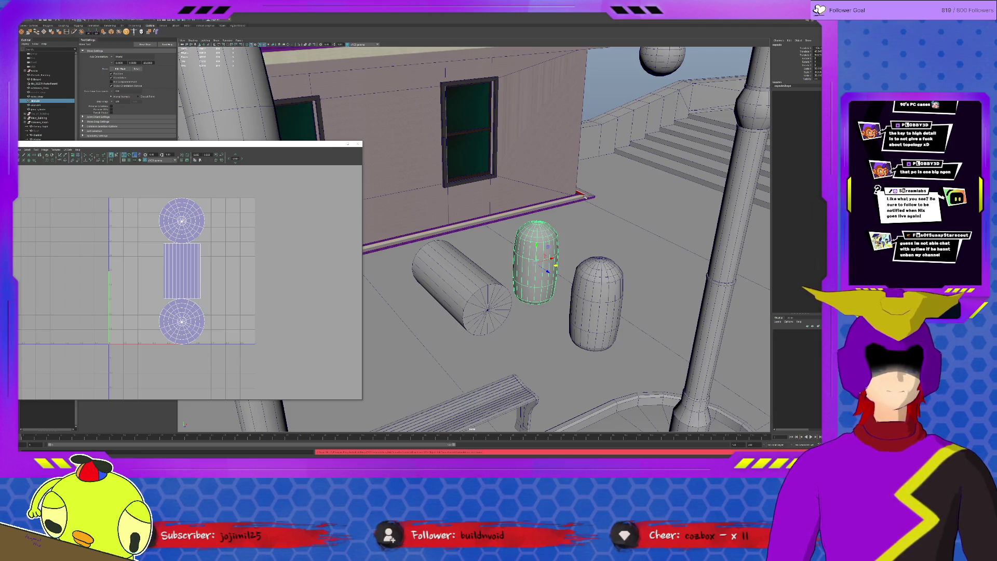
# Select through the yellow building's roof and walls and hide the shop's black ceiling plane.
pyautogui.moveTo(453, 184)
pyautogui.keyDown('alt'); pyautogui.mouseDown()
pyautogui.moveTo(542, 148)
pyautogui.moveTo(520, 224)
pyautogui.mouseUp(); pyautogui.keyUp('alt')
pyautogui.click(541, 148)
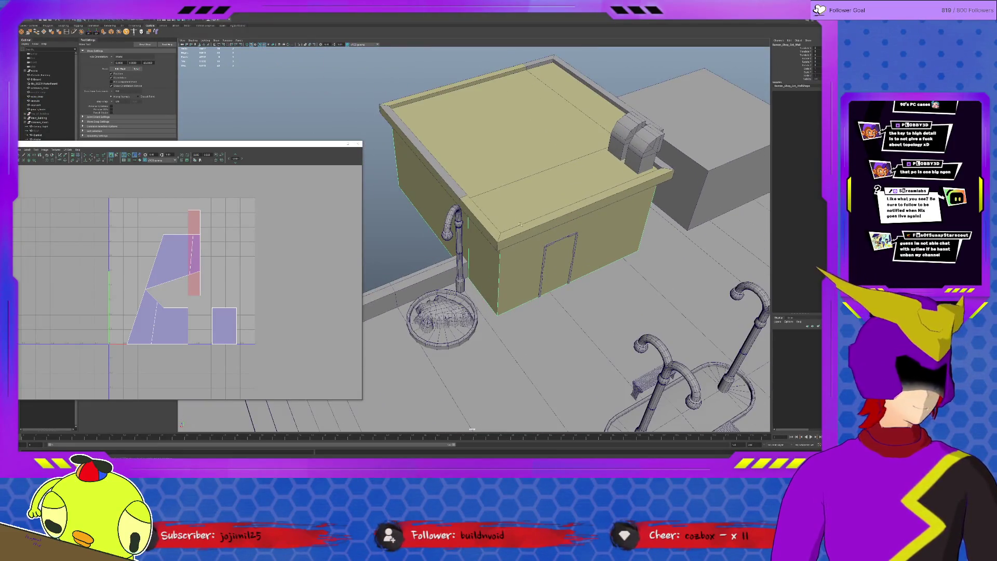
pyautogui.click(520, 224)
pyautogui.moveTo(525, 154); pyautogui.dragTo(539, 45)
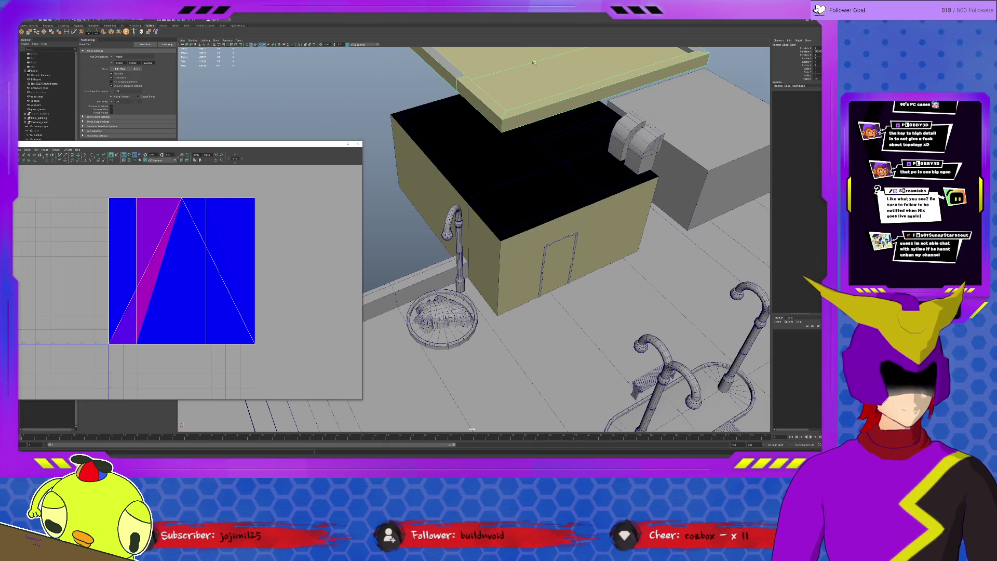
pyautogui.click(525, 172)
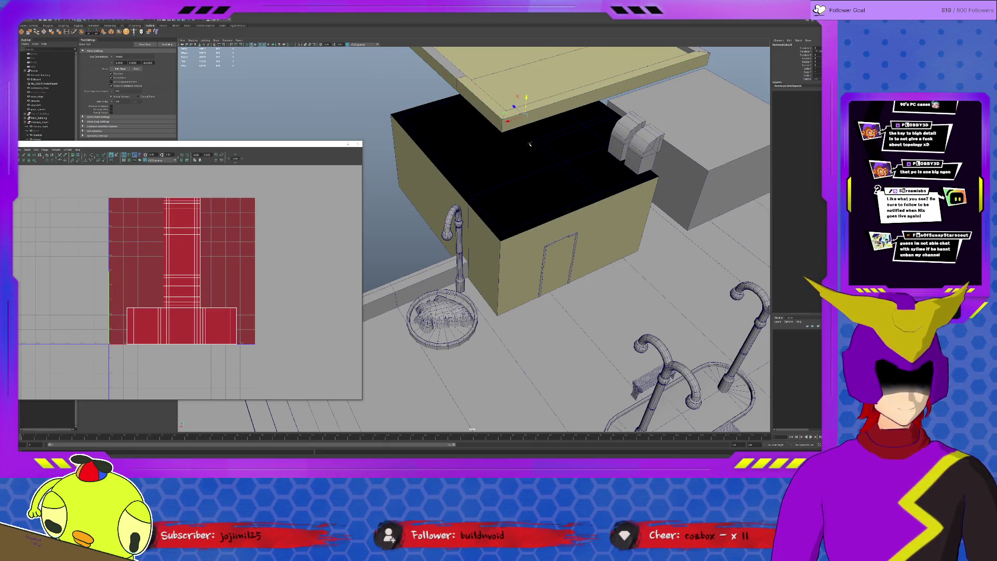
pyautogui.click(521, 169)
pyautogui.click(534, 160)
pyautogui.click(461, 140)
pyautogui.click(435, 126)
pyautogui.hotkey('ctrl', 'h')
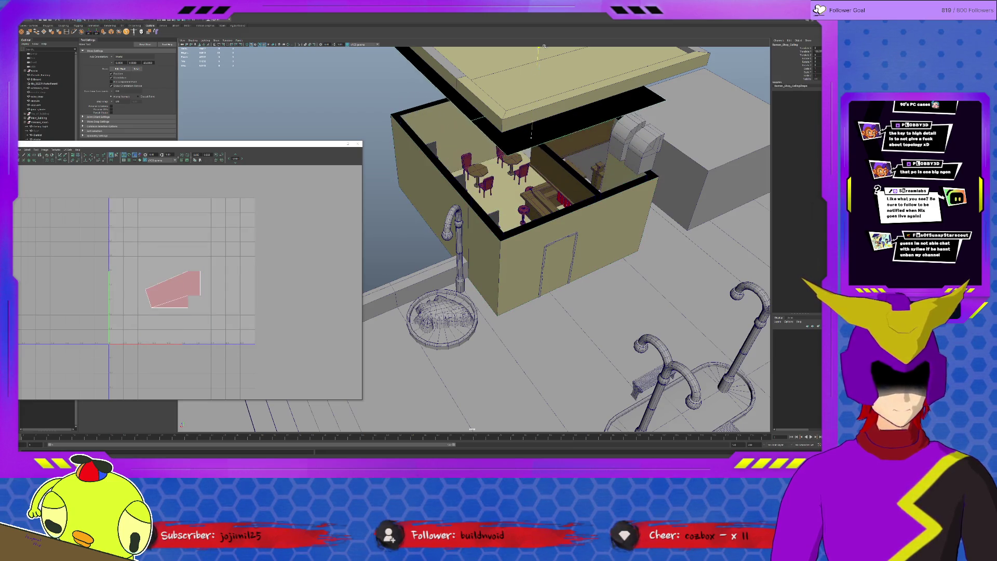
# Inspect the building's interior parts, then close the floating UV layout window.
pyautogui.moveTo(533, 121)
pyautogui.keyDown('alt'); pyautogui.mouseDown()
pyautogui.moveTo(619, 267)
pyautogui.moveTo(565, 275)
pyautogui.moveTo(584, 272)
pyautogui.mouseUp(); pyautogui.keyUp('alt')
pyautogui.click(585, 272)
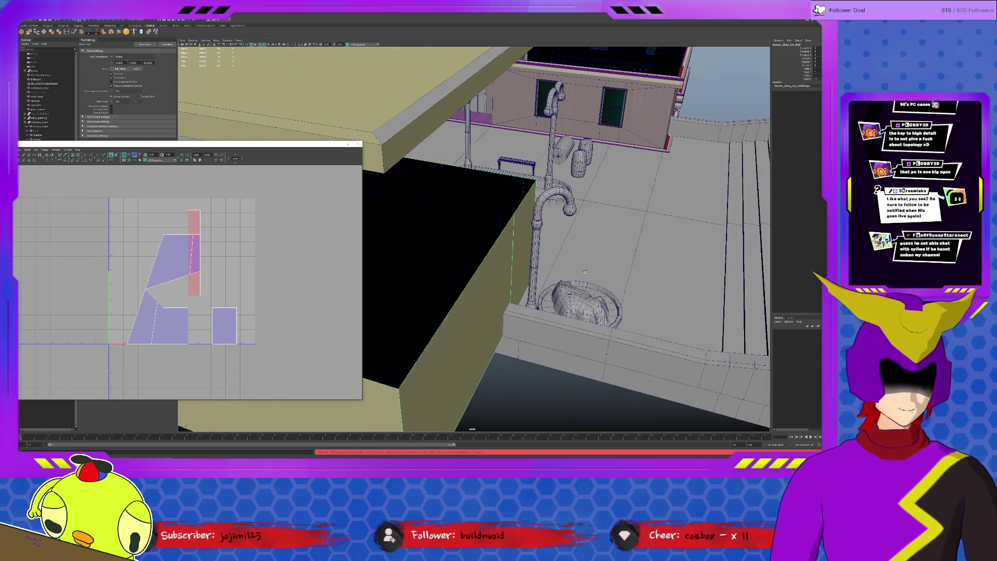
pyautogui.scroll(-3, 584, 272)
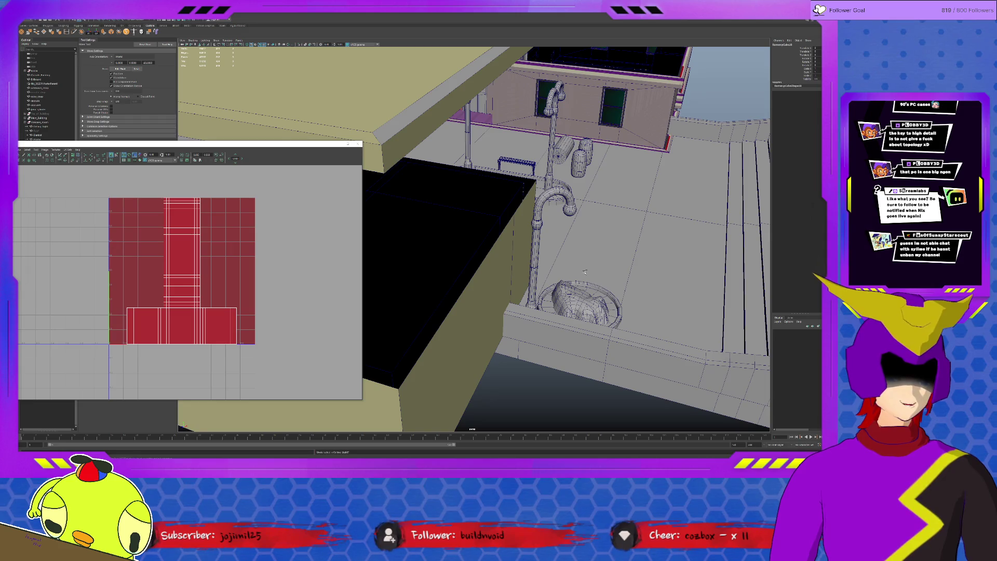
pyautogui.click(543, 256)
pyautogui.scroll(-3, 543, 256)
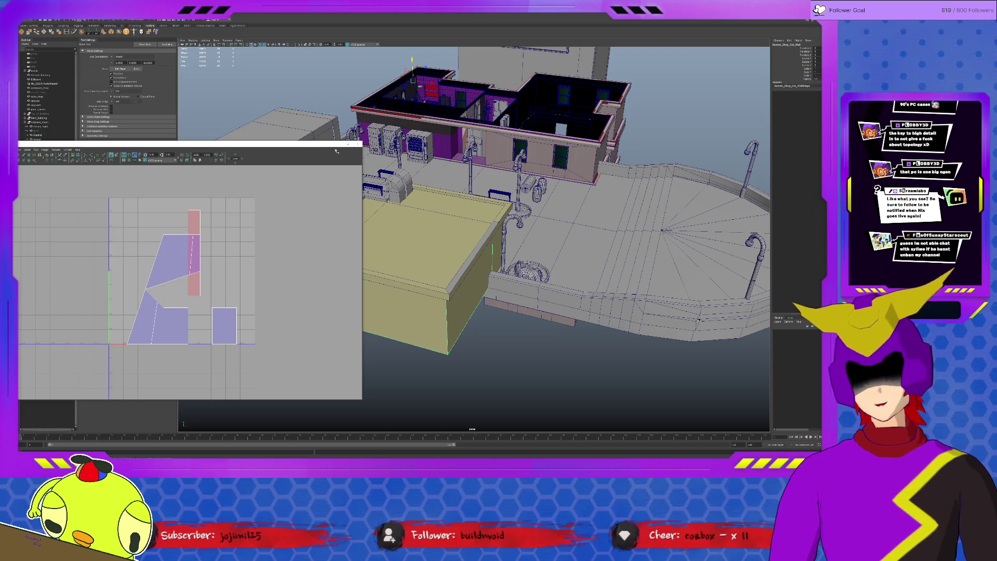
pyautogui.click(340, 143)
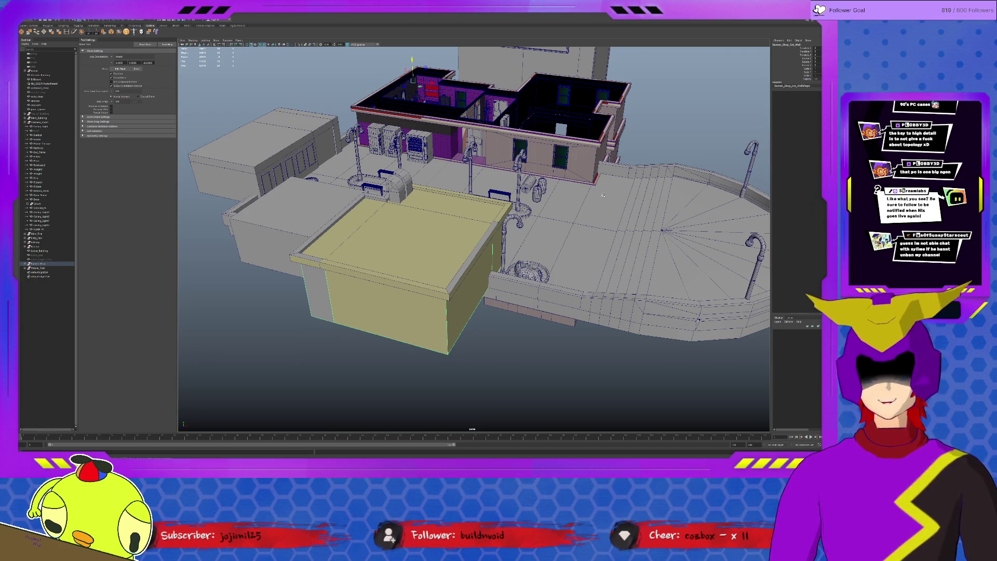
# Select and frame the desk keyboard, then open its UV layout with Ctrl+U.
pyautogui.keyDown('alt'); pyautogui.moveTo(508, 129); pyautogui.dragTo(660, 290); pyautogui.keyUp('alt')
pyautogui.scroll(-10, 659, 290)
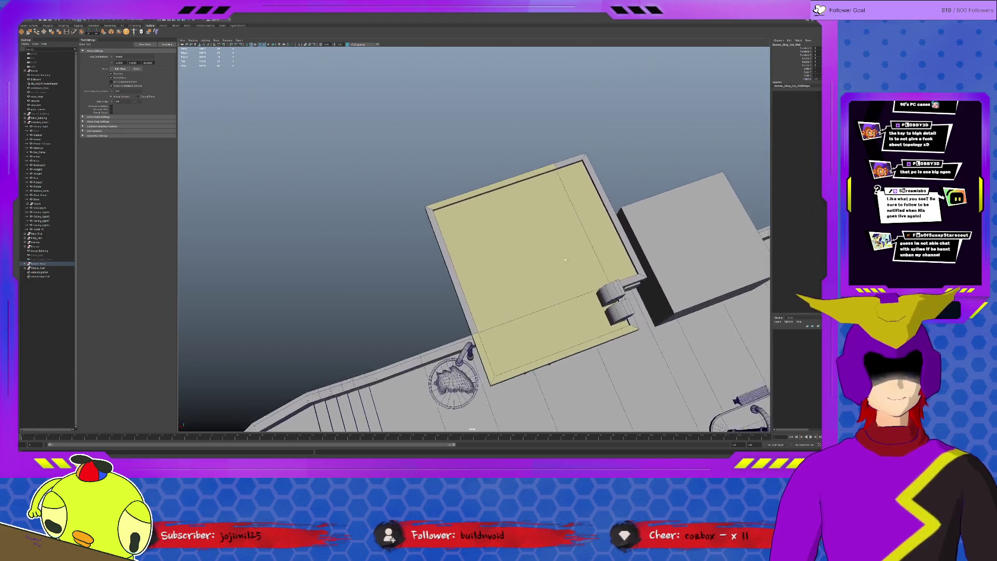
pyautogui.scroll(5, 514, 204)
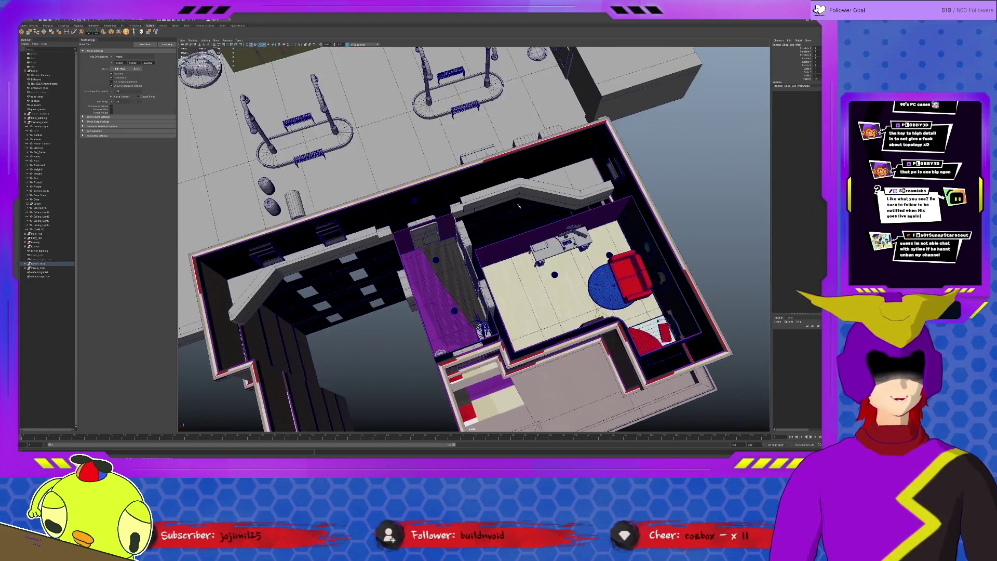
pyautogui.click(565, 242)
pyautogui.press('f')
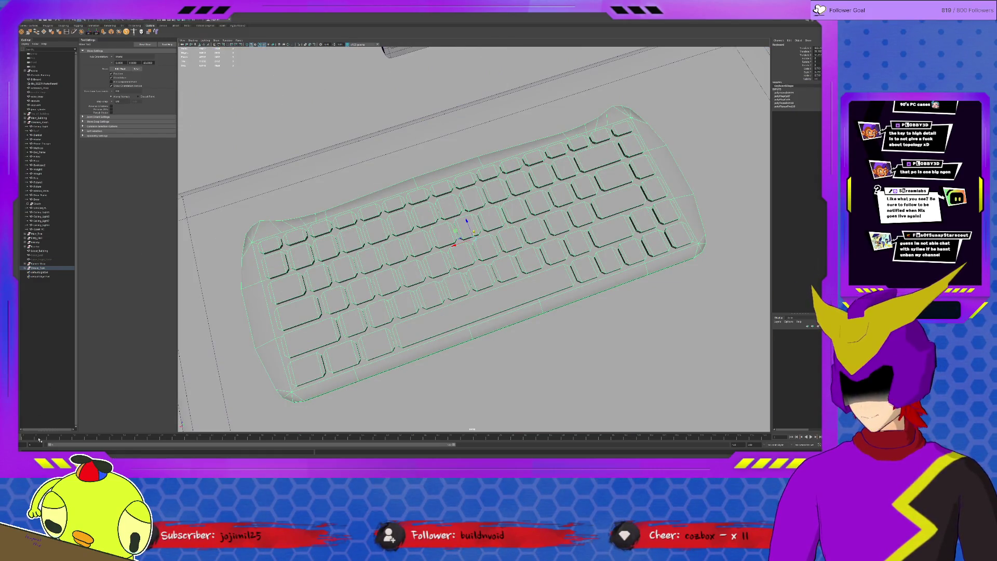
pyautogui.hotkey('ctrl', 'u')
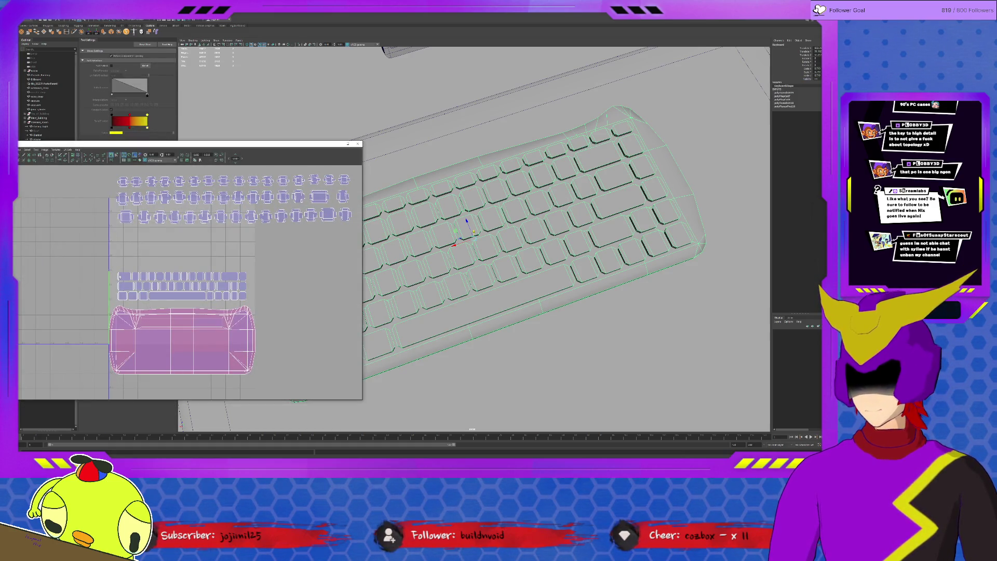
# Lift the first two key shells from the lower strip up toward the fourth row.
pyautogui.moveTo(119, 276); pyautogui.dragTo(111, 266, button='right')
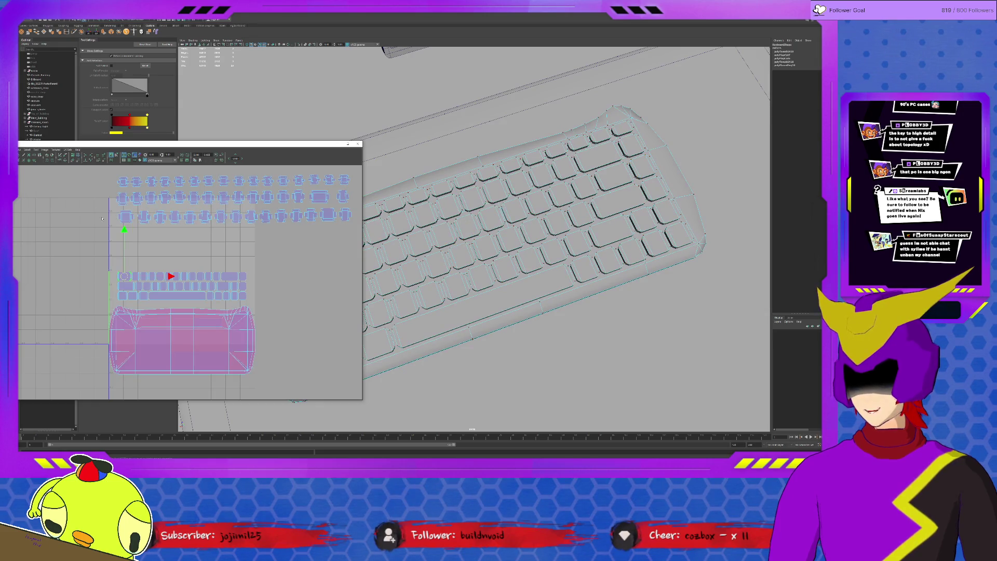
pyautogui.click(36, 150)
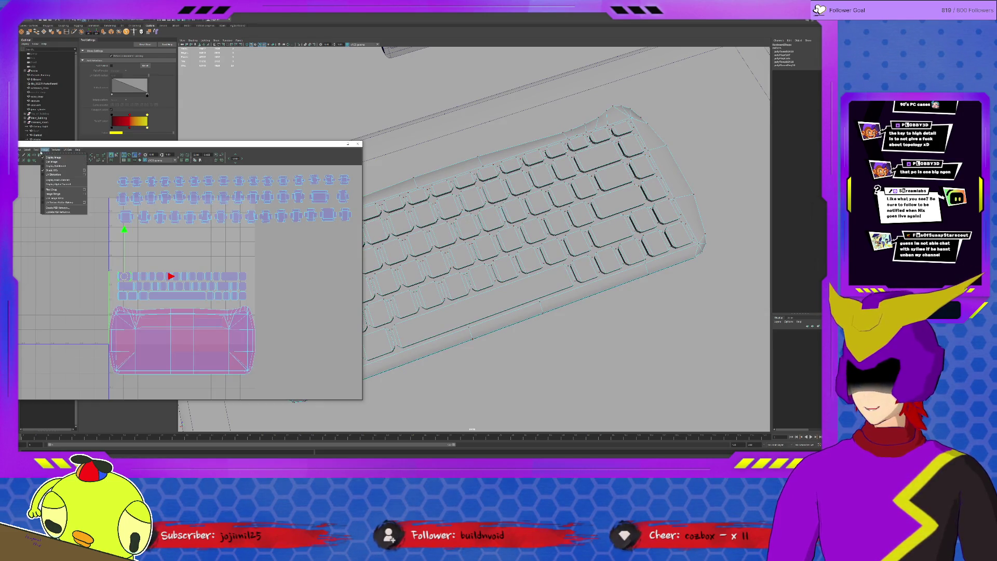
pyautogui.click(44, 170)
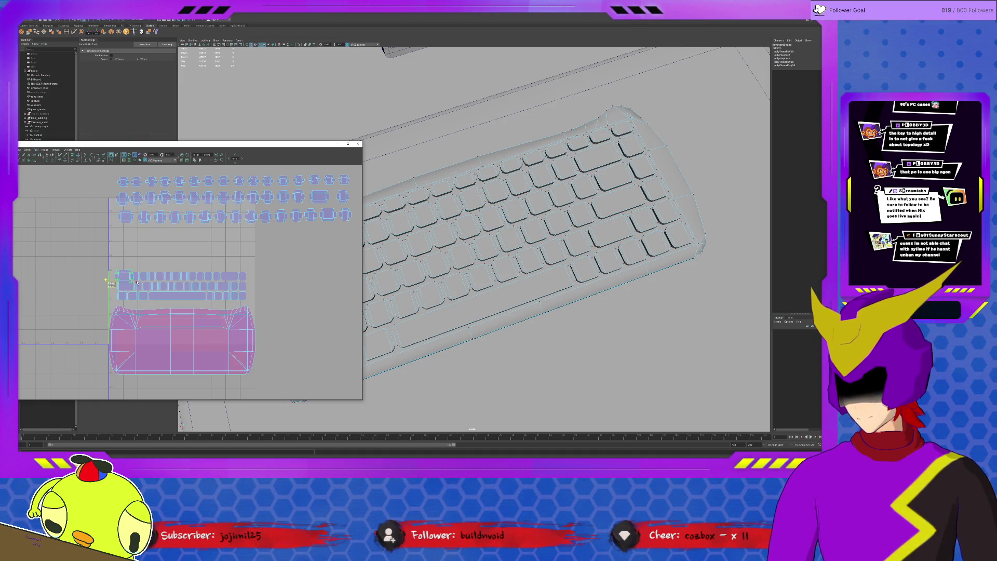
pyautogui.press('w')
pyautogui.moveTo(125, 275); pyautogui.dragTo(128, 235)
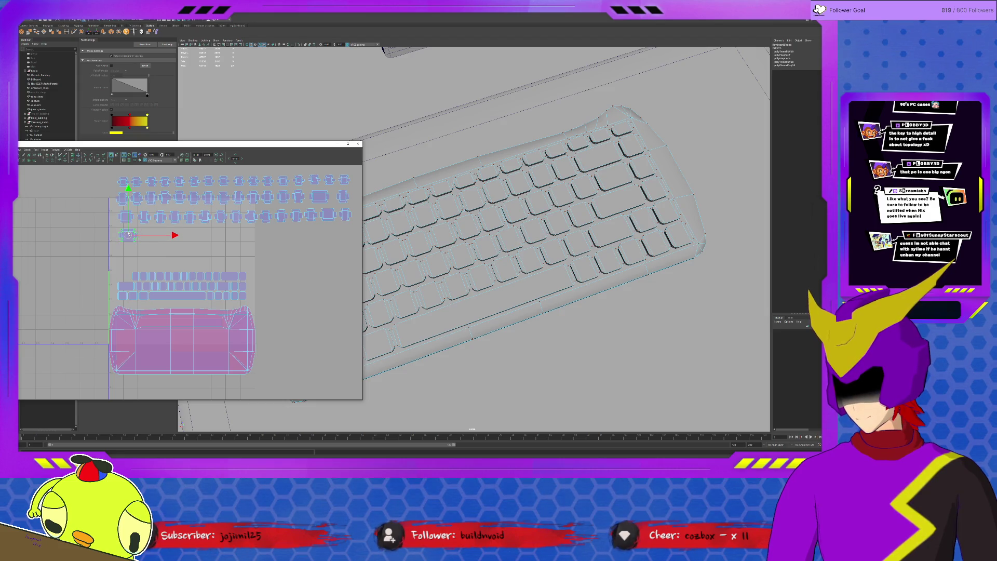
pyautogui.press('y')
pyautogui.click(136, 276)
pyautogui.press('w')
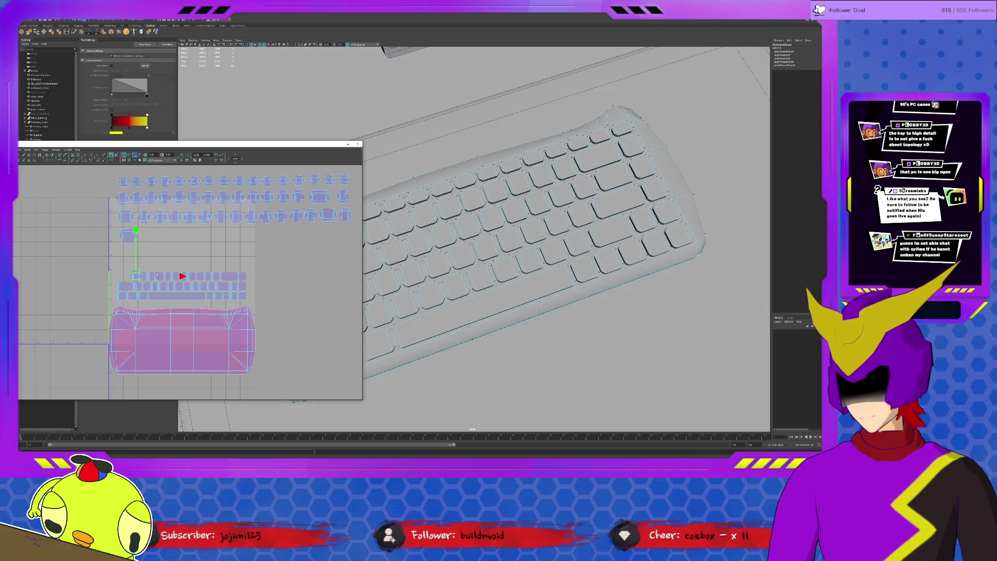
pyautogui.moveTo(136, 275); pyautogui.dragTo(145, 236)
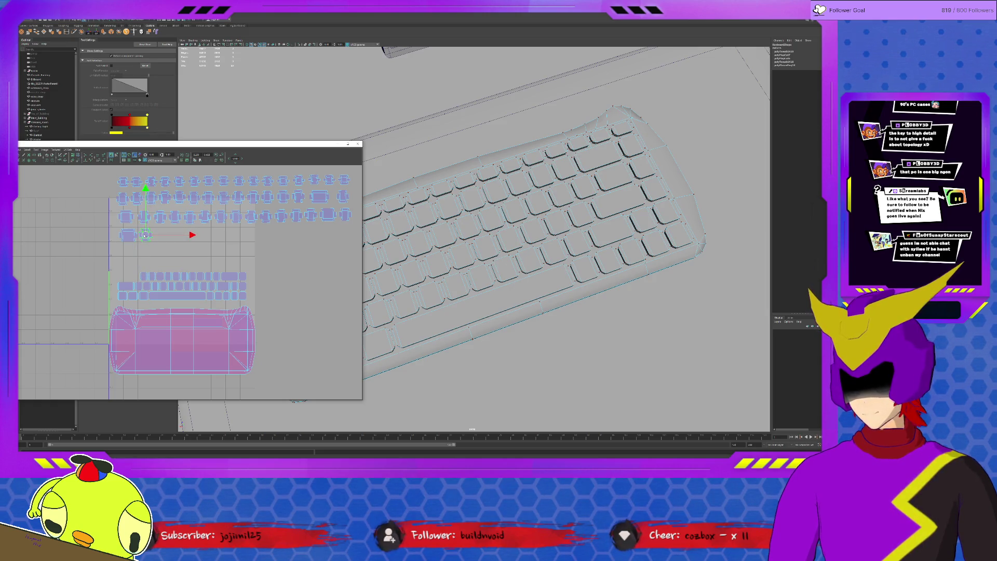
# Add the next three key shells from the strip onto the fourth row's end.
pyautogui.click(143, 276)
pyautogui.press('y')
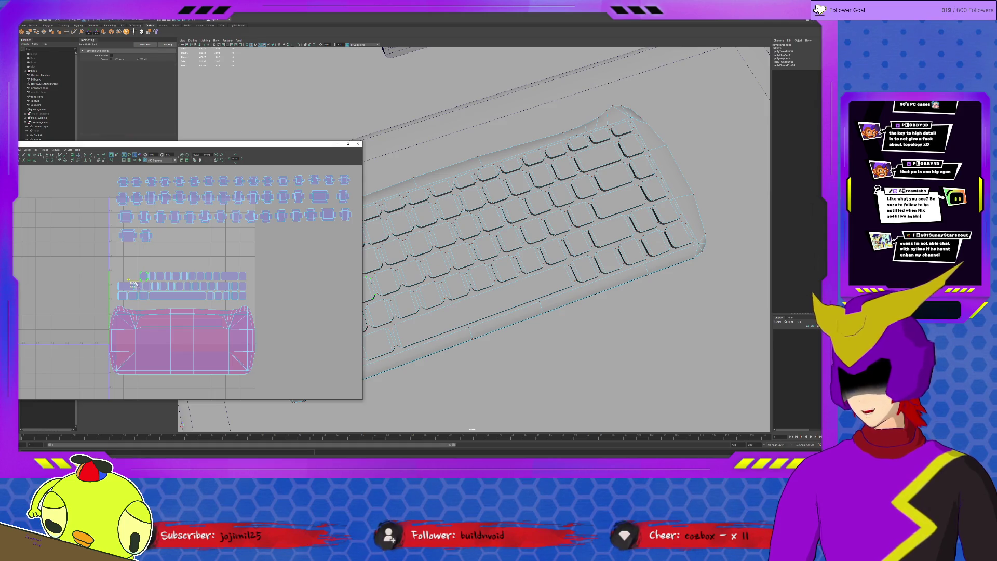
pyautogui.press('w')
pyautogui.moveTo(144, 276); pyautogui.dragTo(161, 237)
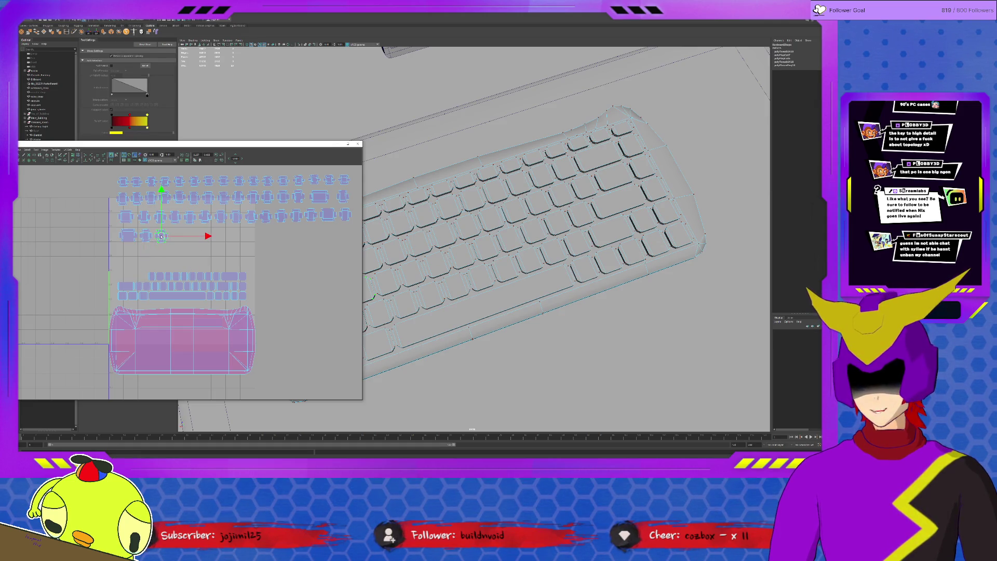
pyautogui.click(152, 275)
pyautogui.moveTo(157, 270); pyautogui.dragTo(175, 235)
pyautogui.click(157, 266)
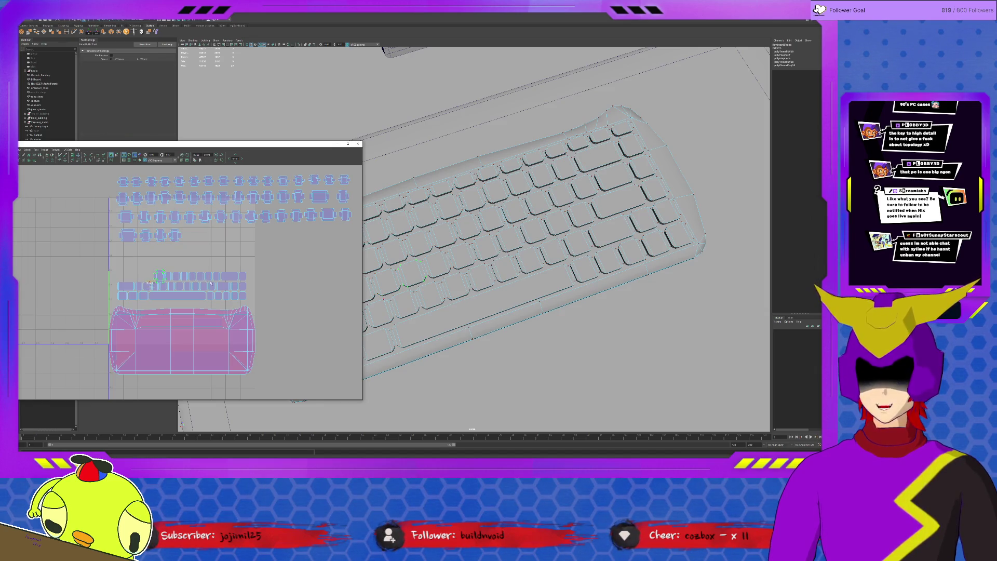
pyautogui.press('w')
pyautogui.moveTo(159, 275); pyautogui.dragTo(188, 235)
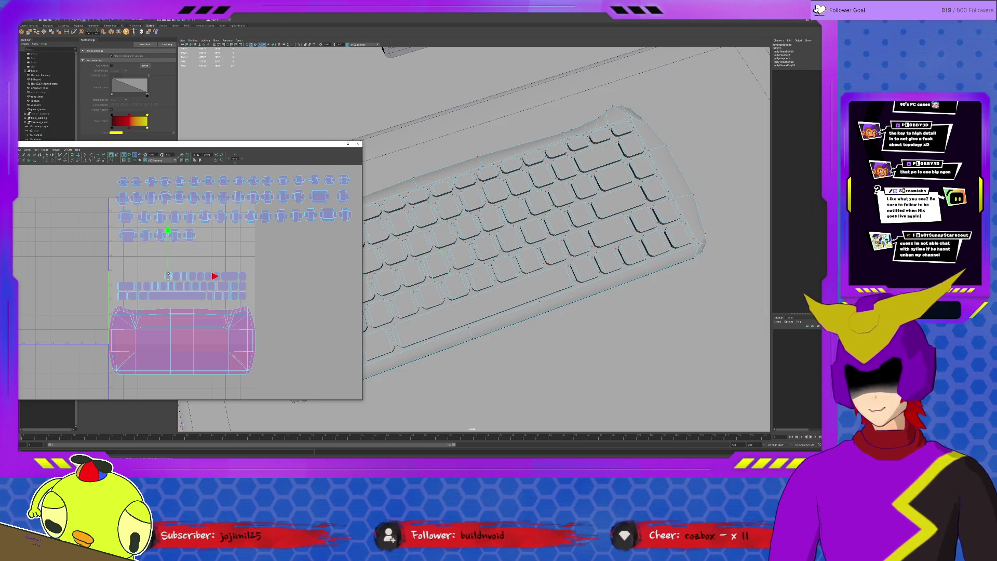
# Extend the fourth row with three more key shells from the lower strip.
pyautogui.keyDown('shift'); pyautogui.moveTo(216, 276); pyautogui.dragTo(158, 284, button='right'); pyautogui.keyUp('shift')
pyautogui.press('w')
pyautogui.moveTo(168, 276); pyautogui.dragTo(205, 236)
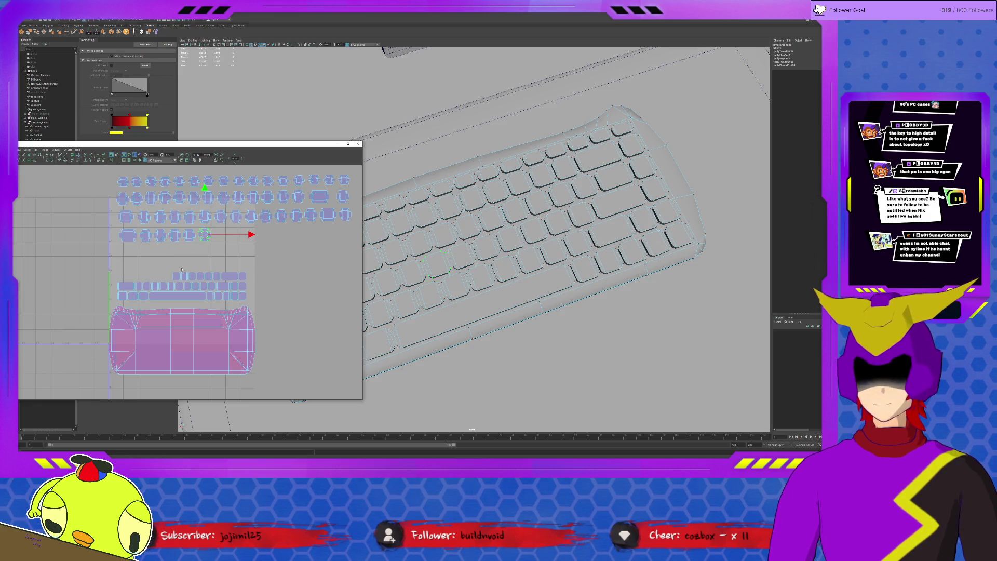
pyautogui.keyDown('shift'); pyautogui.moveTo(223, 277); pyautogui.dragTo(165, 283, button='right'); pyautogui.keyUp('shift')
pyautogui.press('w')
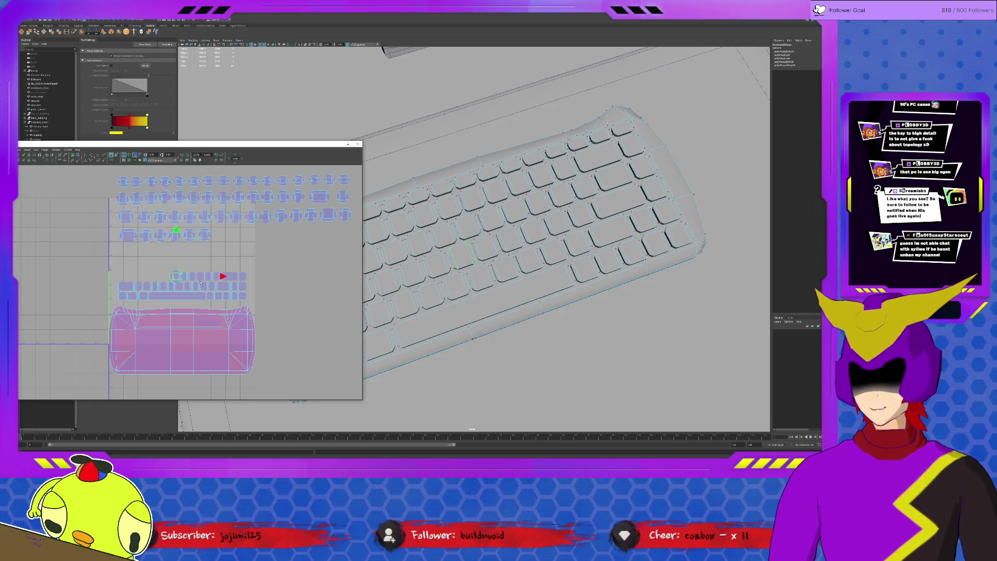
pyautogui.moveTo(176, 276); pyautogui.dragTo(219, 235)
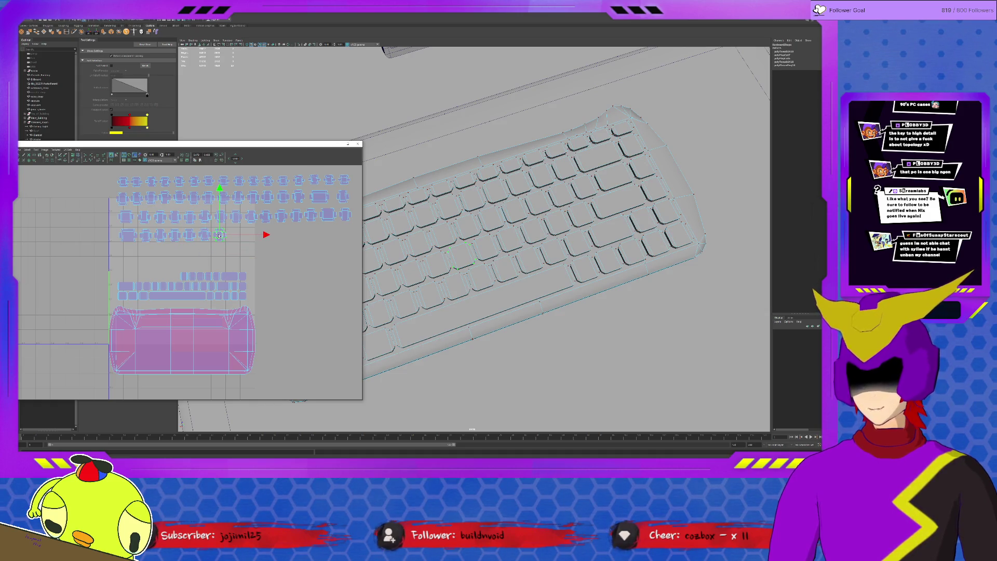
pyautogui.click(182, 275)
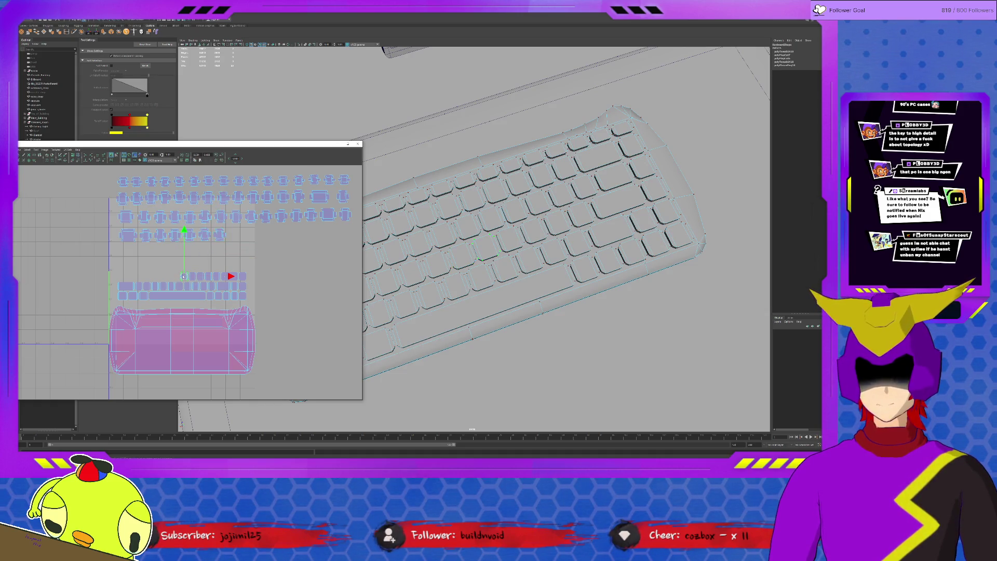
pyautogui.keyDown('shift'); pyautogui.moveTo(183, 276); pyautogui.dragTo(174, 284, button='right'); pyautogui.keyUp('shift')
pyautogui.press('w')
pyautogui.moveTo(183, 276)
pyautogui.mouseDown()
pyautogui.moveTo(214, 264)
pyautogui.moveTo(235, 235)
pyautogui.mouseUp()
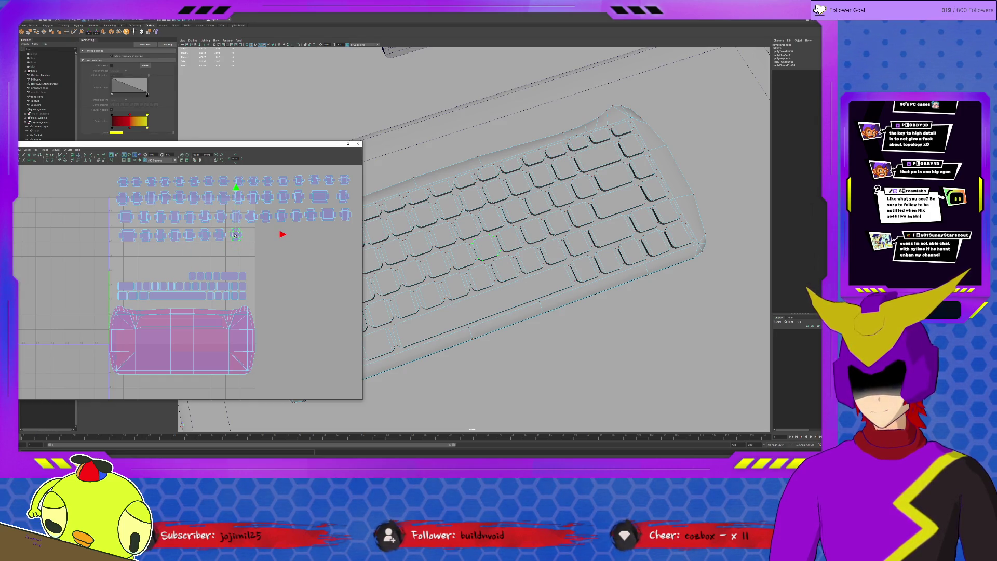
# Place three further key shells along the fourth row, nudging one slightly right.
pyautogui.click(193, 276)
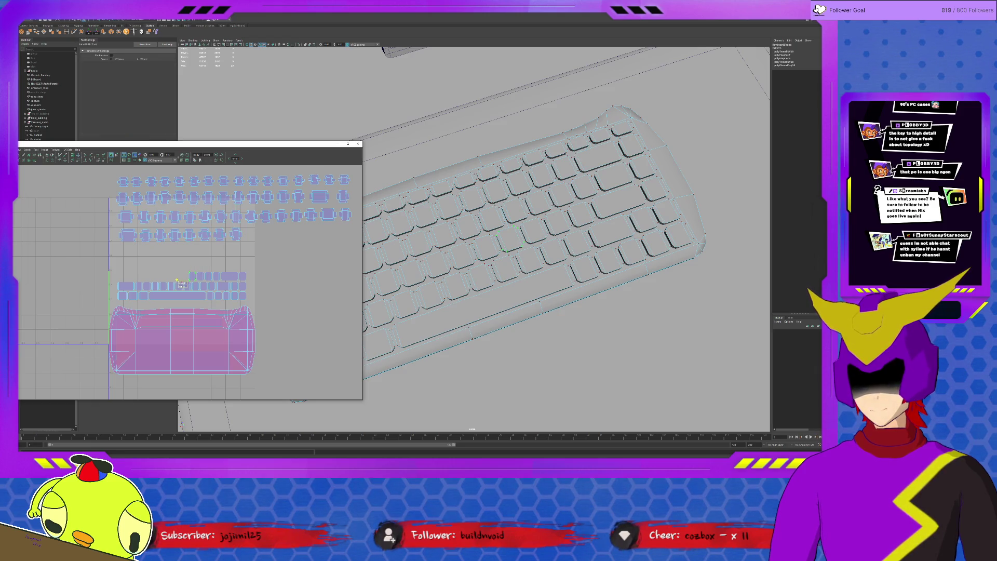
pyautogui.moveTo(192, 278); pyautogui.dragTo(250, 236)
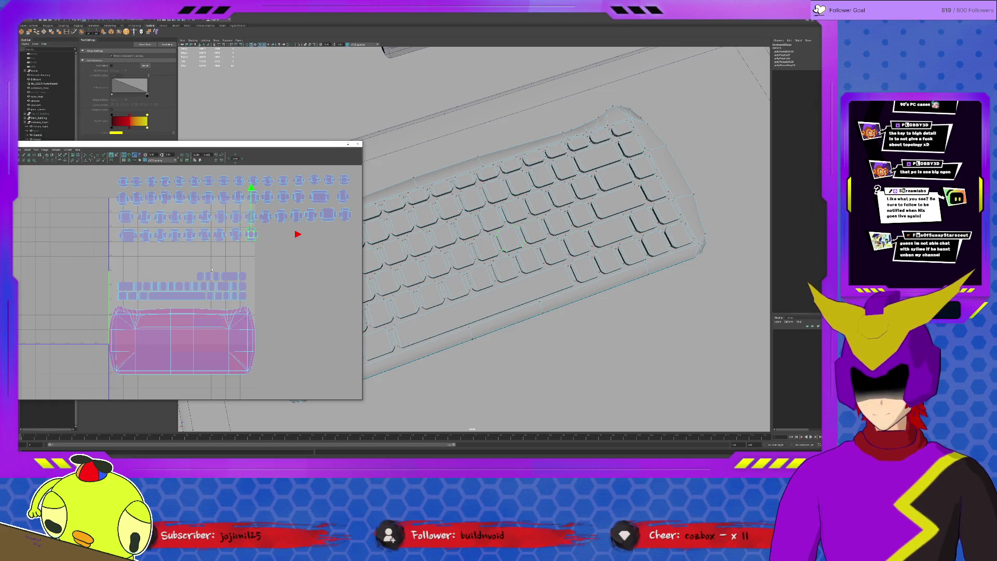
pyautogui.press('y')
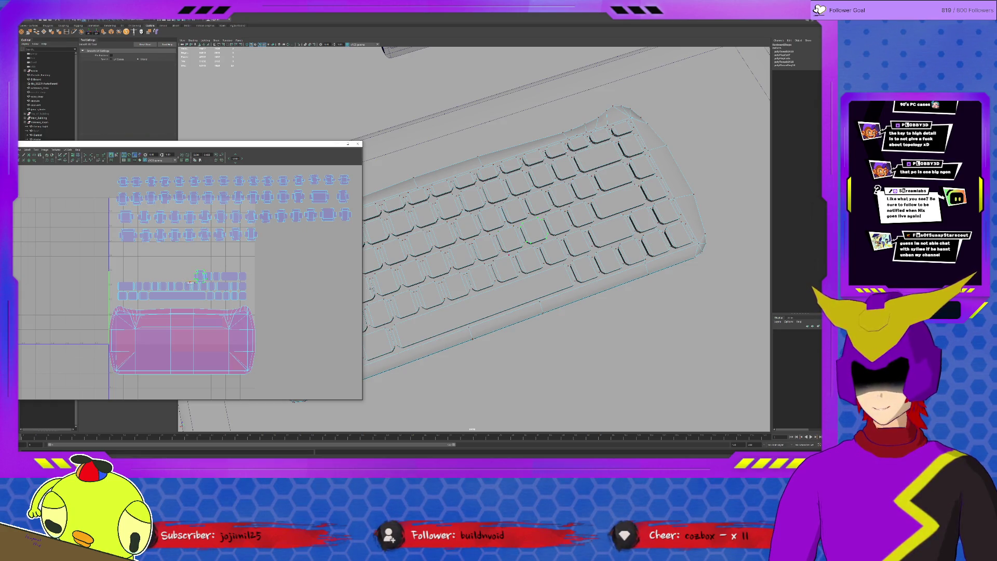
pyautogui.press('w')
pyautogui.moveTo(261, 235); pyautogui.dragTo(264, 234)
pyautogui.keyDown('shift'); pyautogui.moveTo(211, 276); pyautogui.dragTo(198, 282, button='right'); pyautogui.keyUp('shift')
pyautogui.press('w')
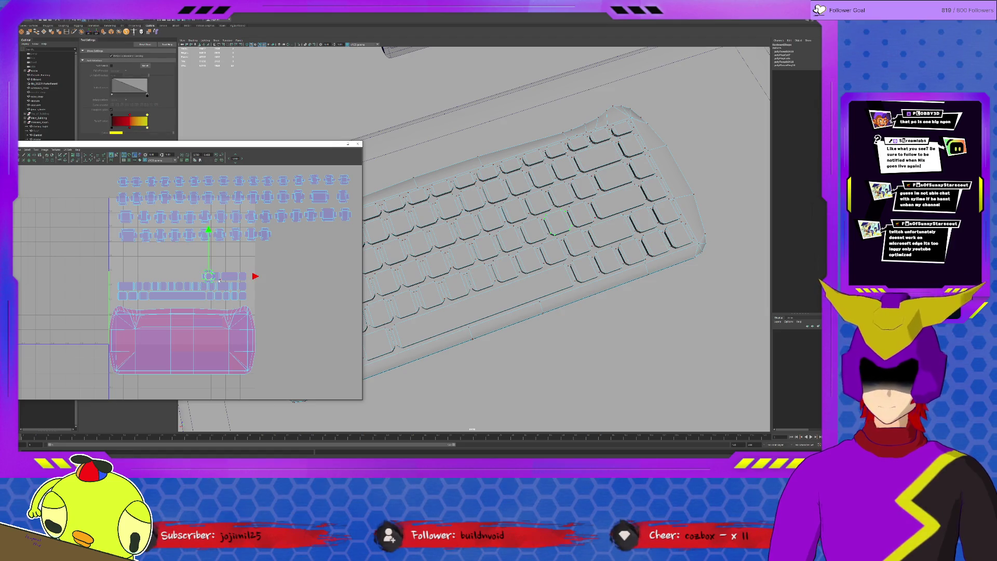
pyautogui.moveTo(209, 278)
pyautogui.mouseDown()
pyautogui.moveTo(281, 236)
pyautogui.moveTo(264, 236)
pyautogui.mouseUp()
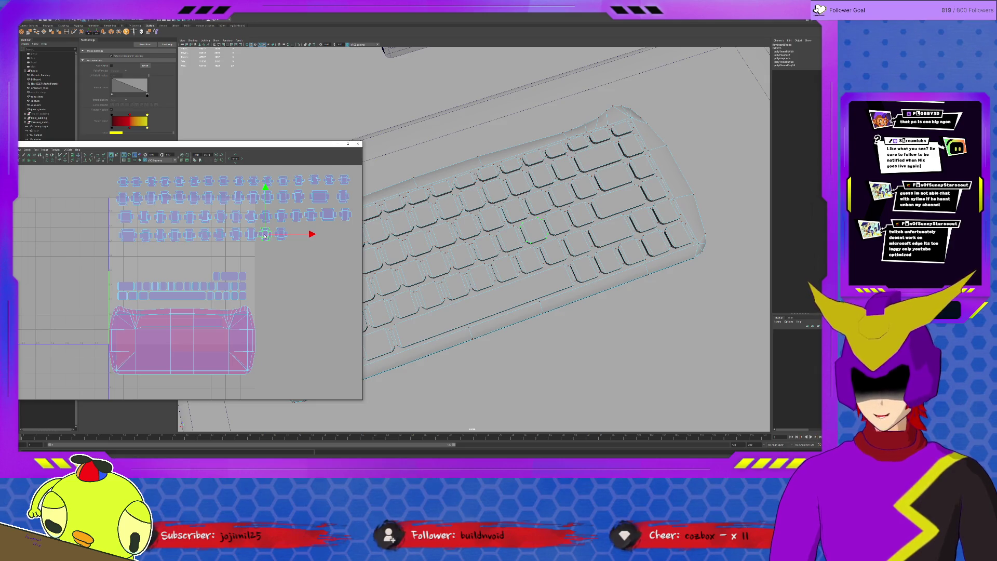
pyautogui.click(263, 276)
pyautogui.press('y')
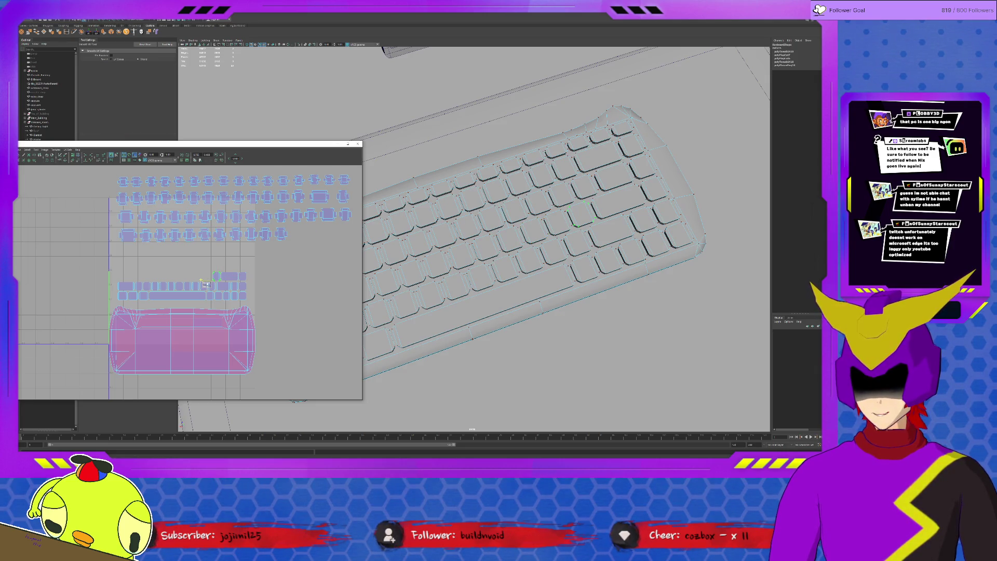
pyautogui.press('w')
pyautogui.moveTo(217, 276); pyautogui.dragTo(295, 235)
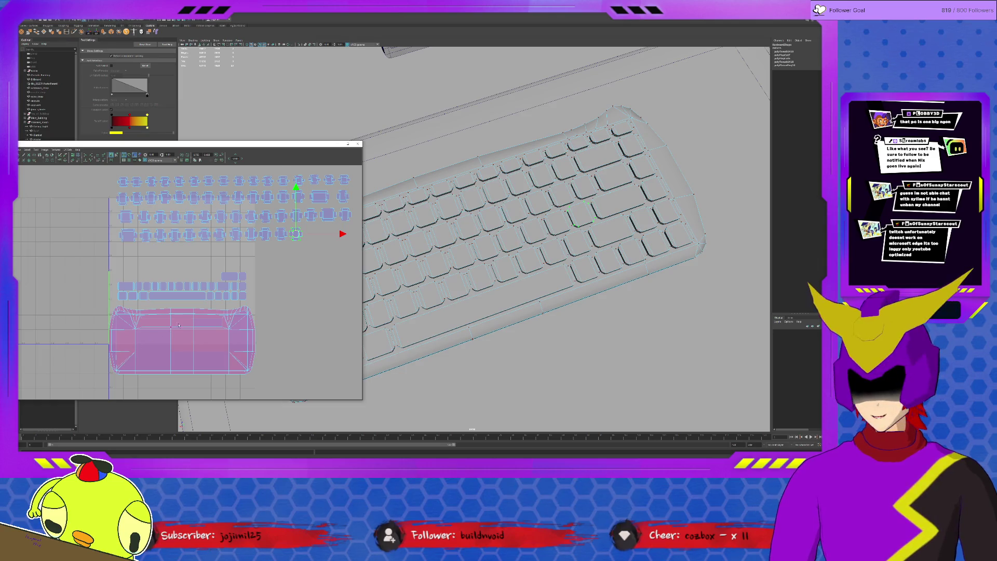
# Finish the fourth row with the last two key shells, then pick the small leftmost strip shell.
pyautogui.click(267, 283)
pyautogui.click(224, 277)
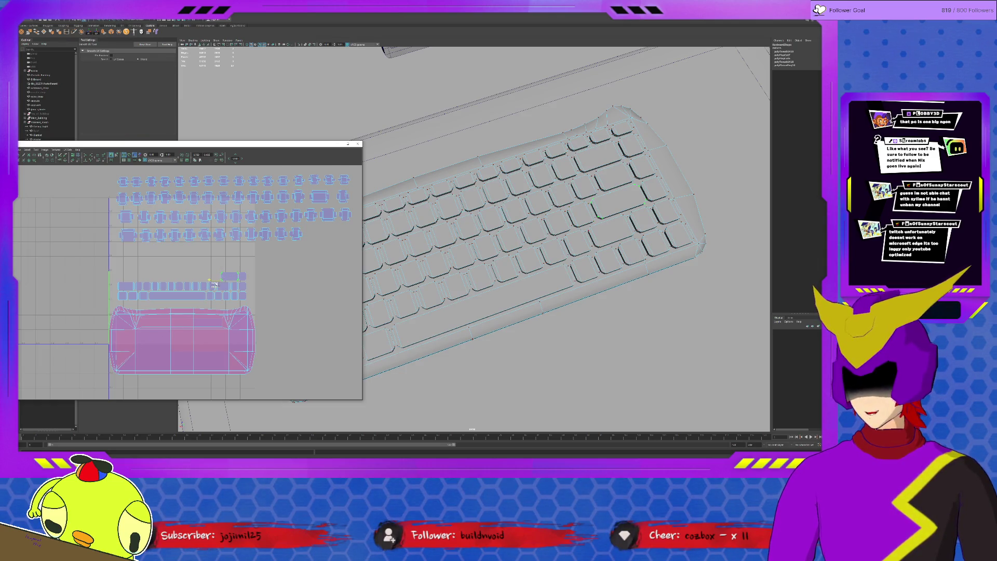
pyautogui.press('w')
pyautogui.moveTo(232, 278); pyautogui.dragTo(317, 233)
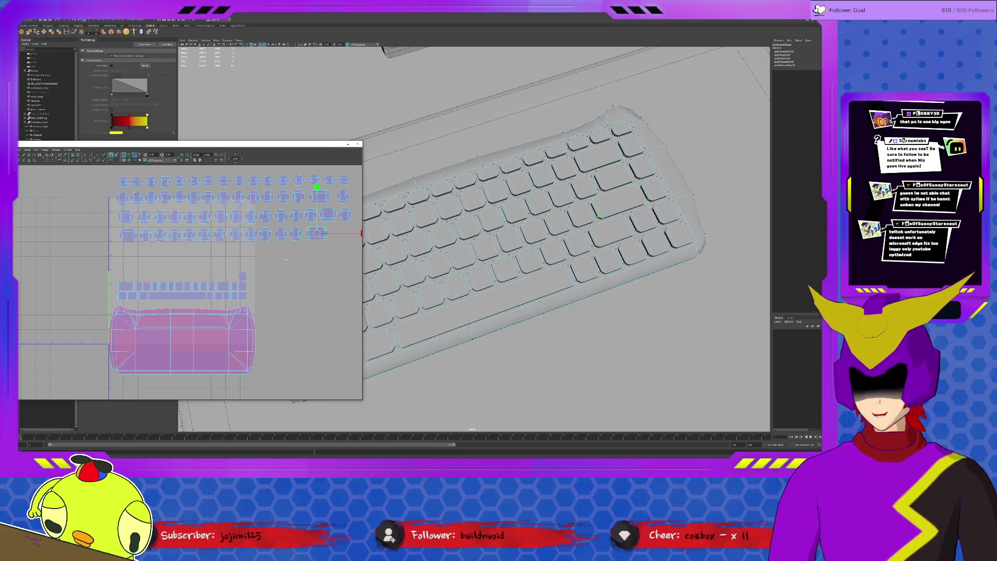
pyautogui.hotkey('shift', 's')
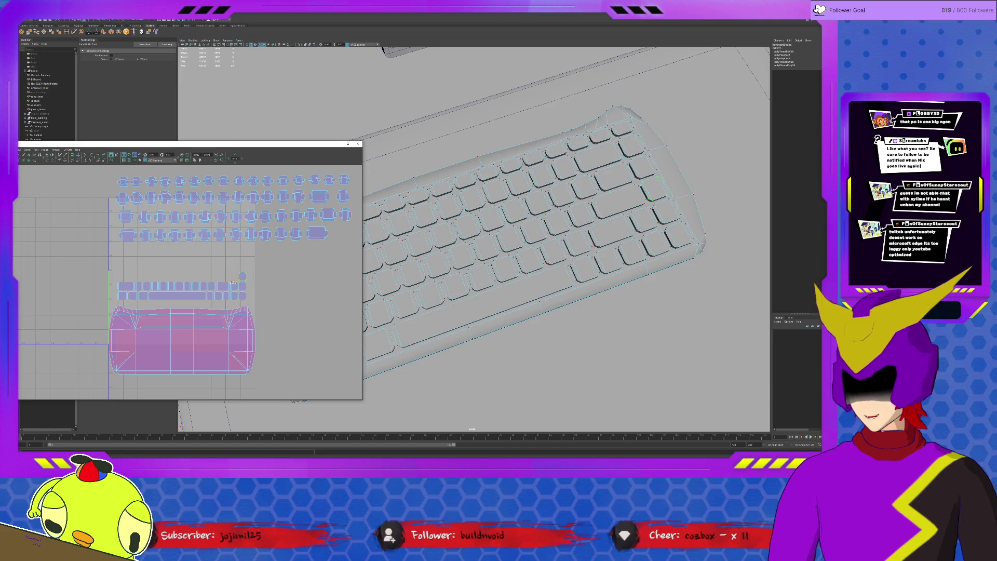
pyautogui.press('w')
pyautogui.moveTo(290, 279); pyautogui.dragTo(344, 232, button='middle')
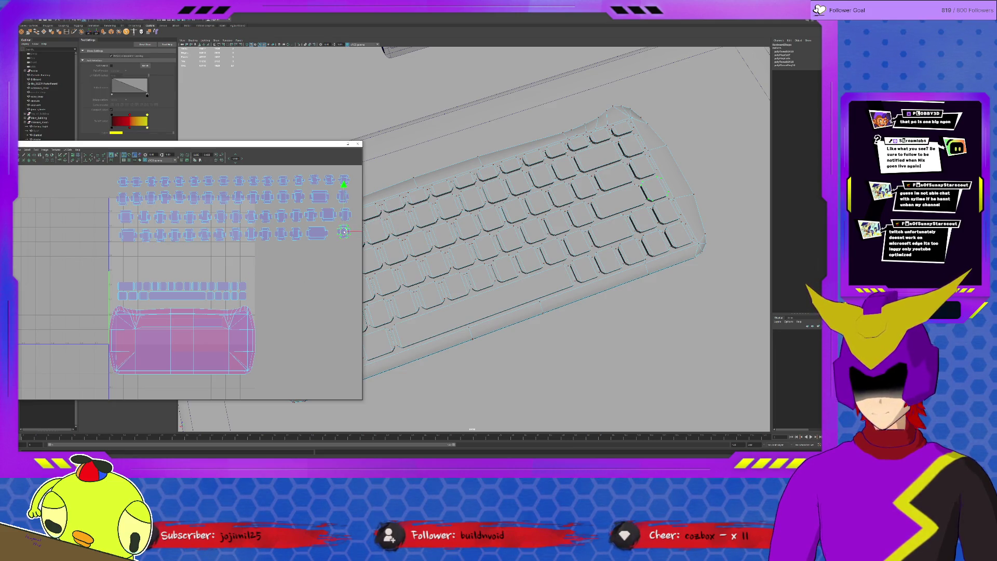
pyautogui.click(121, 286)
pyautogui.hotkey('shift', 's')
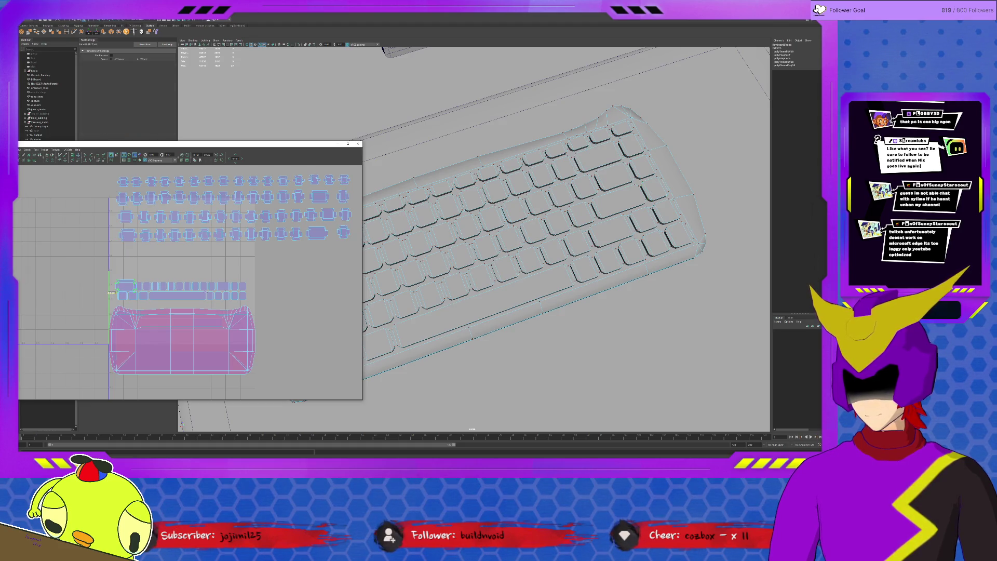
# Start a fifth key row with the first four small shells from the strip.
pyautogui.press('w')
pyautogui.moveTo(125, 286); pyautogui.dragTo(129, 254)
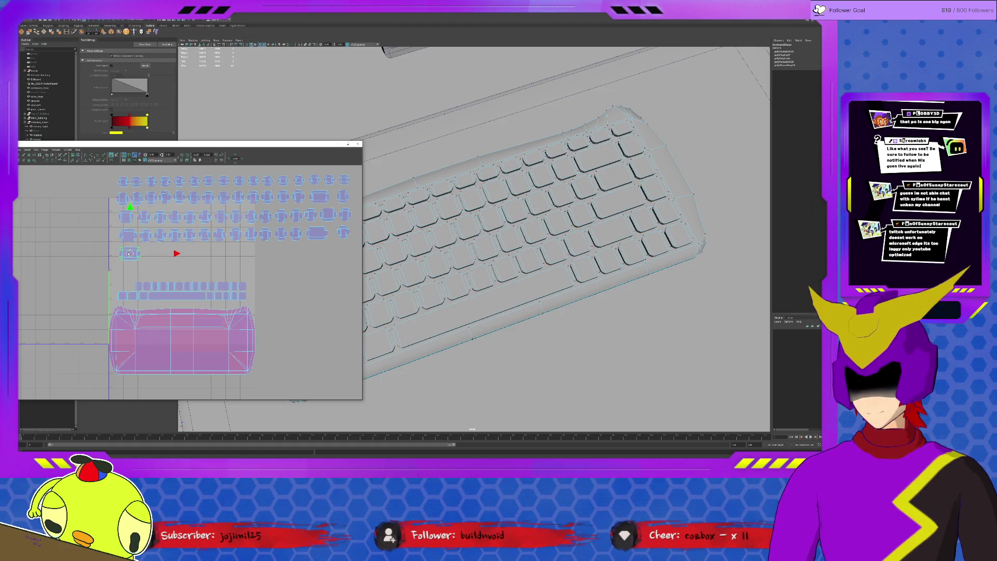
pyautogui.click(129, 294)
pyautogui.hotkey('shift', 's')
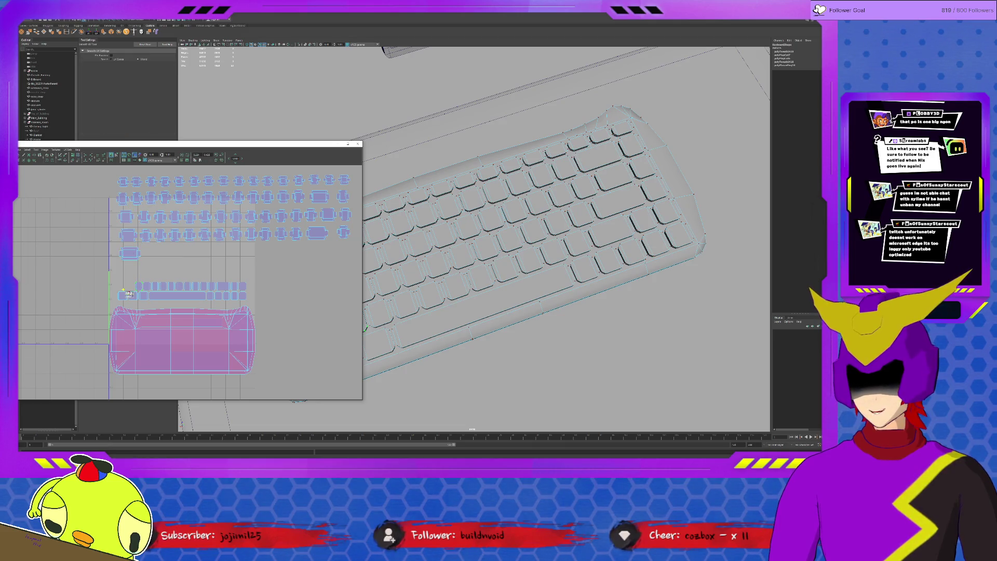
pyautogui.press('w')
pyautogui.moveTo(138, 287); pyautogui.dragTo(149, 254)
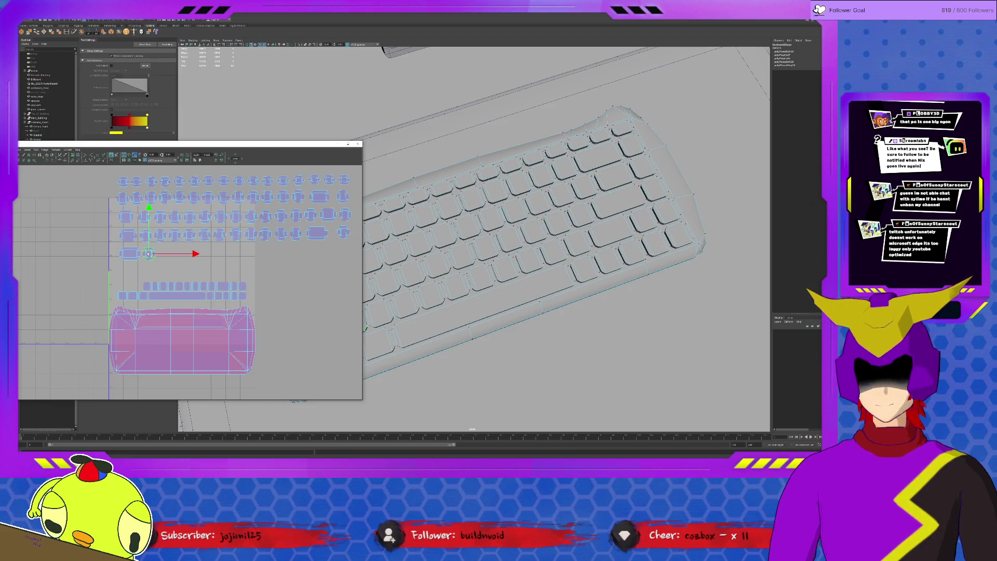
pyautogui.click(147, 286)
pyautogui.hotkey('shift', 's')
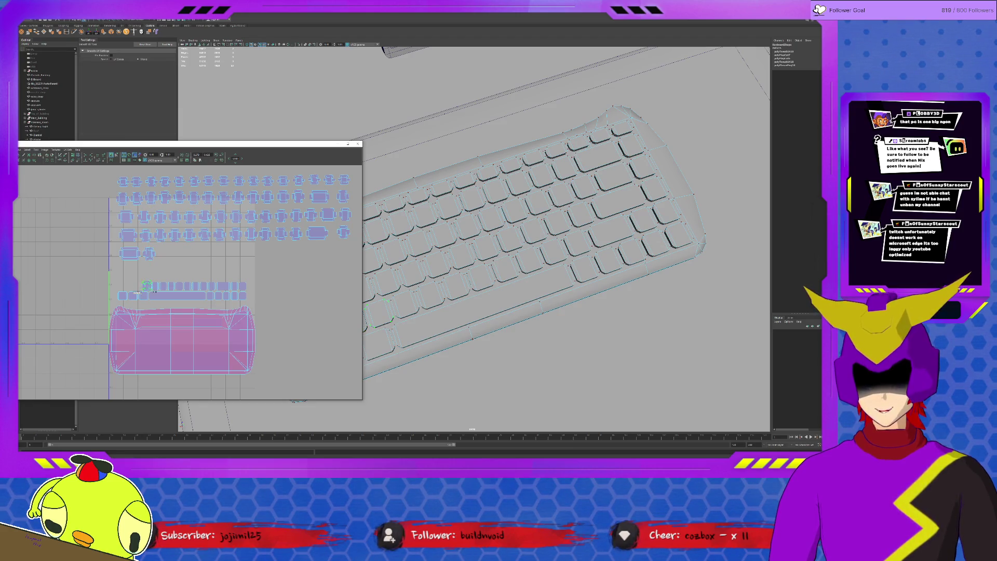
pyautogui.press('w')
pyautogui.moveTo(148, 286); pyautogui.dragTo(164, 254)
pyautogui.press('y')
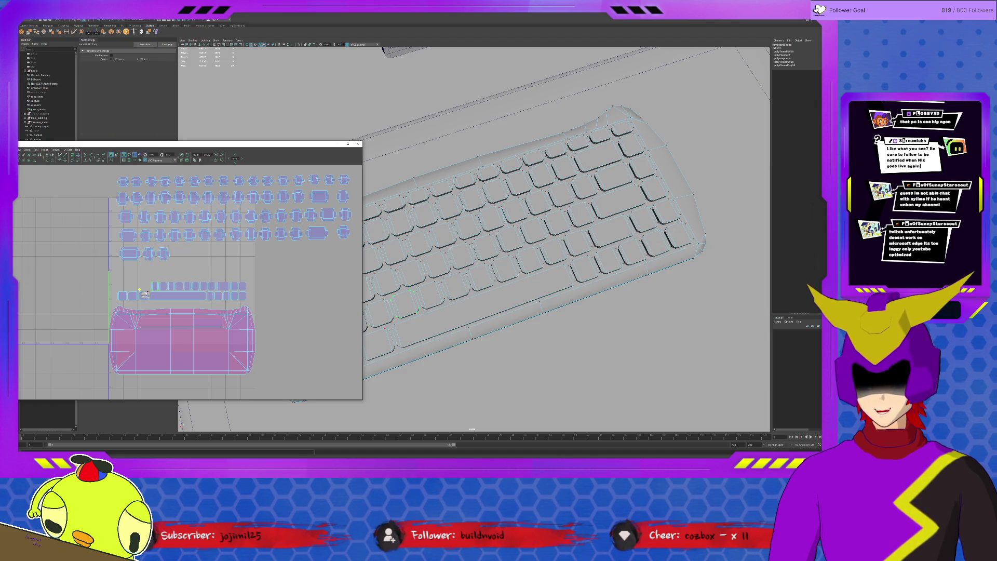
pyautogui.press('w')
pyautogui.moveTo(155, 286); pyautogui.dragTo(178, 254)
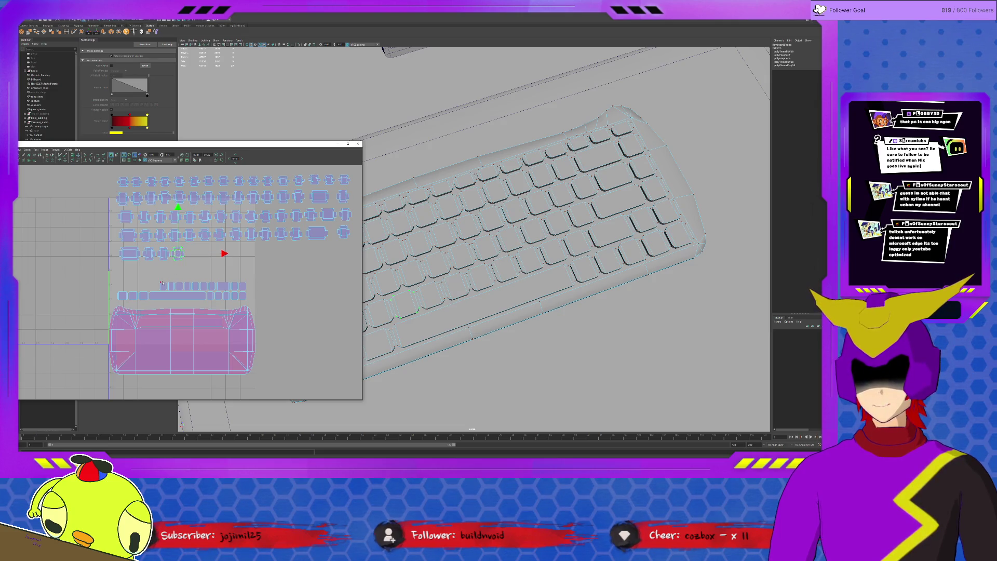
# Add three more small shells to the fifth row and select the whole row.
pyautogui.press('y')
pyautogui.press('w')
pyautogui.moveTo(162, 286); pyautogui.dragTo(193, 254)
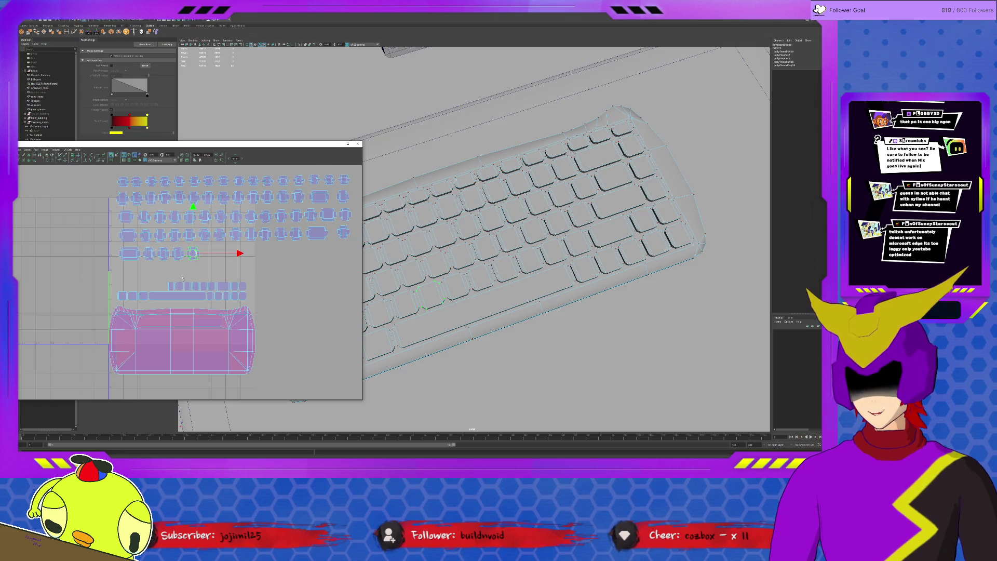
pyautogui.press('y')
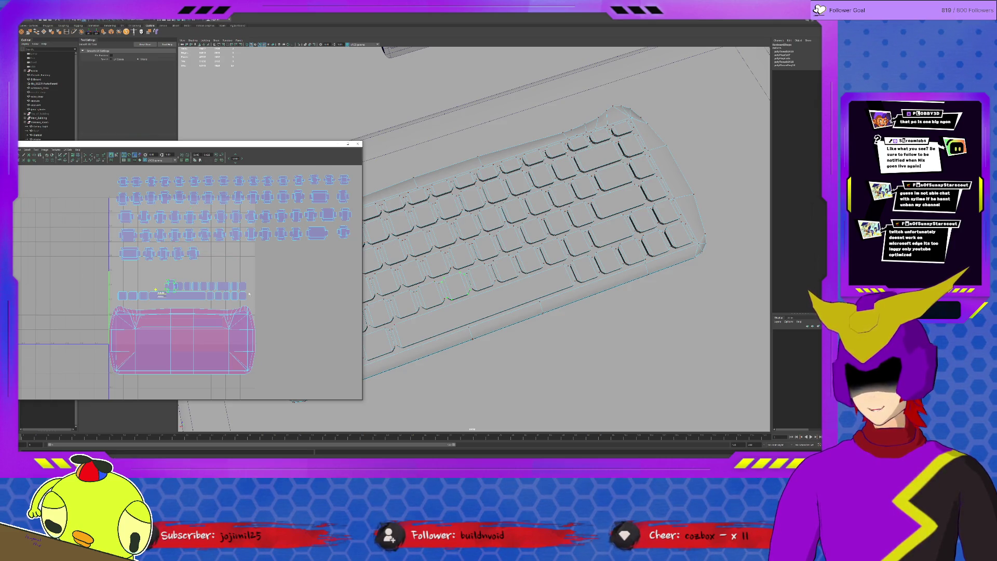
pyautogui.press('w')
pyautogui.moveTo(170, 285); pyautogui.dragTo(209, 253)
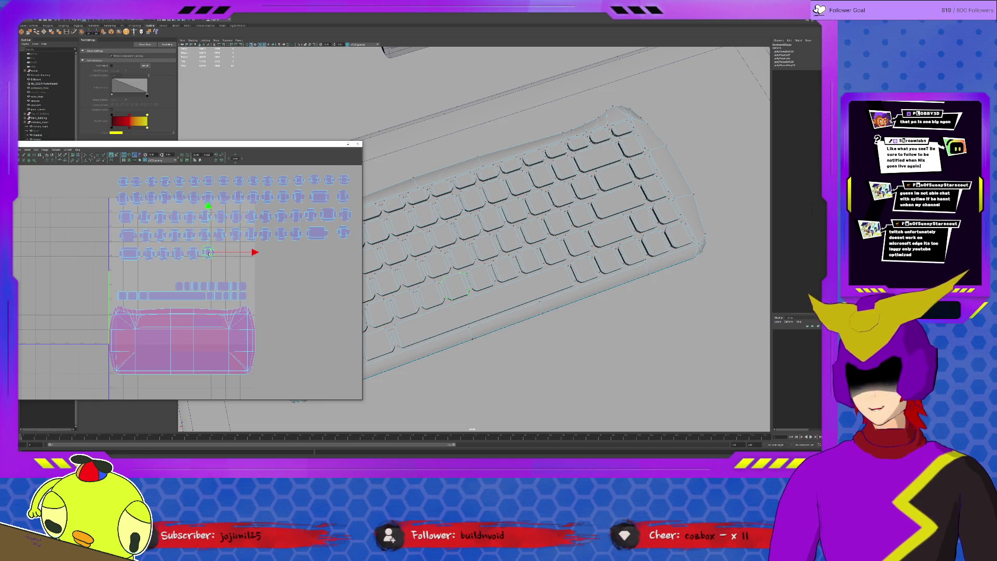
pyautogui.press('y')
pyautogui.press('w')
pyautogui.click(179, 286)
pyautogui.moveTo(180, 286); pyautogui.dragTo(222, 253)
pyautogui.moveTo(117, 245); pyautogui.dragTo(239, 252)
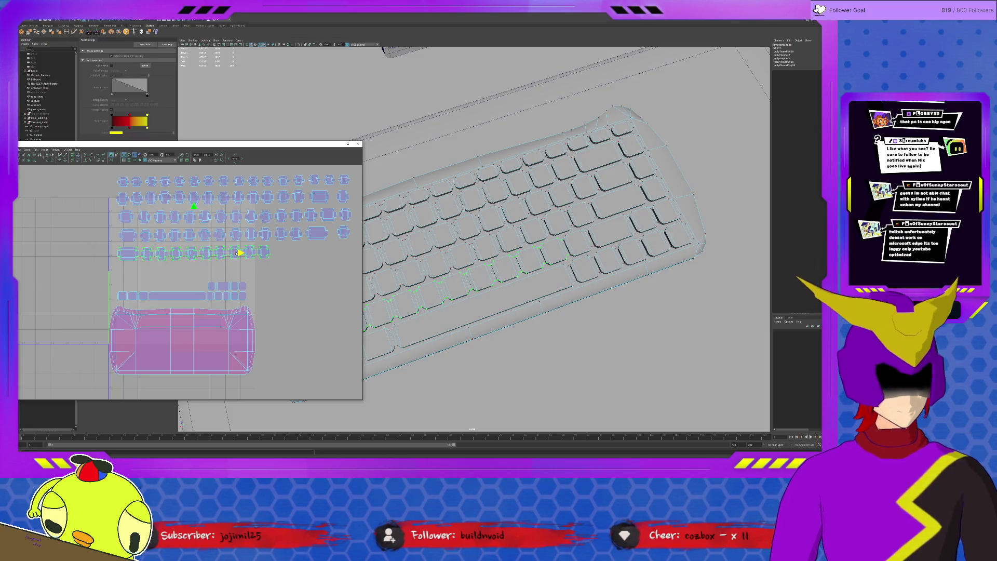
# Move the remaining small shells to the bottom row's end, undoing and redoing misplaced moves.
pyautogui.click(210, 286)
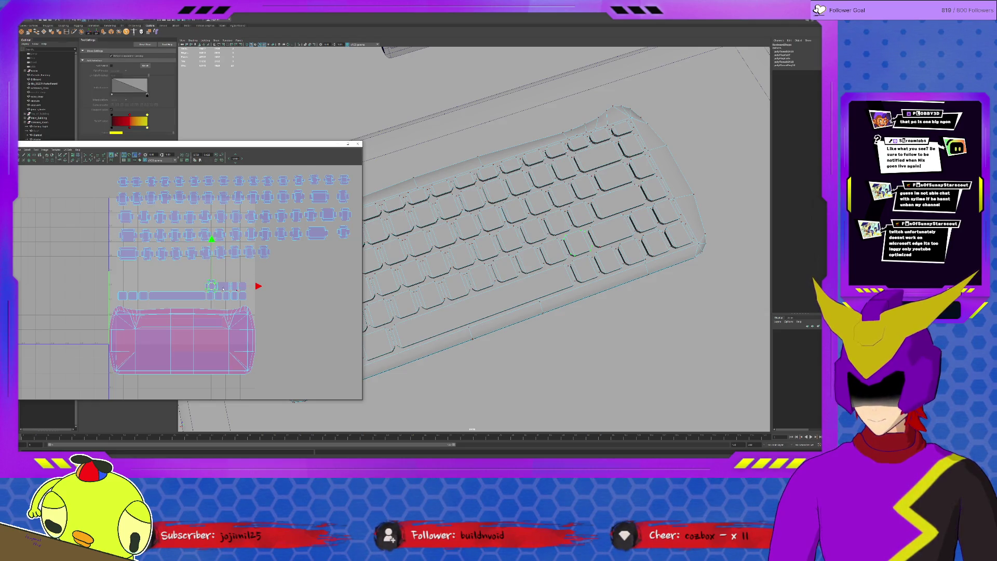
pyautogui.moveTo(210, 285)
pyautogui.mouseDown()
pyautogui.moveTo(294, 261)
pyautogui.moveTo(278, 253)
pyautogui.mouseUp()
pyautogui.hotkey('ctrl', 'z')
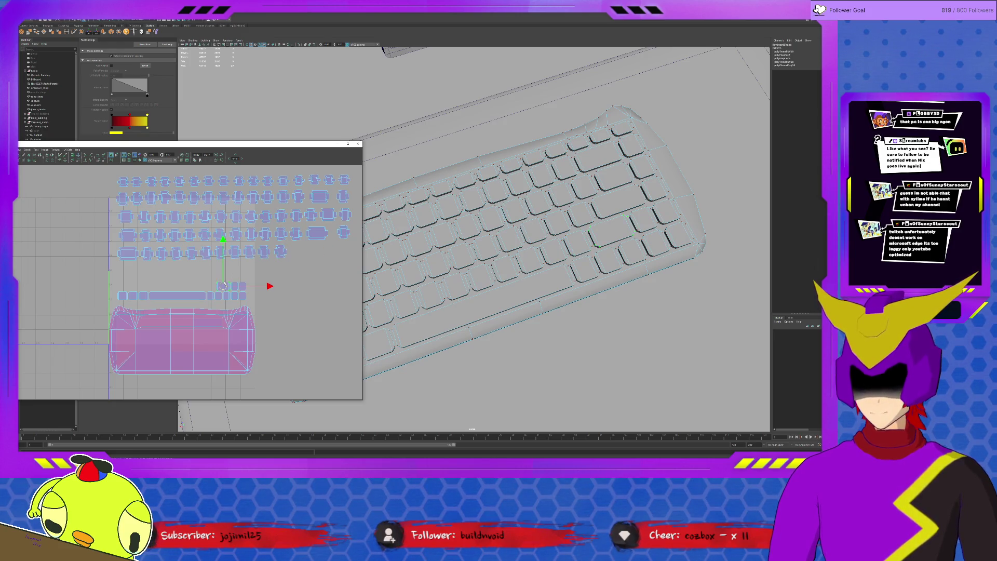
pyautogui.moveTo(225, 286)
pyautogui.mouseDown()
pyautogui.moveTo(311, 255)
pyautogui.moveTo(300, 252)
pyautogui.mouseUp()
pyautogui.hotkey('ctrl', 'z')
pyautogui.hotkey('shift', 'z')
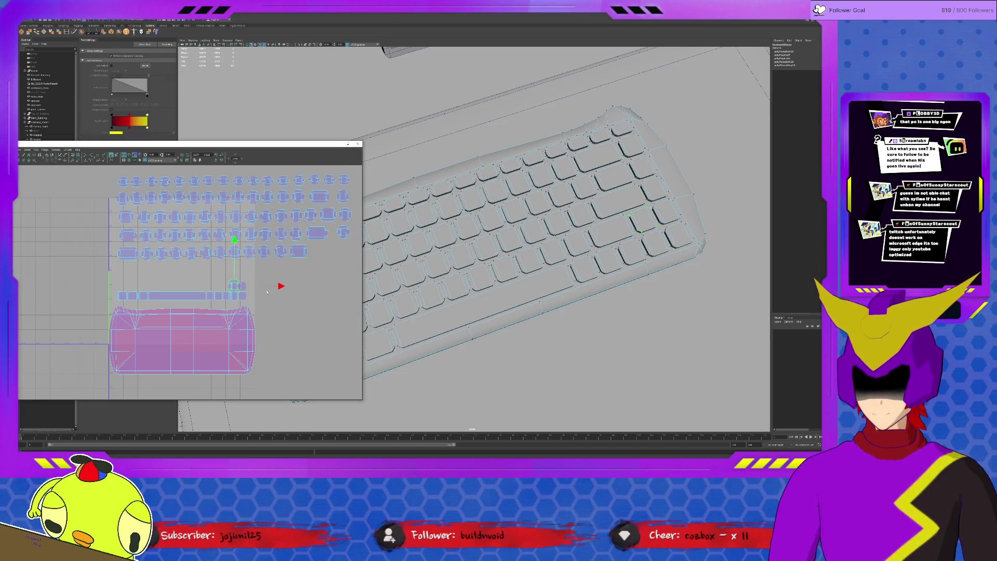
pyautogui.click(243, 286)
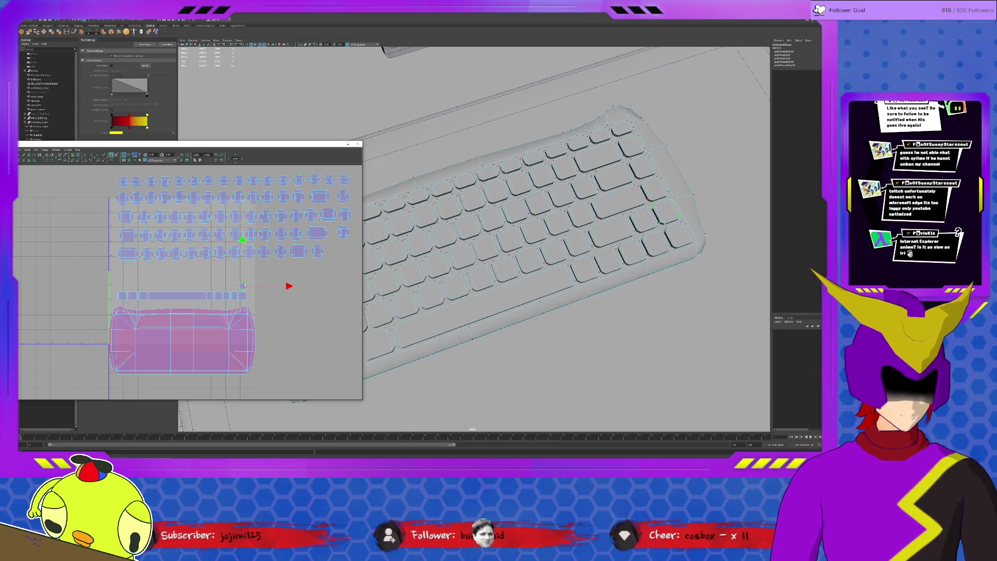
pyautogui.press('y')
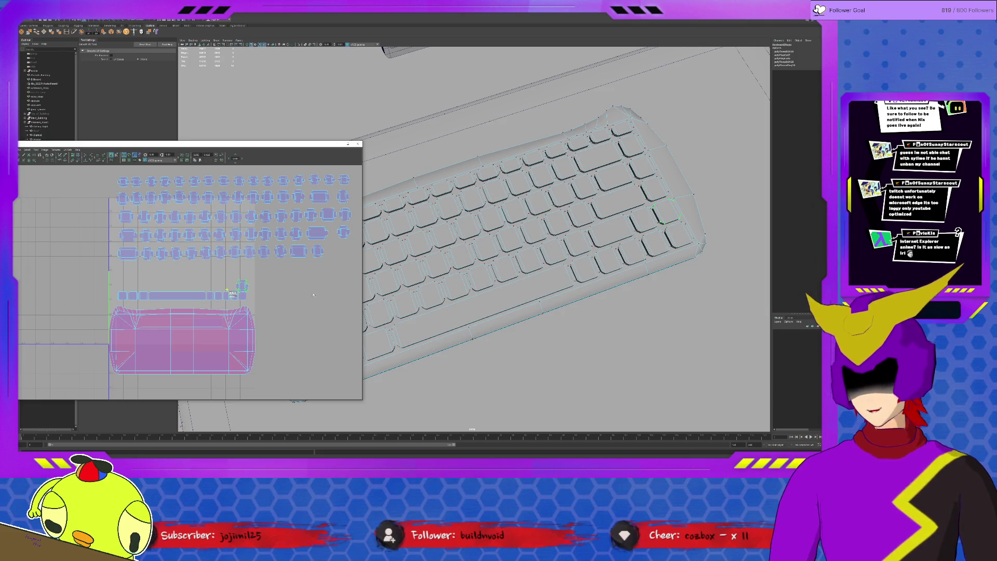
pyautogui.press('w')
pyautogui.moveTo(242, 286); pyautogui.dragTo(337, 252)
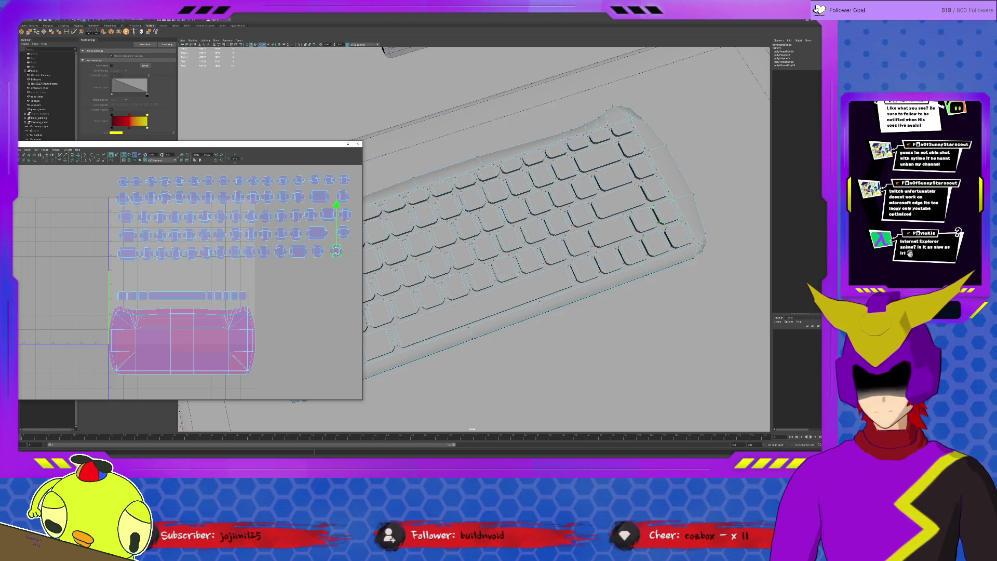
# Relax a keycap shell's UVs slightly and nudge its edge UVs upward.
pyautogui.scroll(8, 336, 261)
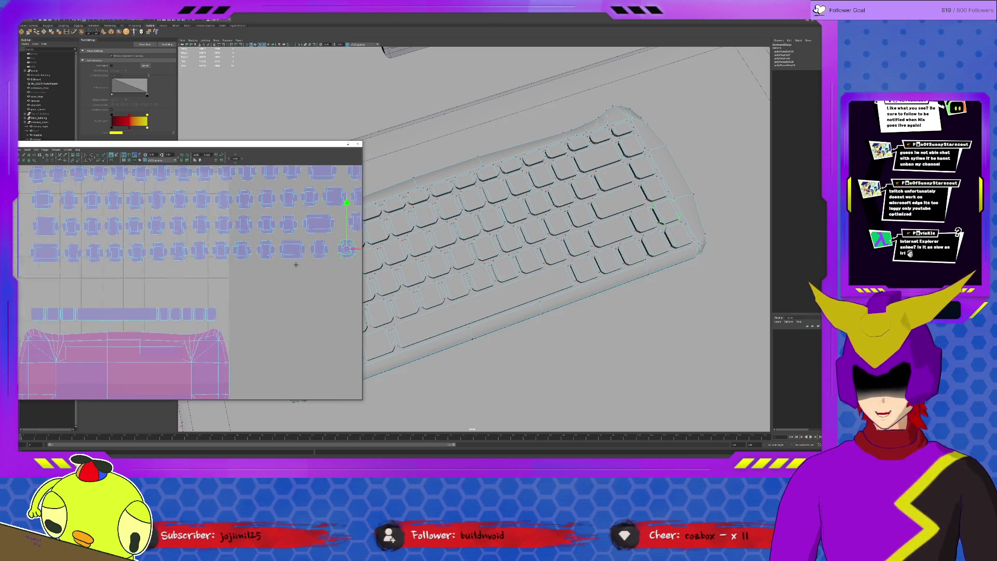
pyautogui.click(273, 232)
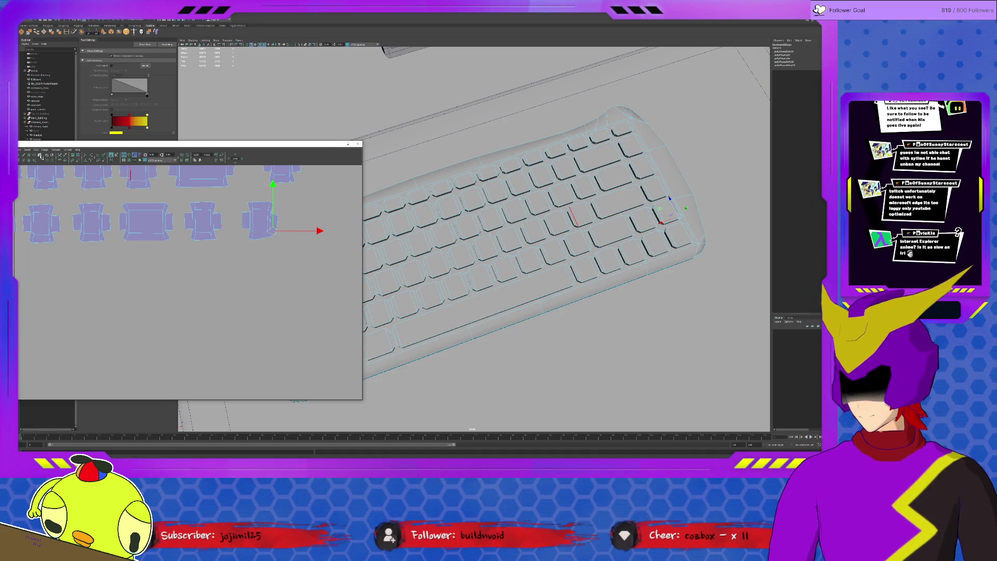
pyautogui.moveTo(254, 218); pyautogui.dragTo(271, 218, button='right')
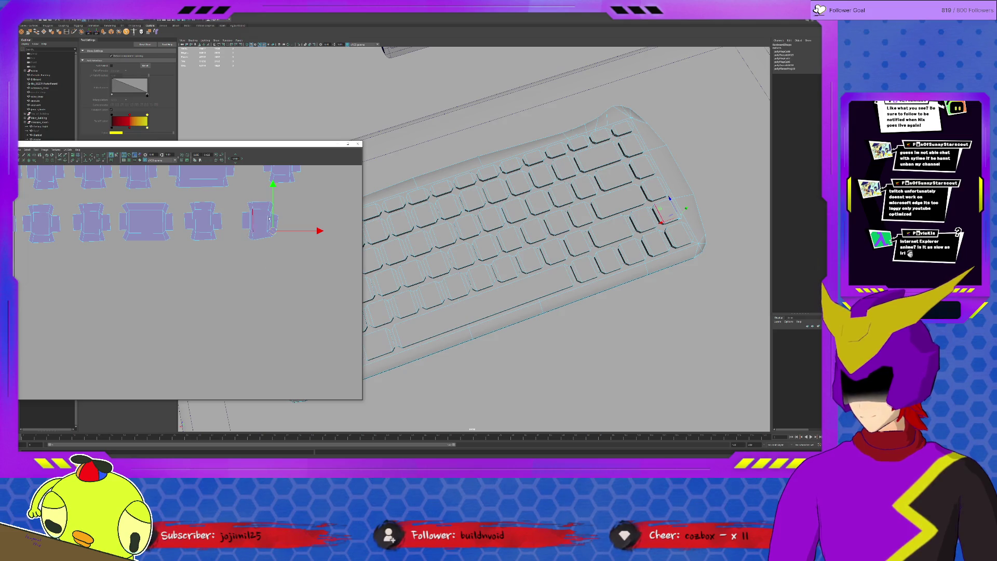
pyautogui.click(36, 150)
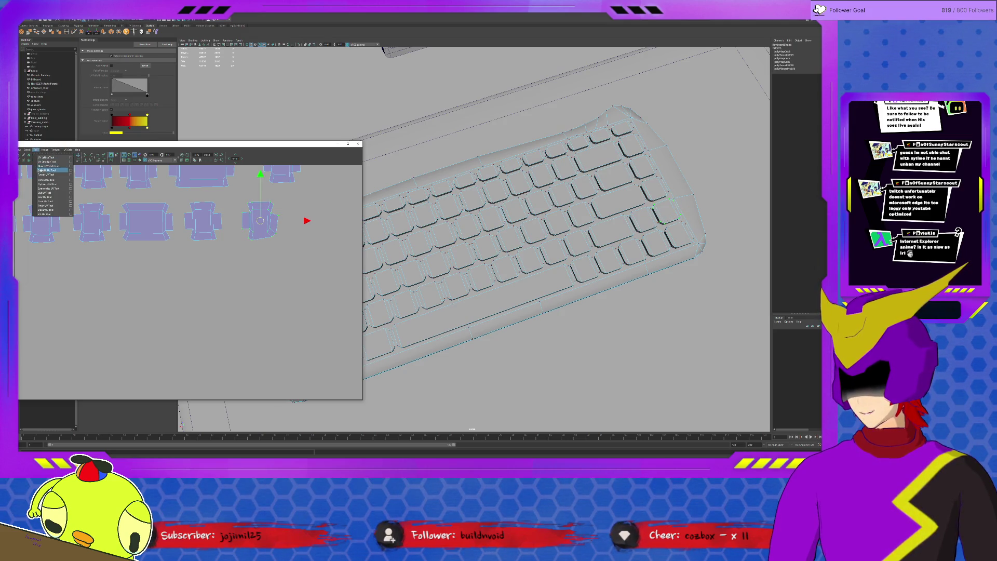
pyautogui.click(42, 170)
pyautogui.moveTo(232, 244); pyautogui.dragTo(233, 246)
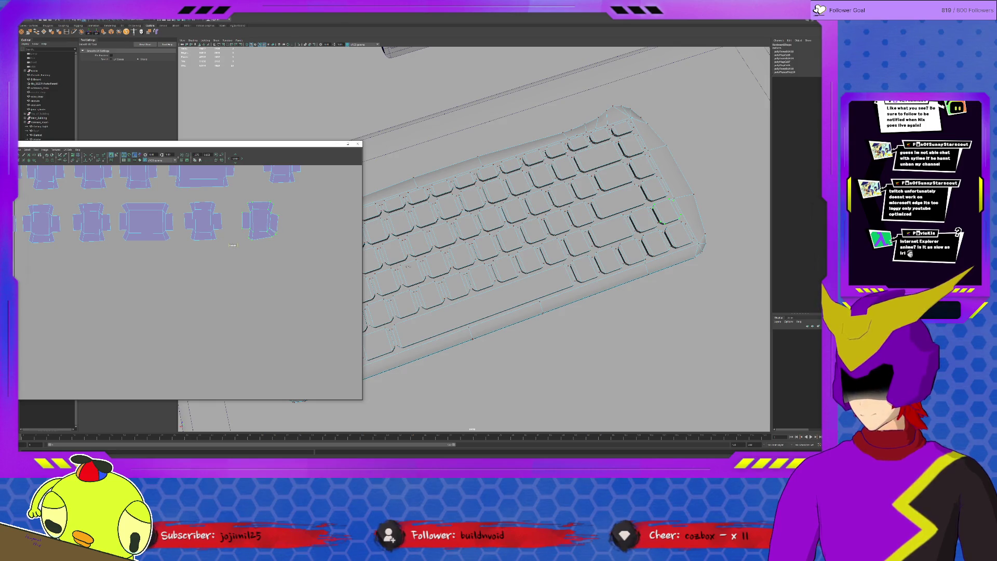
pyautogui.click(276, 237)
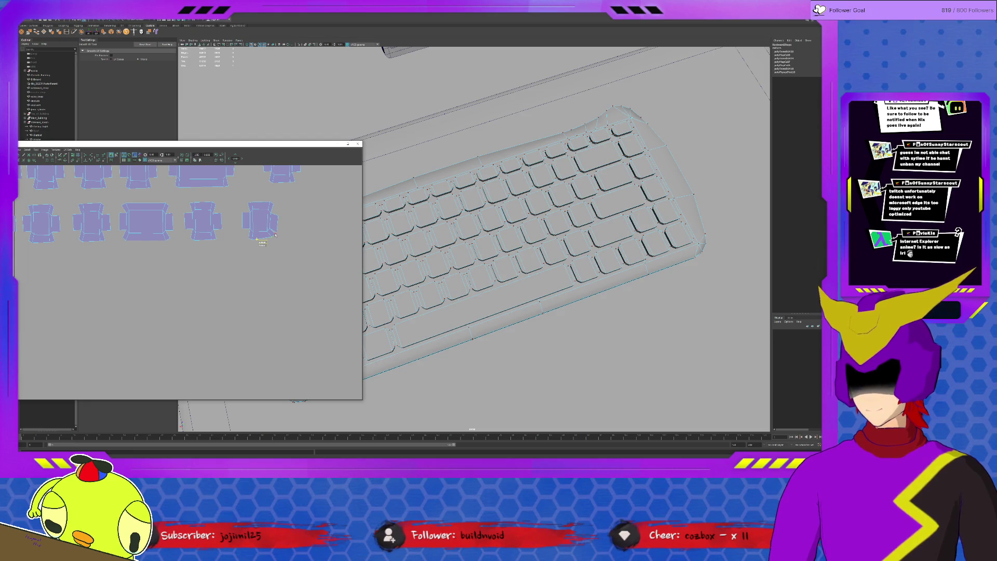
pyautogui.press('w')
pyautogui.click(270, 237)
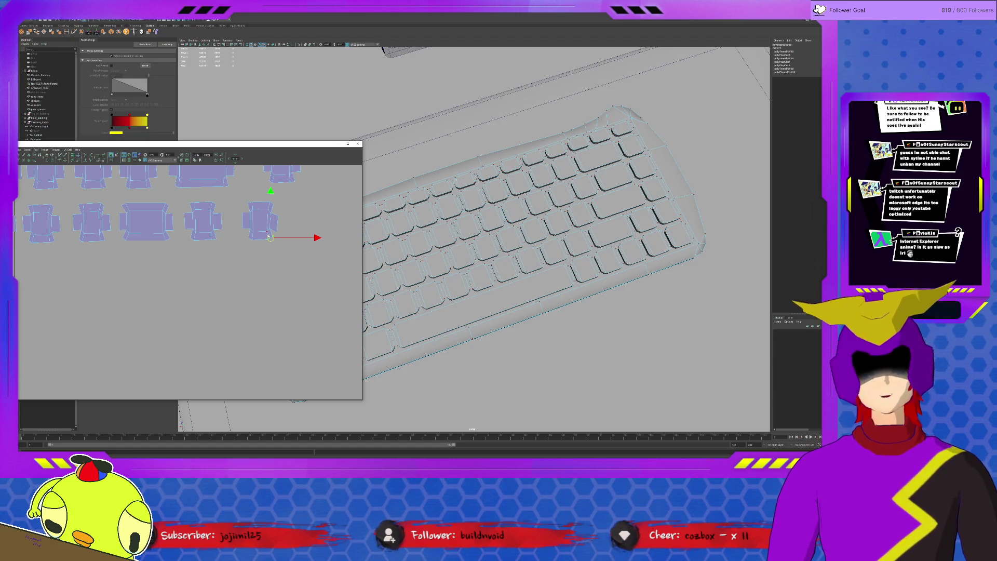
pyautogui.moveTo(285, 212); pyautogui.dragTo(274, 231)
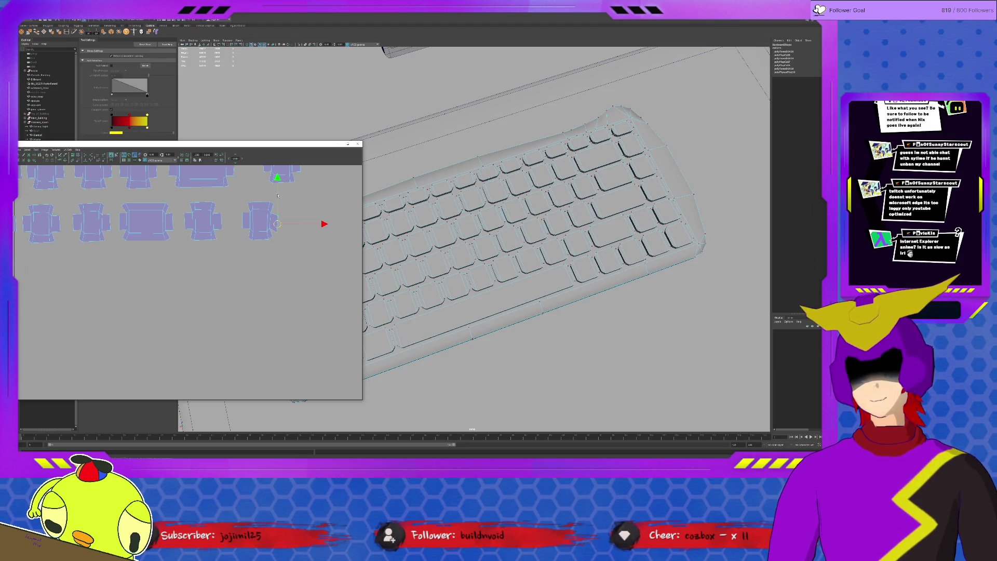
pyautogui.moveTo(278, 178); pyautogui.dragTo(277, 173)
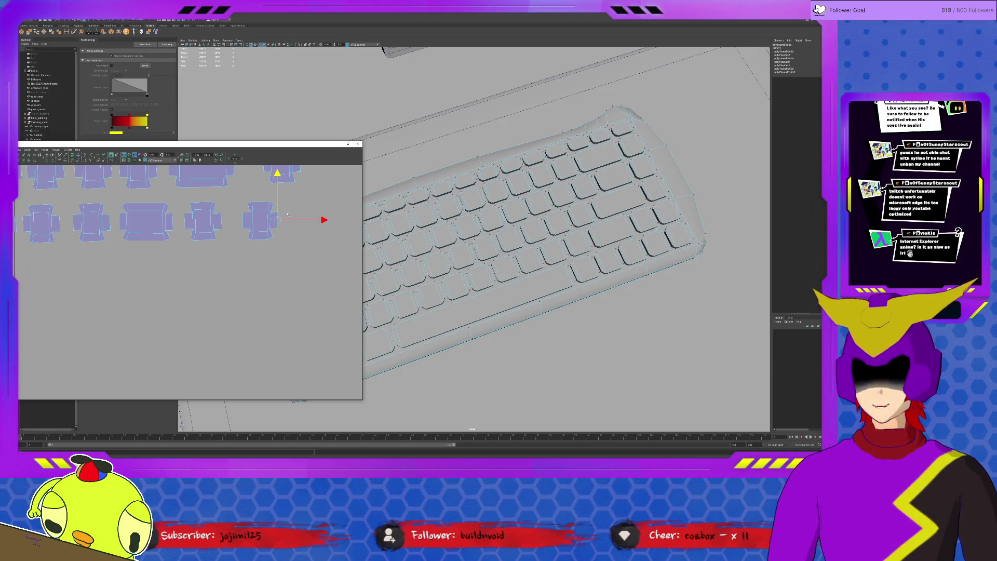
# Move the two leftmost strip shells up into the third key row.
pyautogui.scroll(-4, 286, 212)
pyautogui.moveTo(104, 260)
pyautogui.keyDown('alt'); pyautogui.mouseDown(button='middle')
pyautogui.moveTo(218, 250)
pyautogui.moveTo(201, 269)
pyautogui.mouseUp(button='middle'); pyautogui.keyUp('alt')
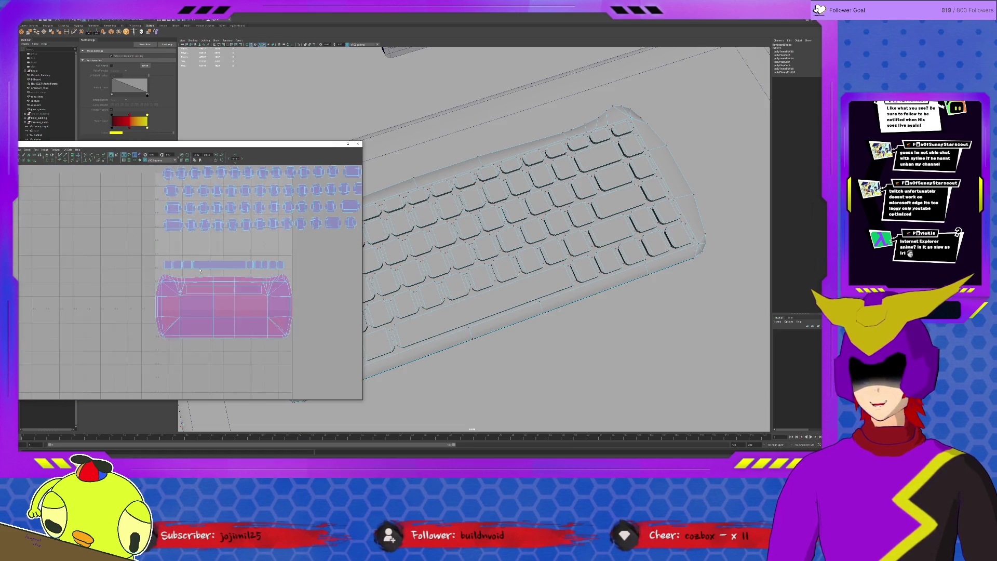
pyautogui.scroll(2, 202, 270)
pyautogui.click(164, 258)
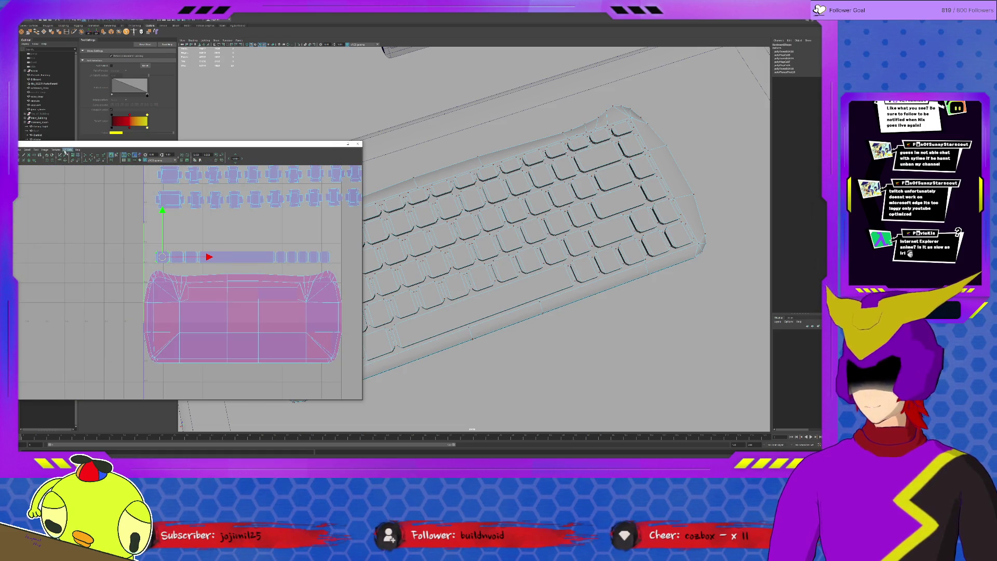
pyautogui.click(36, 150)
pyautogui.click(44, 170)
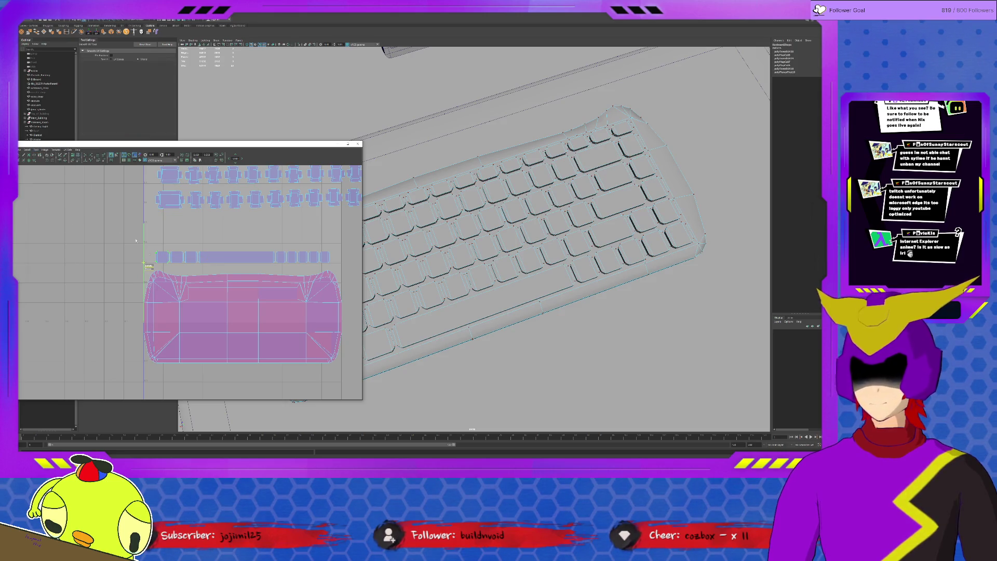
pyautogui.press('w')
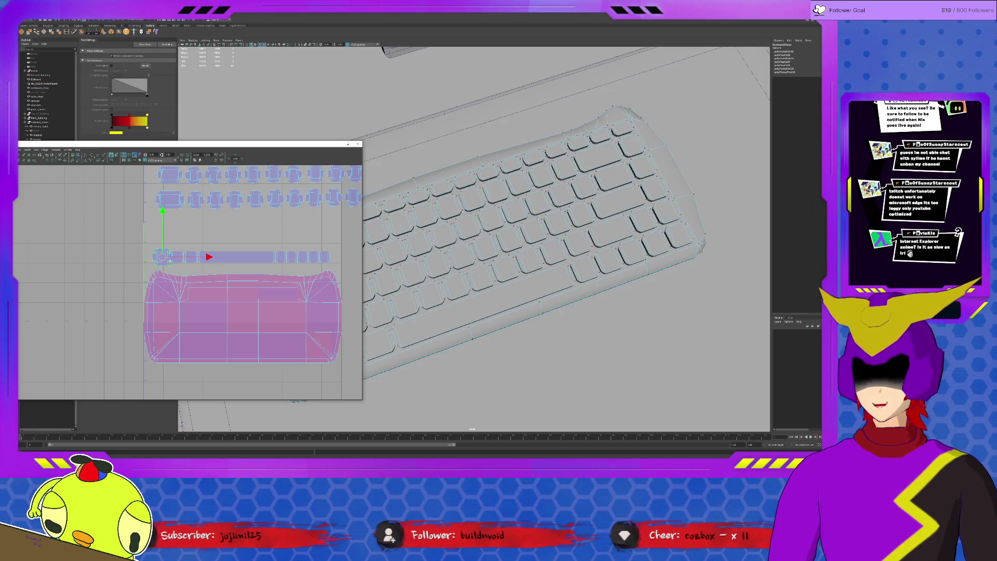
pyautogui.moveTo(172, 257); pyautogui.dragTo(168, 224)
pyautogui.click(176, 255)
pyautogui.press('y')
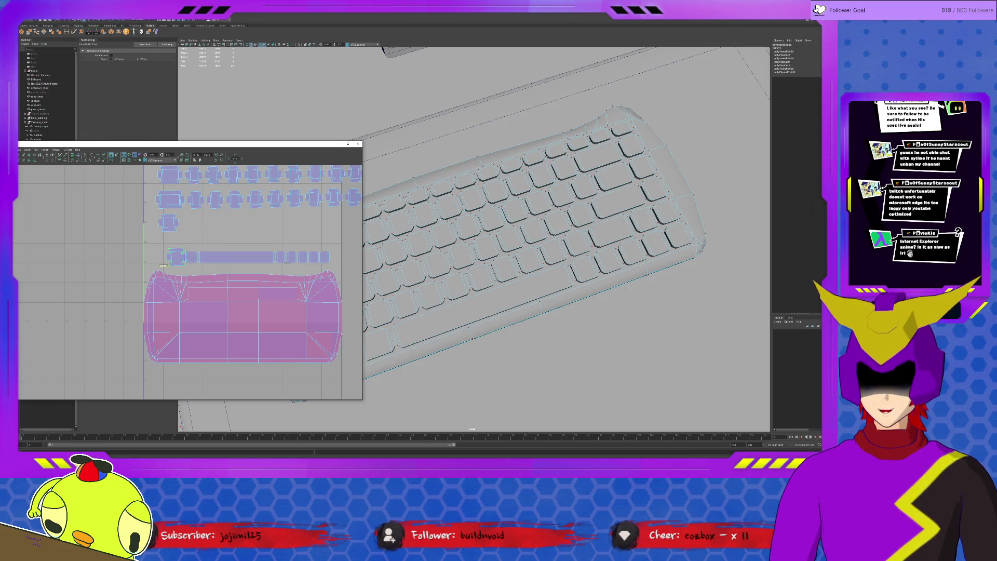
pyautogui.press('w')
pyautogui.moveTo(176, 257); pyautogui.dragTo(194, 223)
# Place the next key shell and the long spacebar shell in the third row, plus one small shell beside it.
pyautogui.click(191, 256)
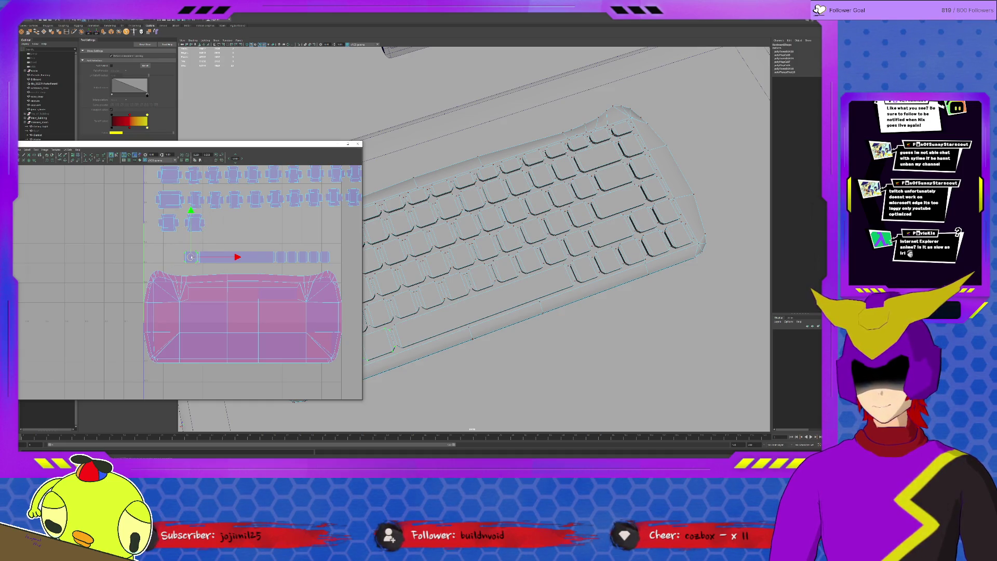
pyautogui.press('y')
pyautogui.press('w')
pyautogui.moveTo(191, 257); pyautogui.dragTo(218, 222)
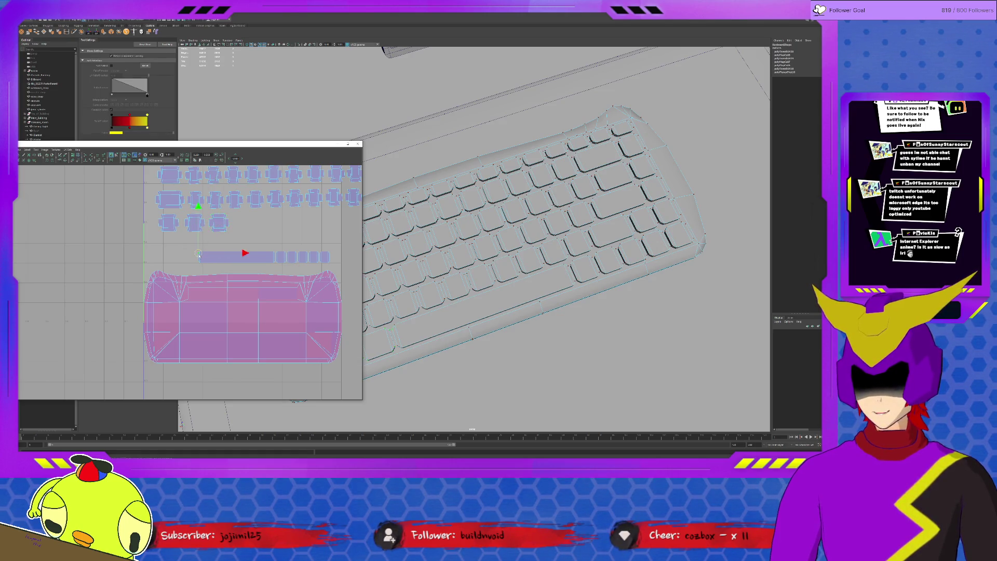
pyautogui.press('y')
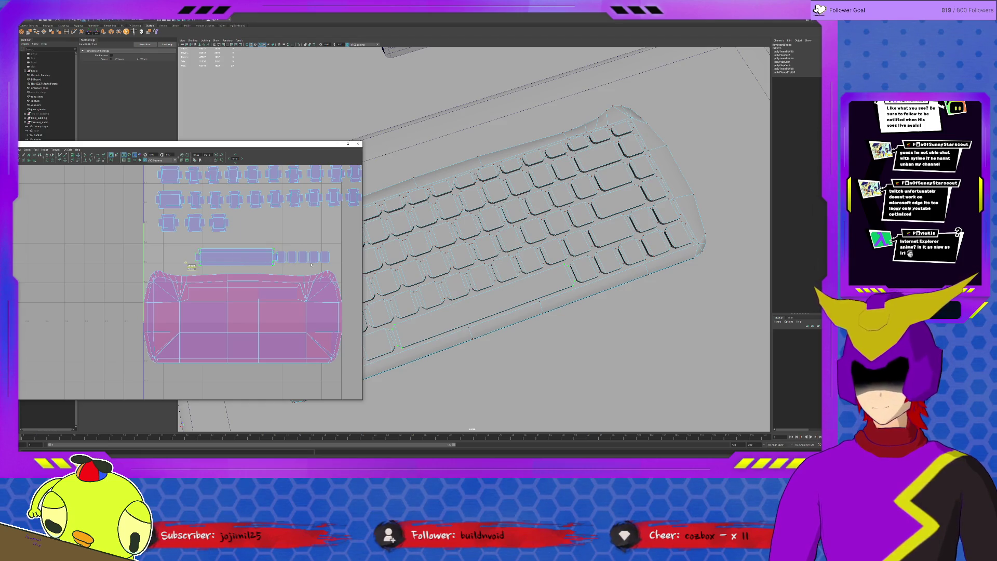
pyautogui.press('w')
pyautogui.moveTo(236, 257); pyautogui.dragTo(276, 224)
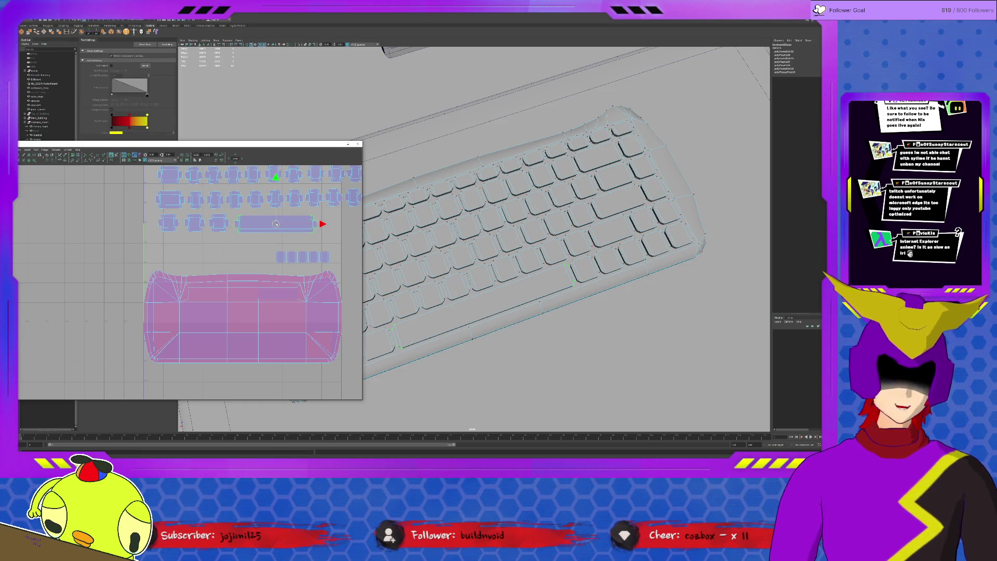
pyautogui.keyDown('alt'); pyautogui.moveTo(280, 240); pyautogui.dragTo(177, 266, button='middle'); pyautogui.keyUp('alt')
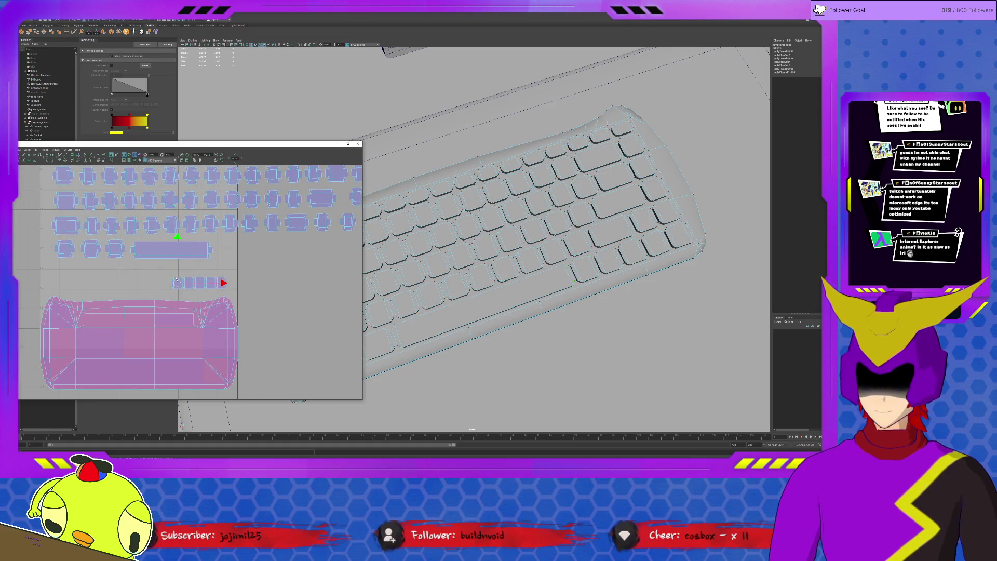
pyautogui.press('y')
pyautogui.press('w')
pyautogui.moveTo(177, 283)
pyautogui.mouseDown()
pyautogui.moveTo(223, 265)
pyautogui.moveTo(226, 251)
pyautogui.mouseUp()
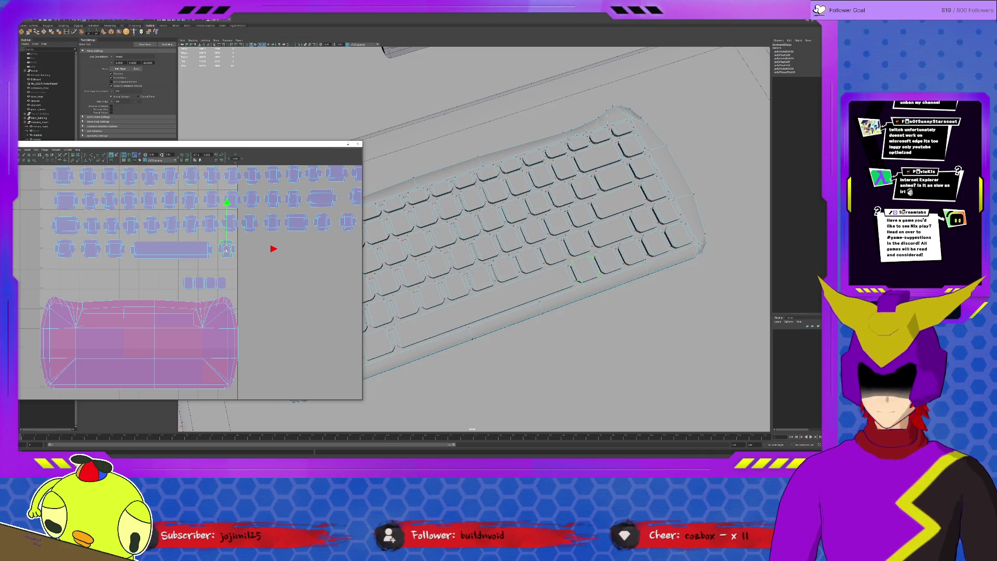
# Move three small shells near the base up into the final key row.
pyautogui.press('b')
pyautogui.click(193, 283)
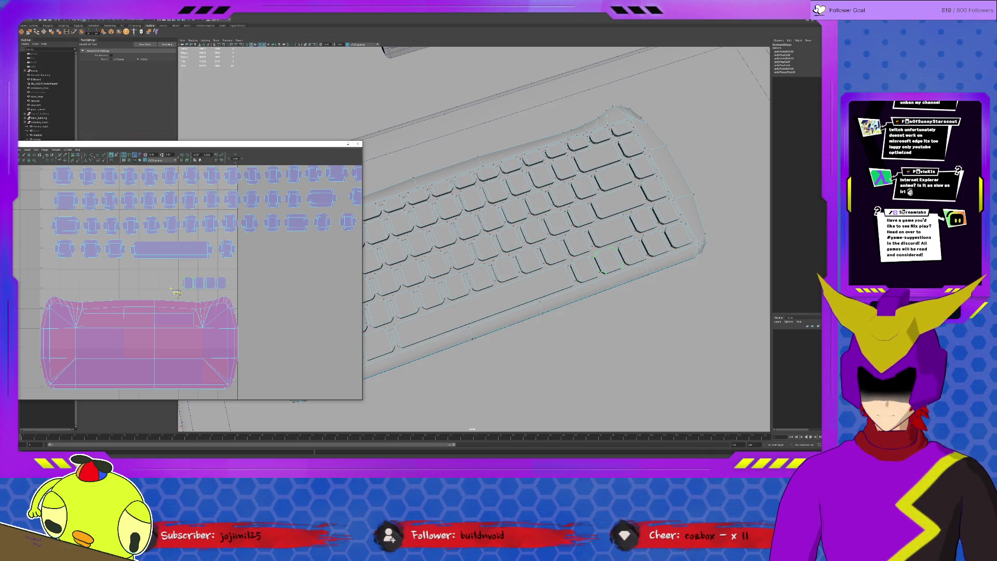
pyautogui.moveTo(201, 289)
pyautogui.mouseDown()
pyautogui.moveTo(238, 254)
pyautogui.moveTo(261, 254)
pyautogui.mouseUp()
pyautogui.press('y')
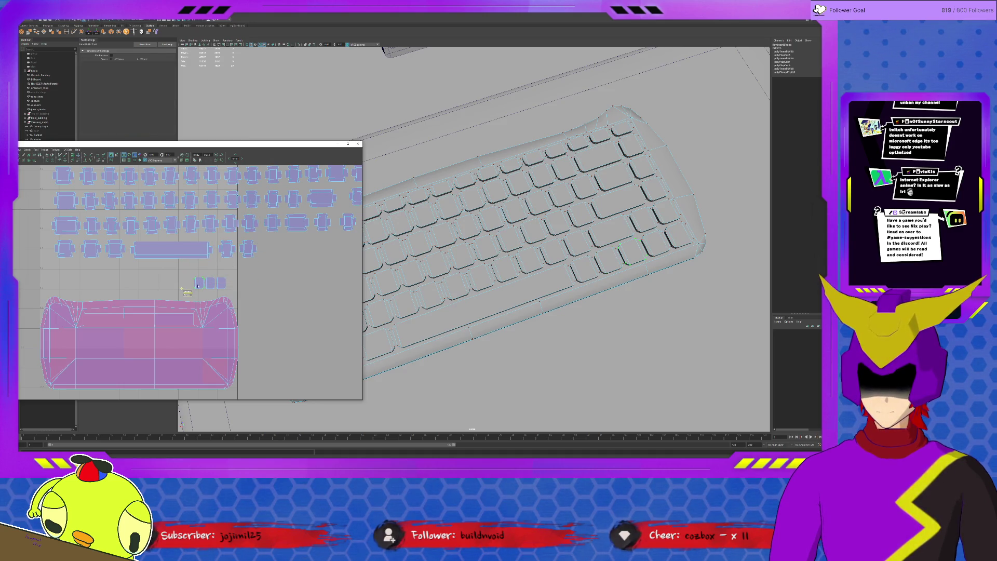
pyautogui.press('w')
pyautogui.click(200, 283)
pyautogui.moveTo(200, 283); pyautogui.dragTo(269, 250)
pyautogui.click(218, 282)
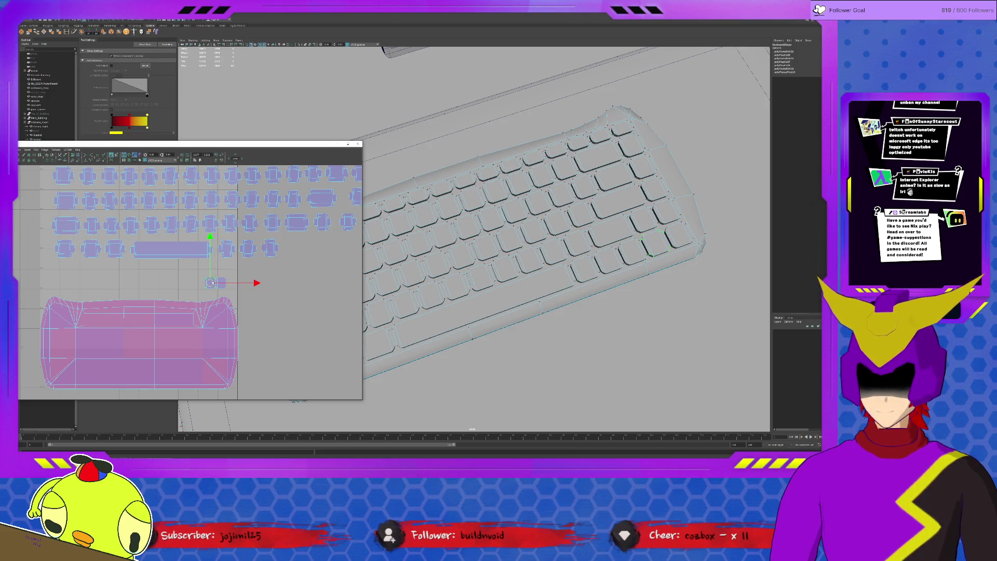
pyautogui.scroll(-1, 213, 276)
pyautogui.moveTo(206, 283); pyautogui.dragTo(278, 252)
# Select the next leftover shell and pan the view toward the unfolded shells and keyboard keys.
pyautogui.click(221, 280)
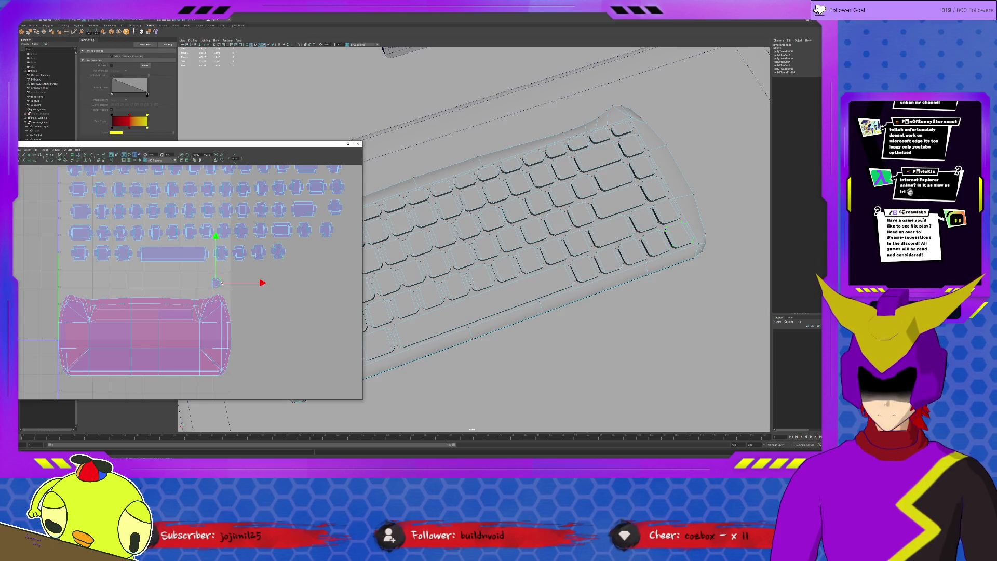
pyautogui.press('y')
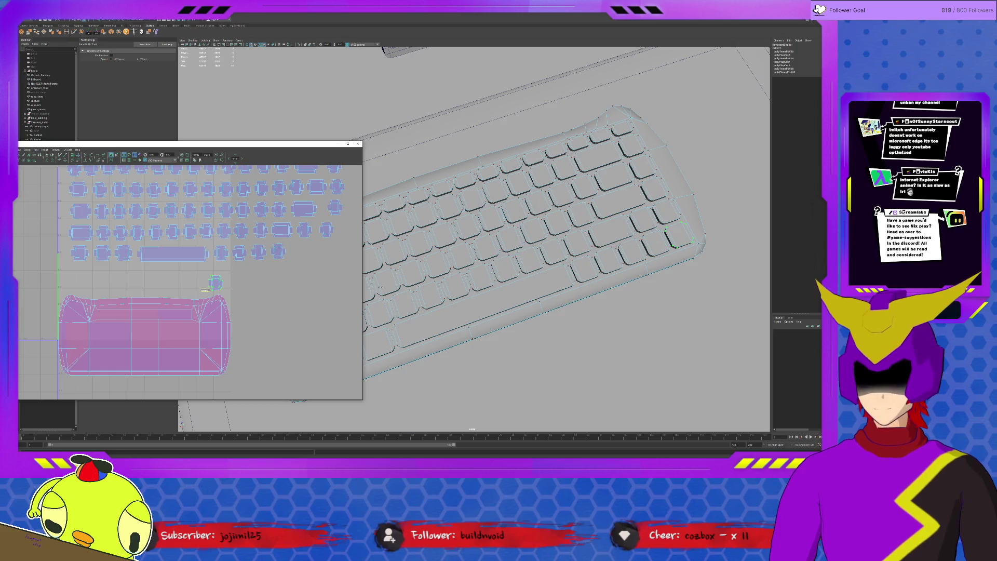
pyautogui.scroll(1, 182, 283)
pyautogui.scroll(1, 181, 283)
pyautogui.keyDown('alt'); pyautogui.moveTo(263, 276); pyautogui.dragTo(219, 254, button='middle'); pyautogui.keyUp('alt')
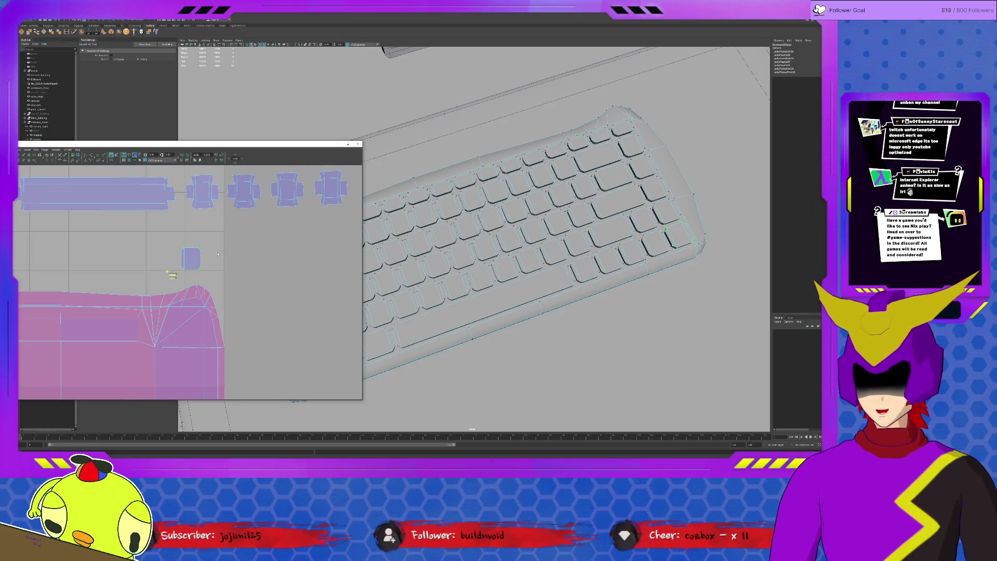
pyautogui.moveTo(519, 233)
pyautogui.keyDown('alt'); pyautogui.mouseDown()
pyautogui.moveTo(662, 251)
pyautogui.moveTo(627, 268)
pyautogui.moveTo(589, 345)
pyautogui.mouseUp(); pyautogui.keyUp('alt')
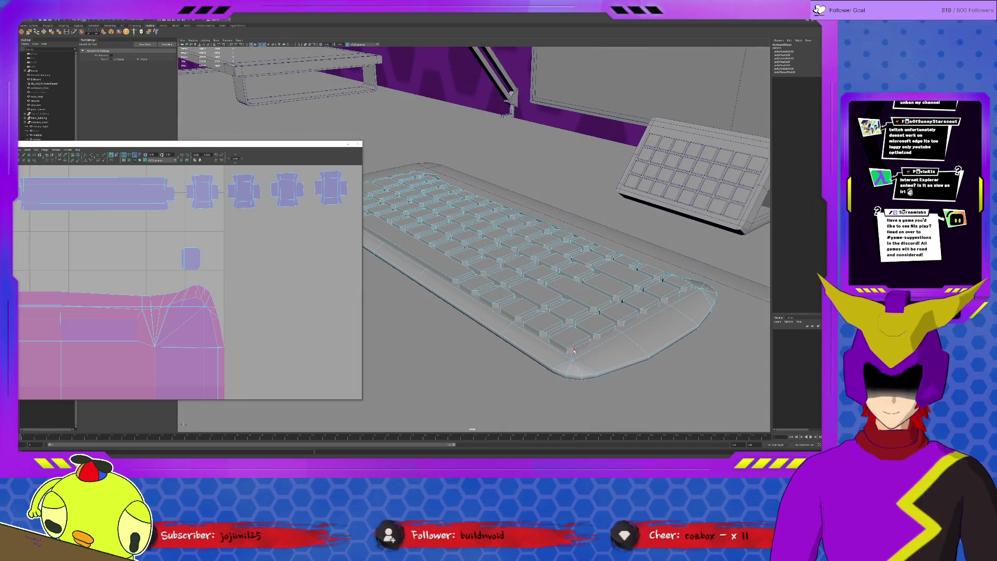
# Select every keycap's UVs and lay out their shells in rows above the base shell.
pyautogui.keyDown('shift'); pyautogui.moveTo(176, 250); pyautogui.dragTo(221, 270, button='right'); pyautogui.keyUp('shift')
pyautogui.click(167, 277)
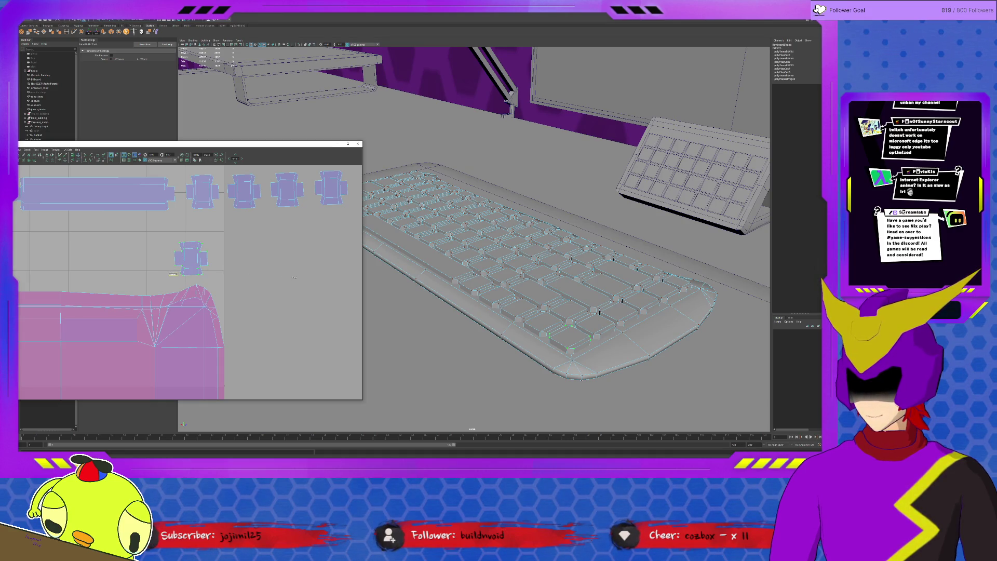
pyautogui.keyDown('shift'); pyautogui.moveTo(294, 278); pyautogui.dragTo(290, 262, button='right'); pyautogui.keyUp('shift')
# Nudge stray keycap shells into line with Move, then deselect and frame all UVs.
pyautogui.press('w')
pyautogui.click(269, 241)
pyautogui.moveTo(269, 241); pyautogui.dragTo(264, 242)
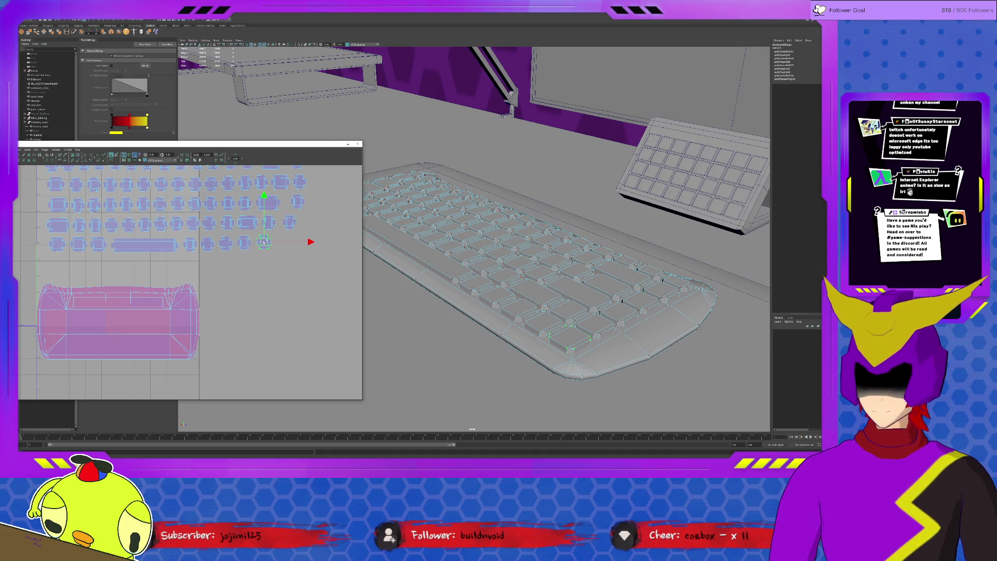
pyautogui.scroll(-1, 263, 244)
pyautogui.moveTo(259, 245)
pyautogui.mouseDown()
pyautogui.moveTo(281, 246)
pyautogui.moveTo(244, 250)
pyautogui.moveTo(304, 245)
pyautogui.mouseUp()
pyautogui.moveTo(243, 249); pyautogui.dragTo(292, 237)
pyautogui.click(253, 254)
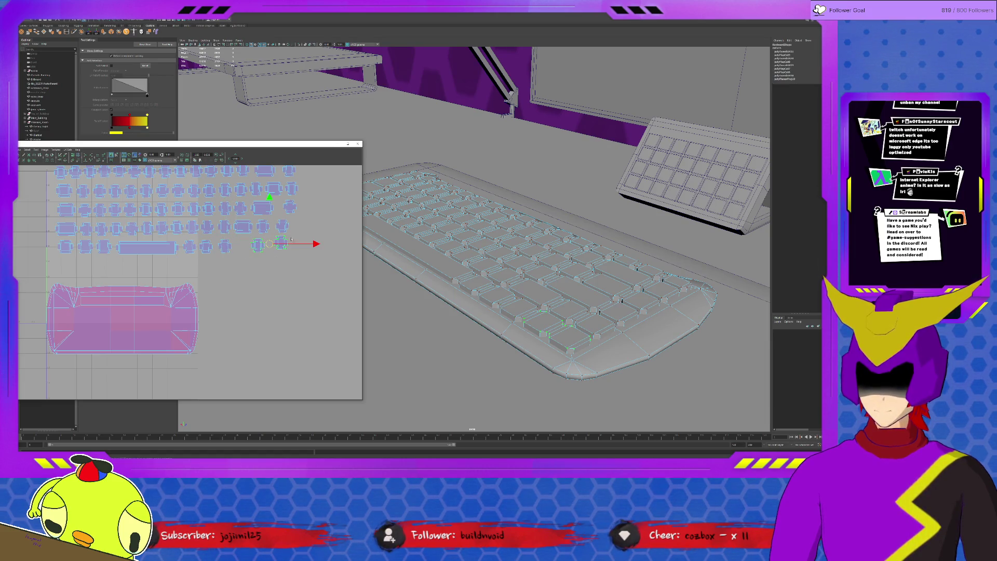
pyautogui.click(300, 243)
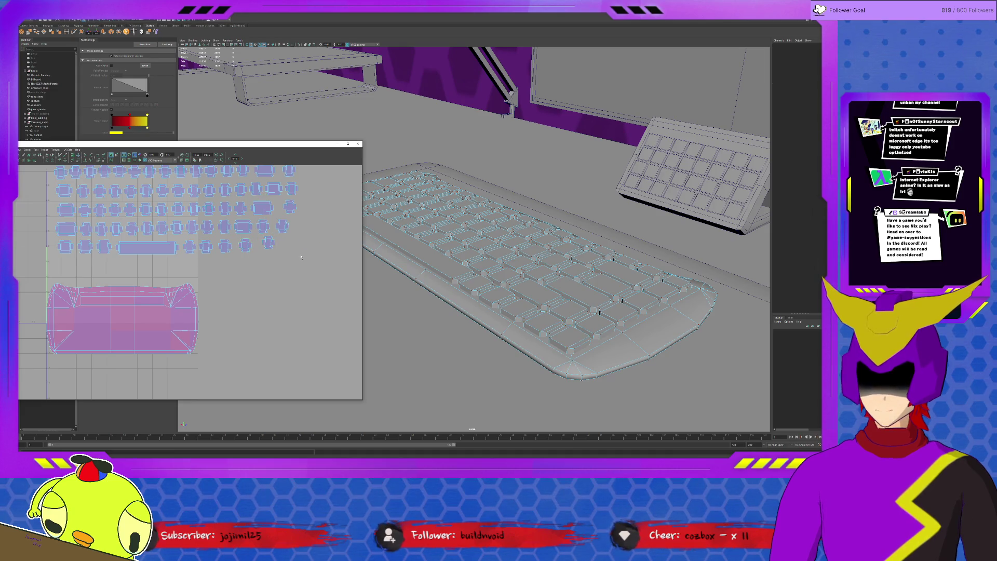
pyautogui.press('a')
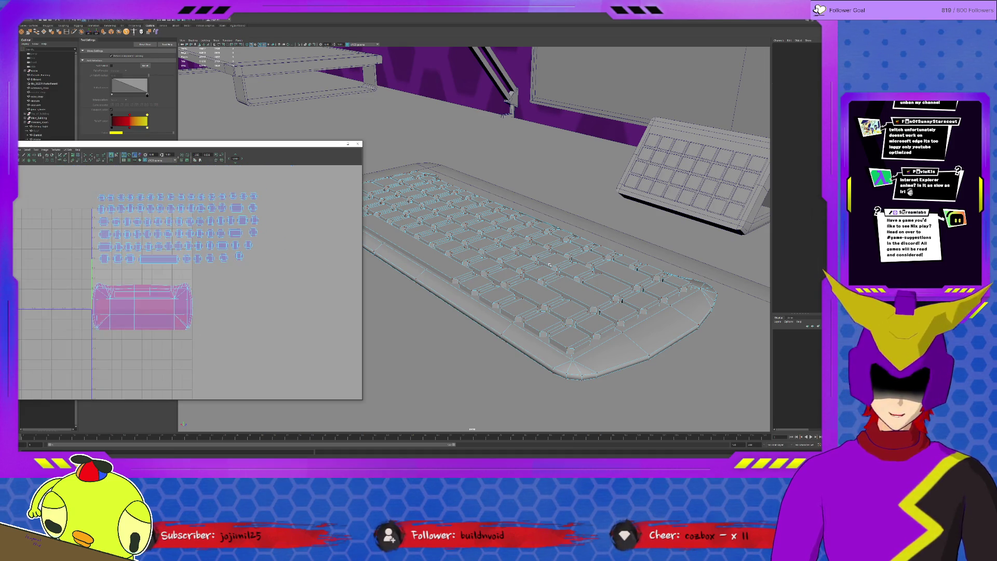
# Select the keyboard base mesh and isolate it on its own in the viewport.
pyautogui.click(554, 266)
pyautogui.press('w')
pyautogui.hotkey('ctrl', '1')
pyautogui.moveTo(540, 287)
pyautogui.keyDown('alt'); pyautogui.mouseDown()
pyautogui.moveTo(565, 254)
pyautogui.moveTo(548, 228)
pyautogui.moveTo(536, 263)
pyautogui.moveTo(518, 254)
pyautogui.mouseUp(); pyautogui.keyUp('alt')
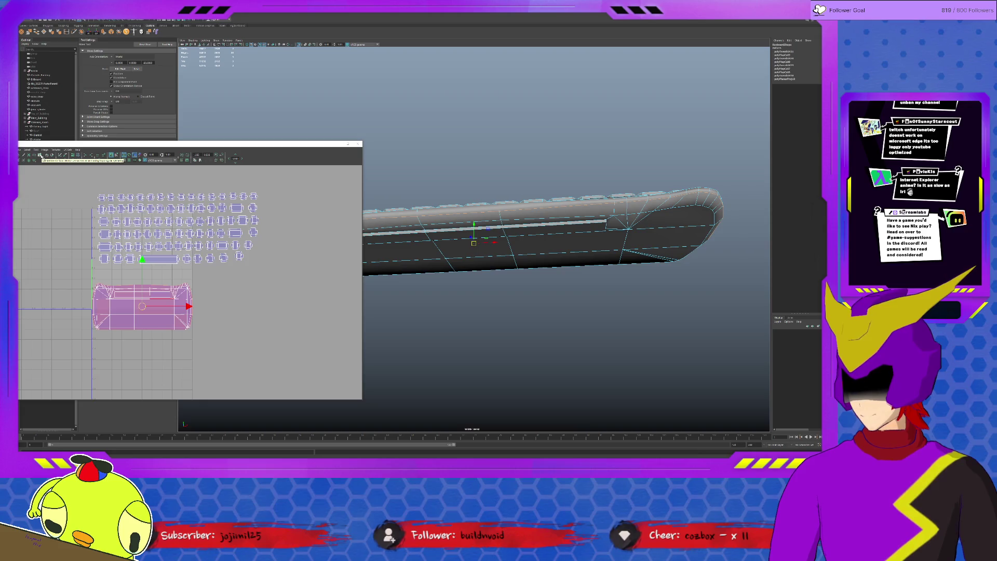
# Move one overlapping base UV shell to the right of the other along X.
pyautogui.click(62, 156)
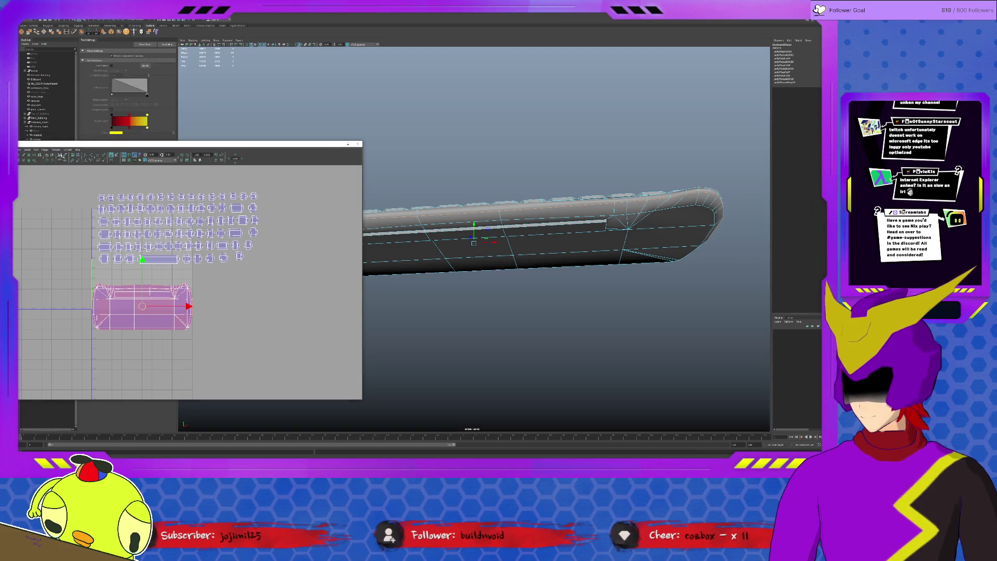
pyautogui.moveTo(183, 303); pyautogui.dragTo(210, 292, button='right')
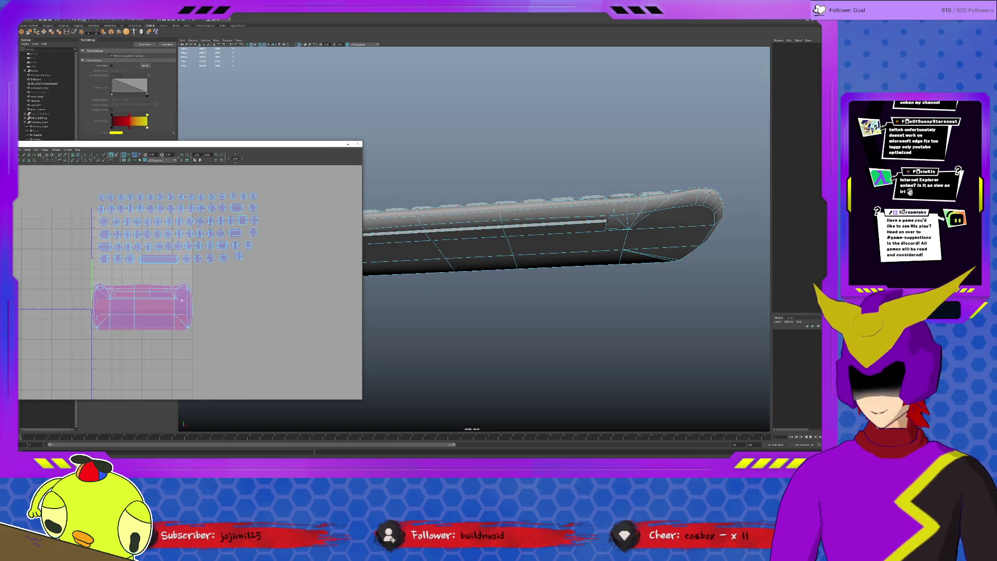
pyautogui.moveTo(189, 307); pyautogui.dragTo(305, 306)
pyautogui.click(174, 302)
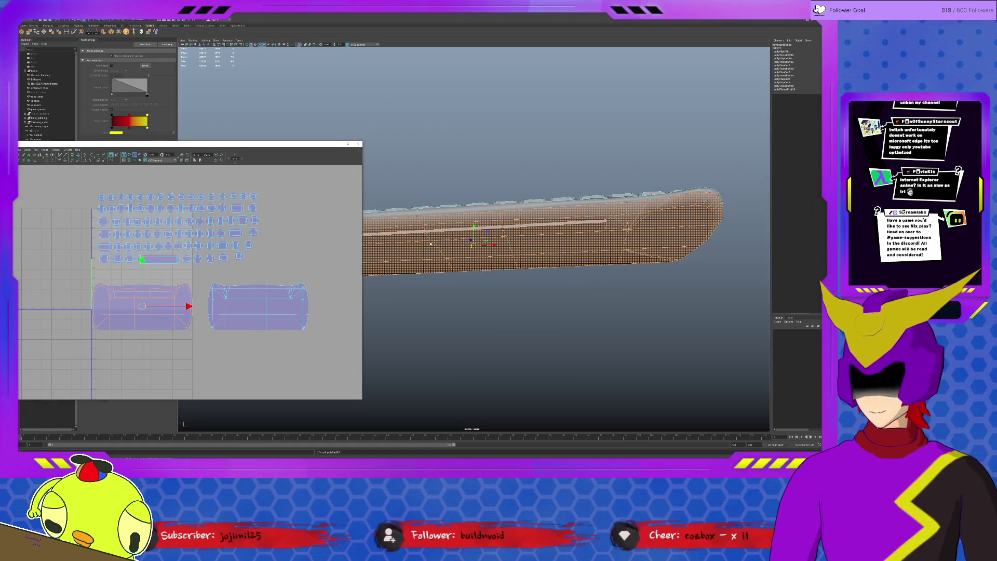
# Select an edge loop on the base's underside and switch to the Smooth UV Tool.
pyautogui.click(431, 231)
pyautogui.doubleClick(431, 232)
pyautogui.keyDown('alt'); pyautogui.moveTo(431, 231); pyautogui.dragTo(498, 227); pyautogui.keyUp('alt')
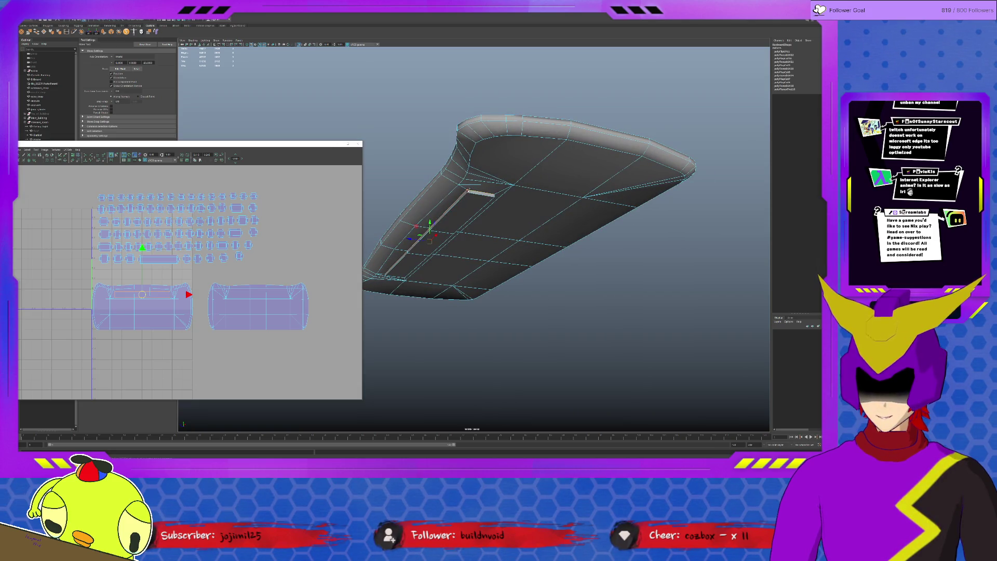
pyautogui.keyDown('alt'); pyautogui.moveTo(431, 239); pyautogui.dragTo(444, 235); pyautogui.keyUp('alt')
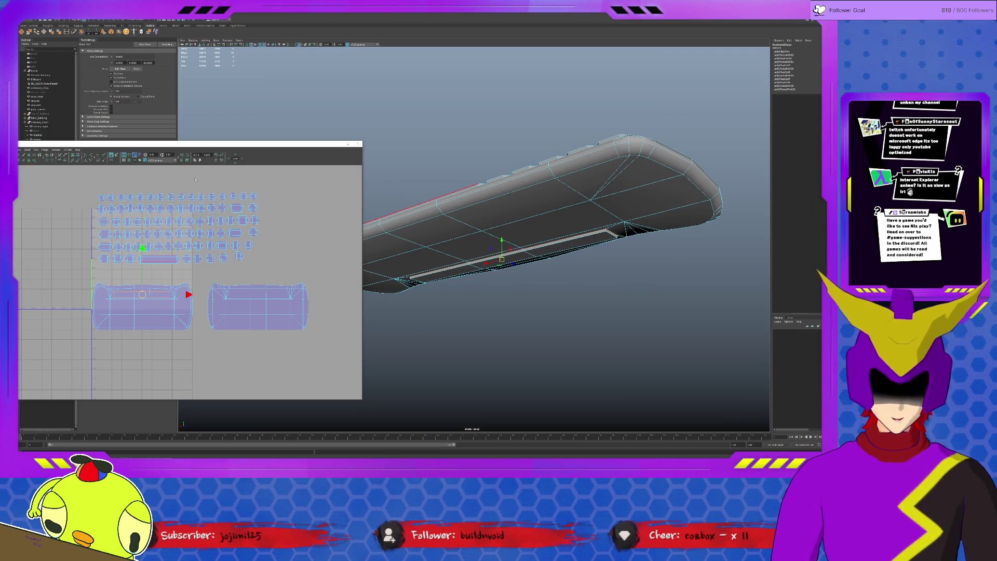
pyautogui.click(60, 156)
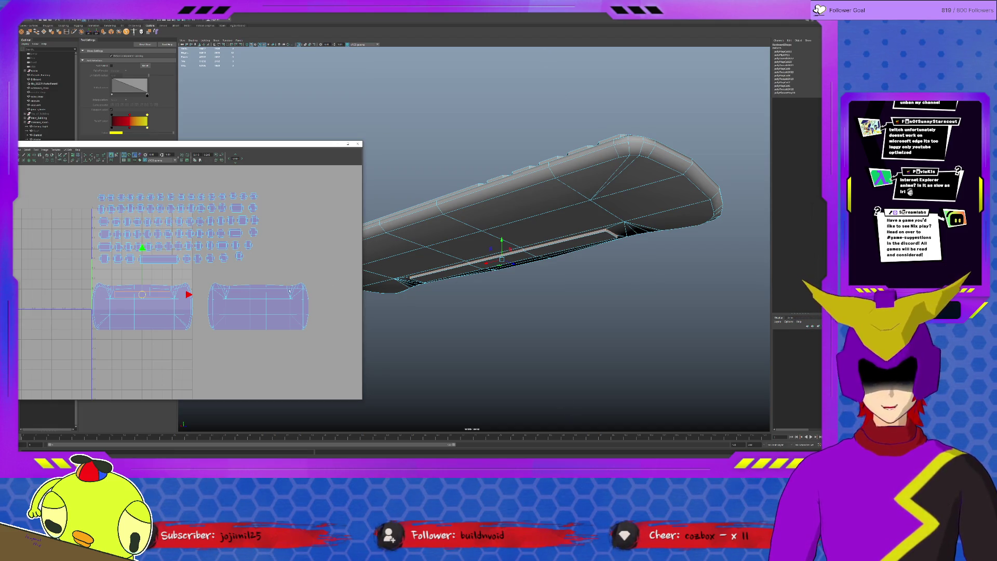
pyautogui.rightClick(150, 295)
# Pull the thin strip out of the base shell and relax the right base shell.
pyautogui.moveTo(150, 295); pyautogui.dragTo(169, 295, button='right')
pyautogui.moveTo(188, 295); pyautogui.dragTo(97, 294)
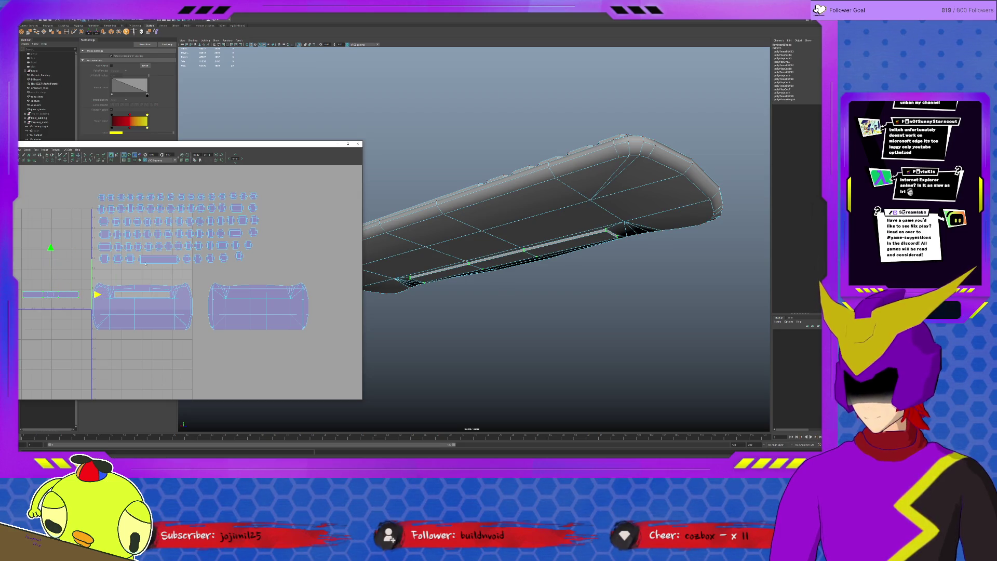
pyautogui.doubleClick(225, 305)
pyautogui.click(36, 149)
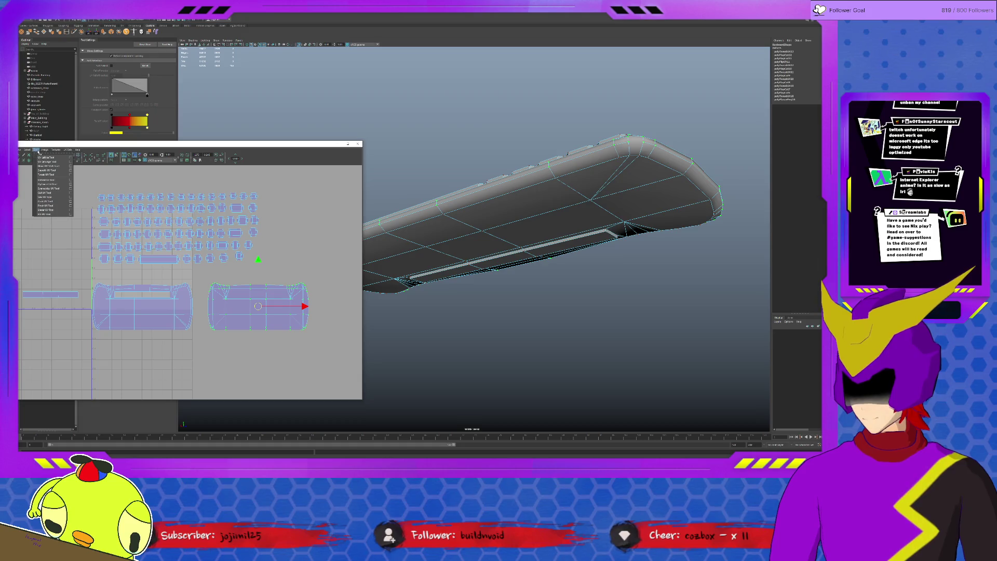
pyautogui.click(46, 170)
pyautogui.moveTo(201, 332); pyautogui.dragTo(230, 332)
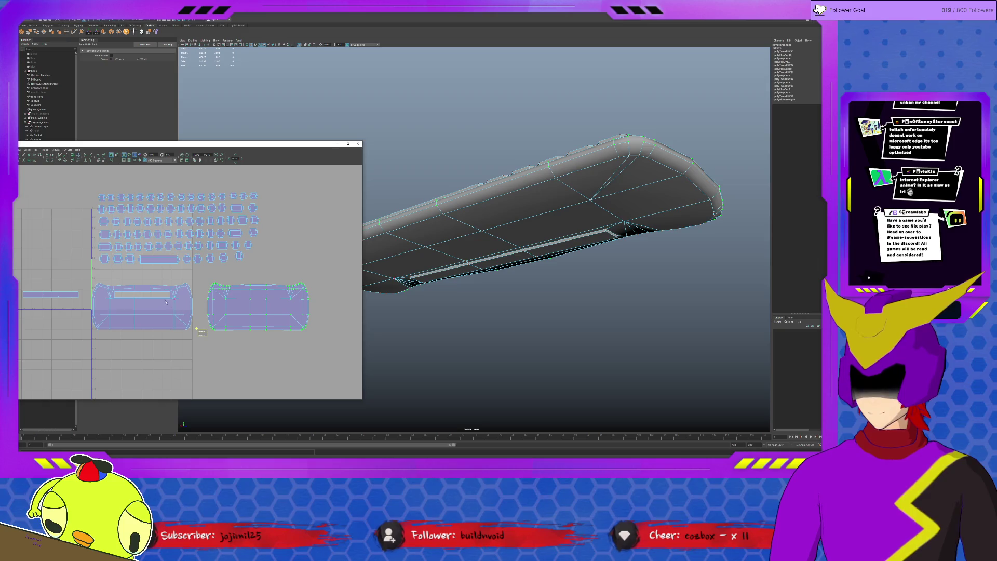
# Select the whole left base shell and relax it with the Smooth UV tool.
pyautogui.click(166, 302)
pyautogui.doubleClick(119, 324)
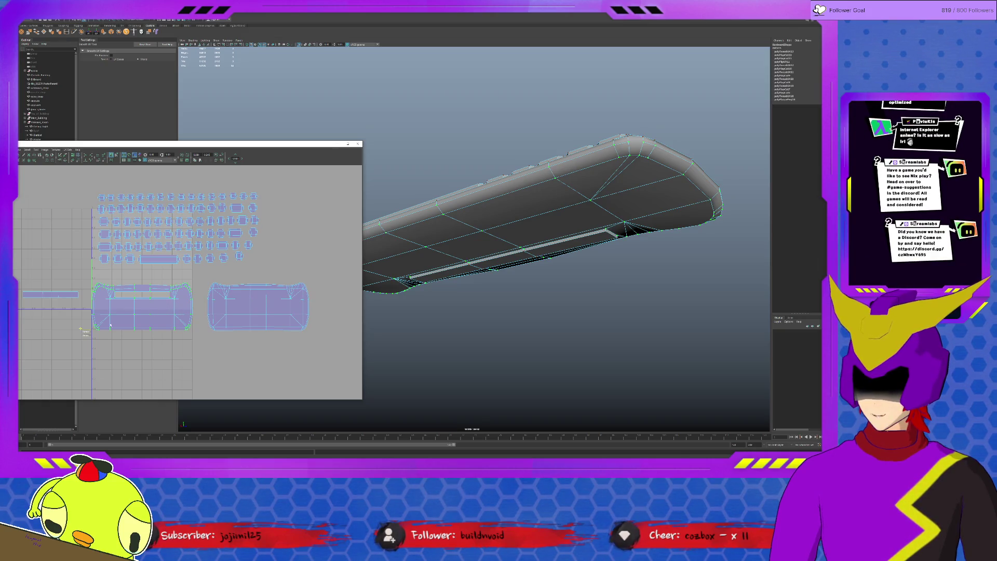
pyautogui.moveTo(84, 332); pyautogui.dragTo(140, 330)
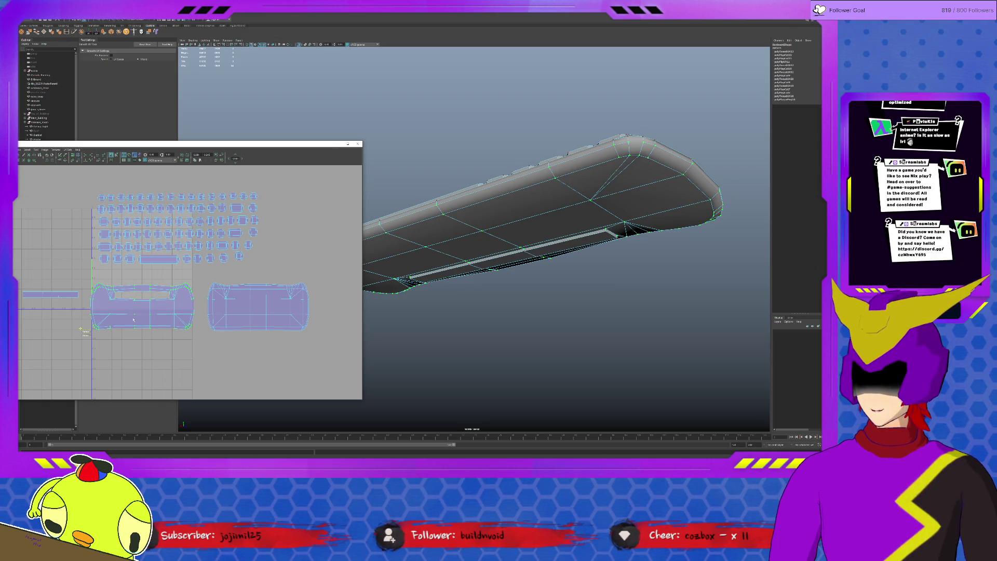
# Select all of the thin strip's UVs and move the strip below the two base shells.
pyautogui.click(59, 299)
pyautogui.click(55, 300)
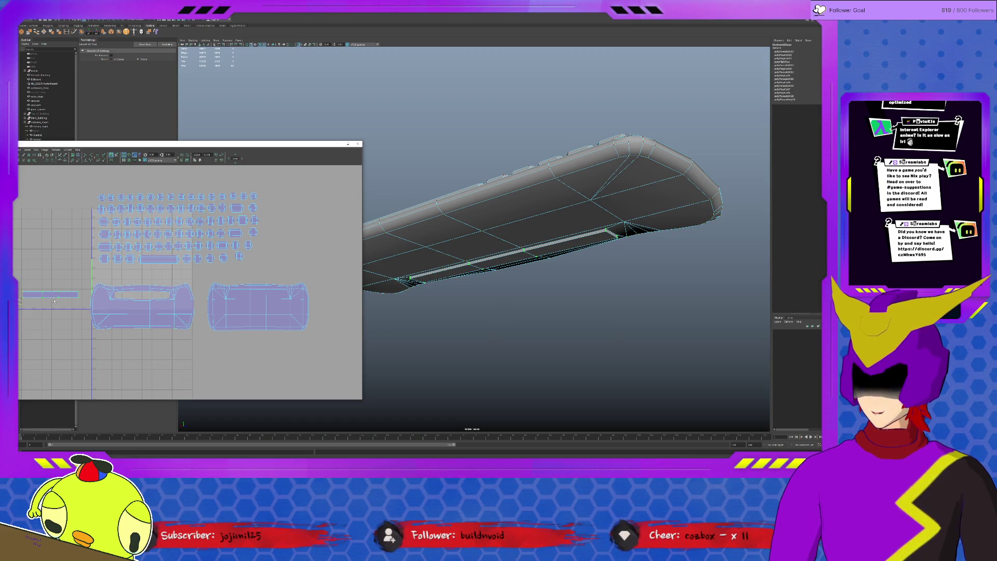
pyautogui.moveTo(19, 301); pyautogui.dragTo(86, 301)
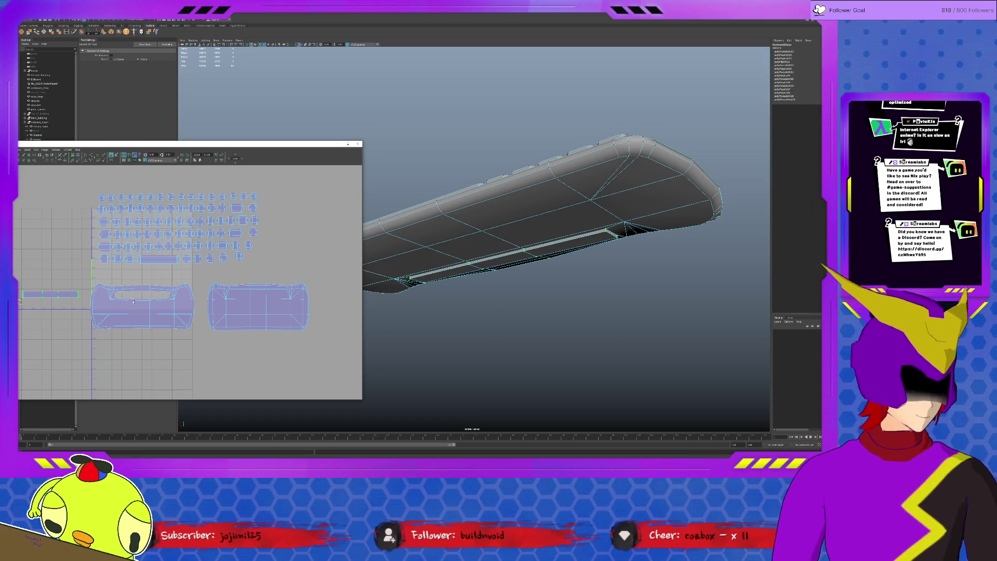
pyautogui.scroll(-2, 102, 277)
pyautogui.scroll(-1, 102, 277)
pyautogui.press('w')
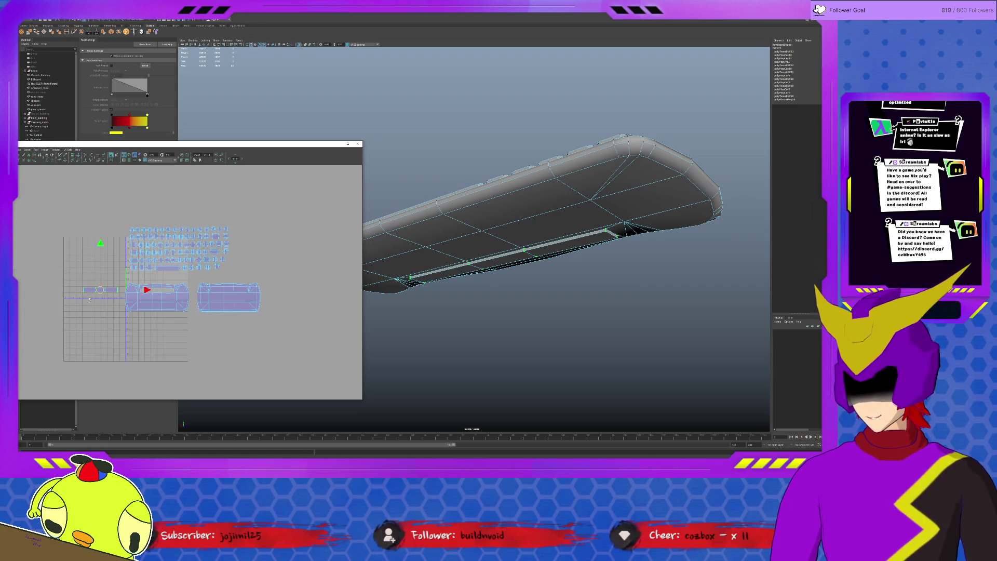
pyautogui.moveTo(99, 290); pyautogui.dragTo(157, 317)
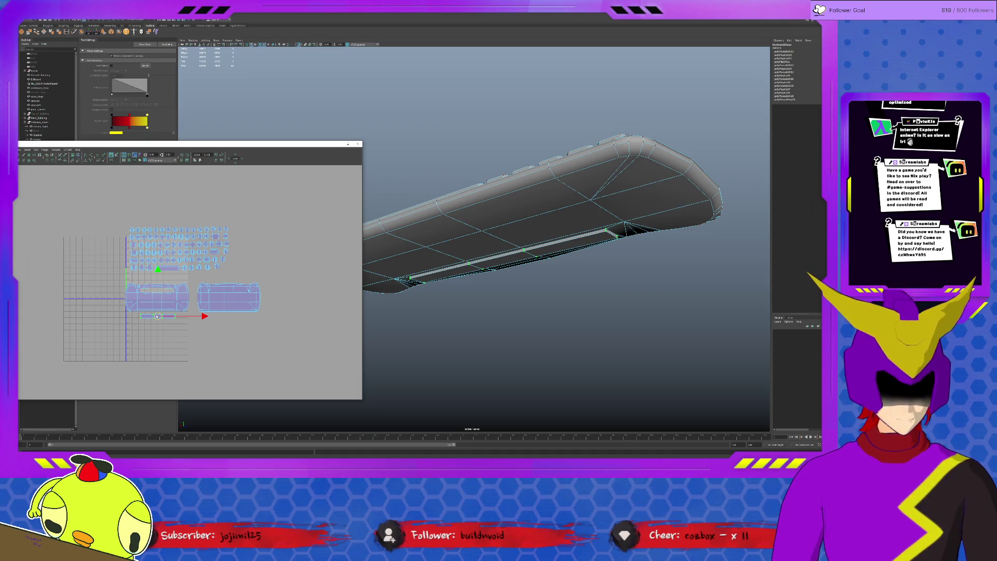
pyautogui.keyDown('alt'); pyautogui.moveTo(550, 197); pyautogui.dragTo(575, 261); pyautogui.keyUp('alt')
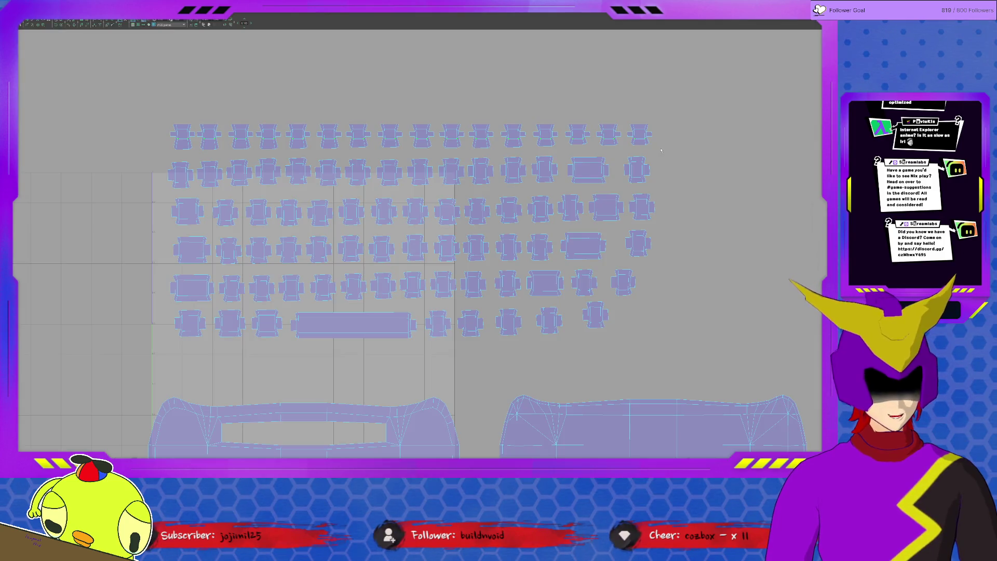
# Marquee-select the top keycap rows in the maximized UV Editor to check their alignment.
pyautogui.moveTo(661, 149); pyautogui.dragTo(151, 140)
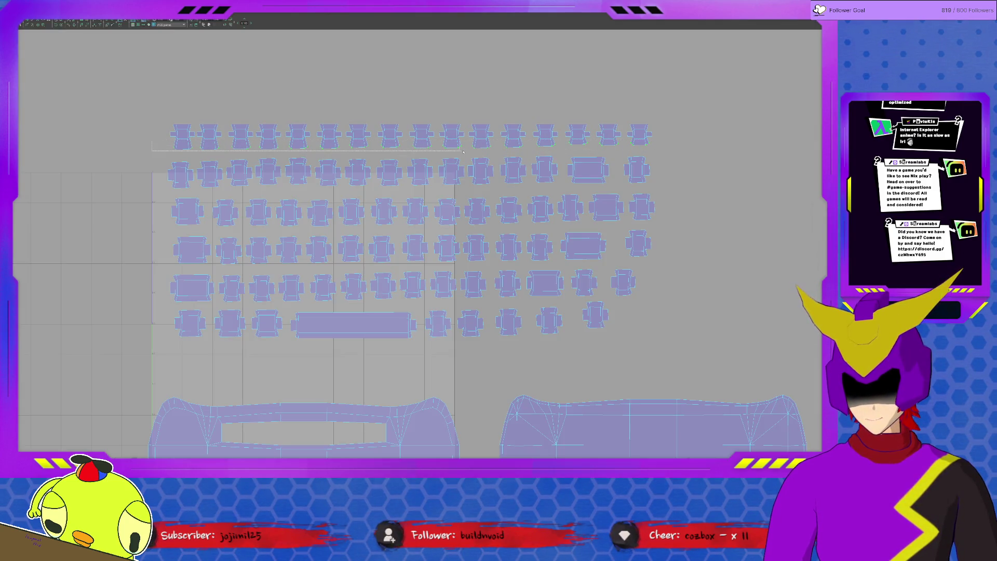
pyautogui.moveTo(670, 153); pyautogui.dragTo(669, 154)
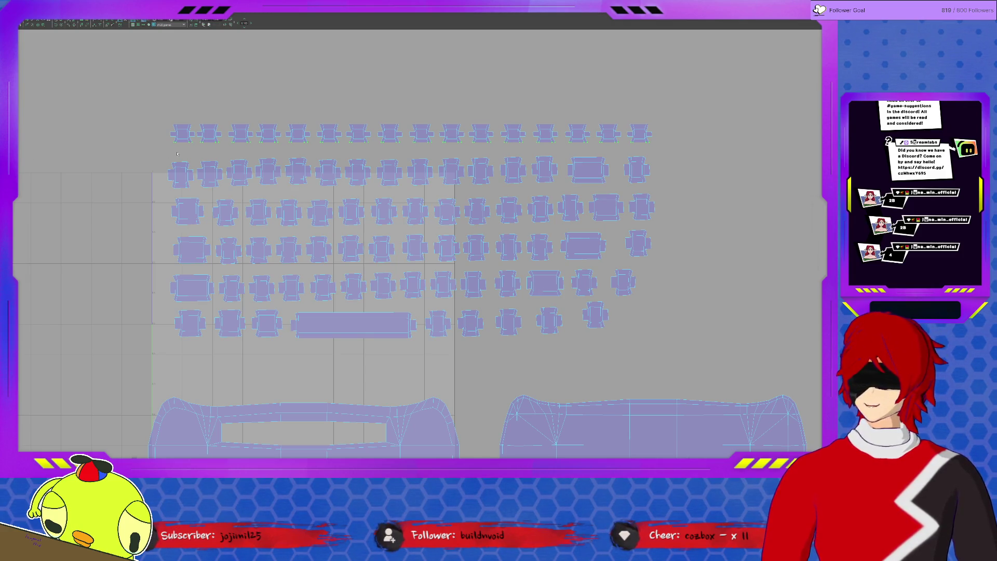
pyautogui.moveTo(164, 147)
pyautogui.mouseDown()
pyautogui.moveTo(608, 214)
pyautogui.moveTo(682, 194)
pyautogui.moveTo(698, 161)
pyautogui.mouseUp()
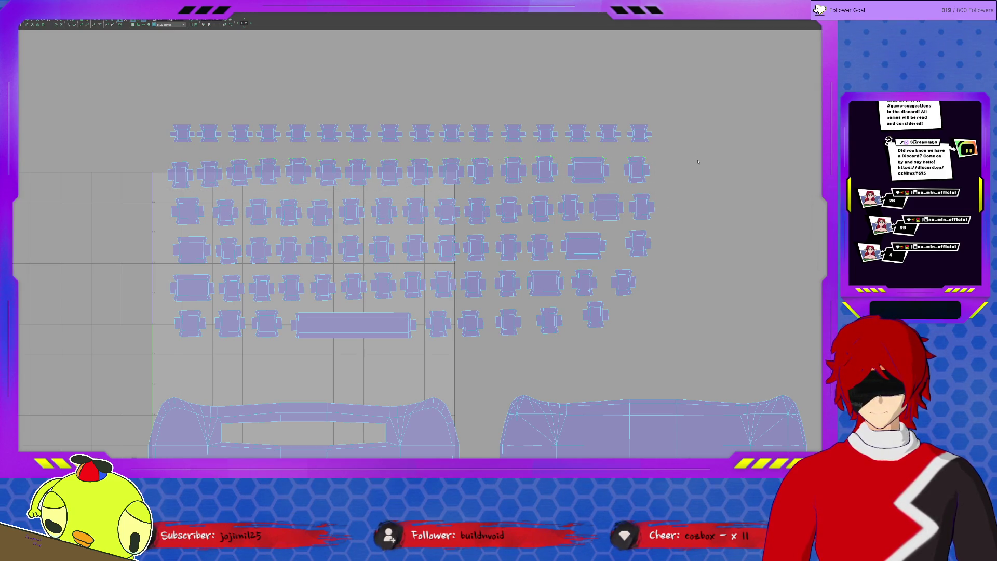
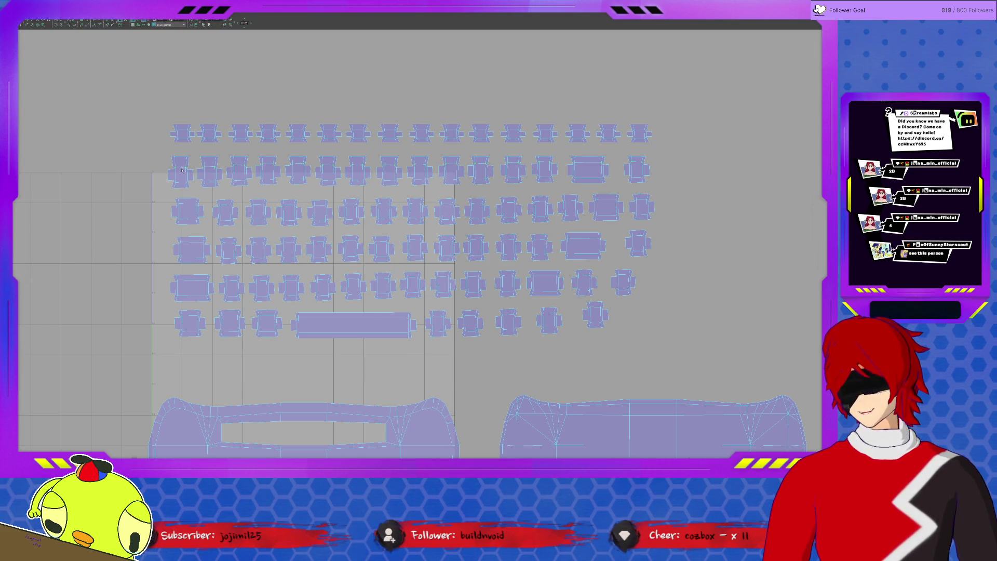
# Select the second keycap row's bottom UV vertices and flatten them onto one level line.
pyautogui.moveTo(159, 173); pyautogui.dragTo(668, 166)
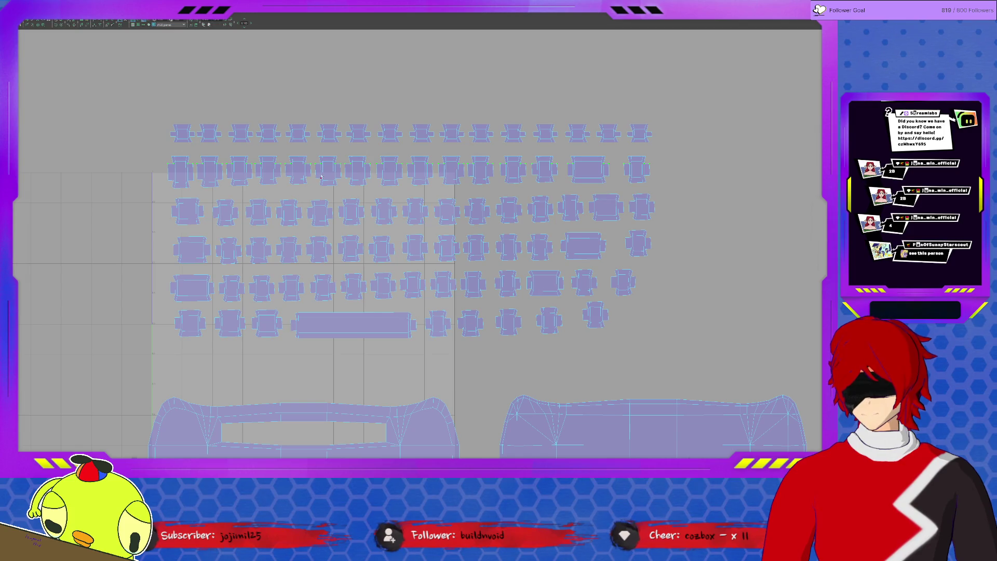
pyautogui.moveTo(152, 169); pyautogui.dragTo(688, 177)
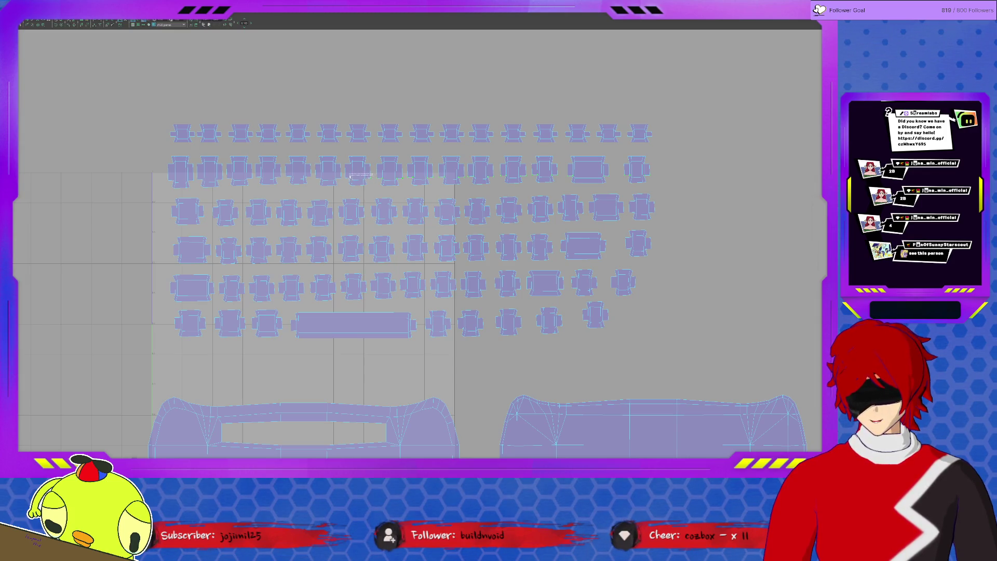
pyautogui.moveTo(366, 176); pyautogui.dragTo(338, 179)
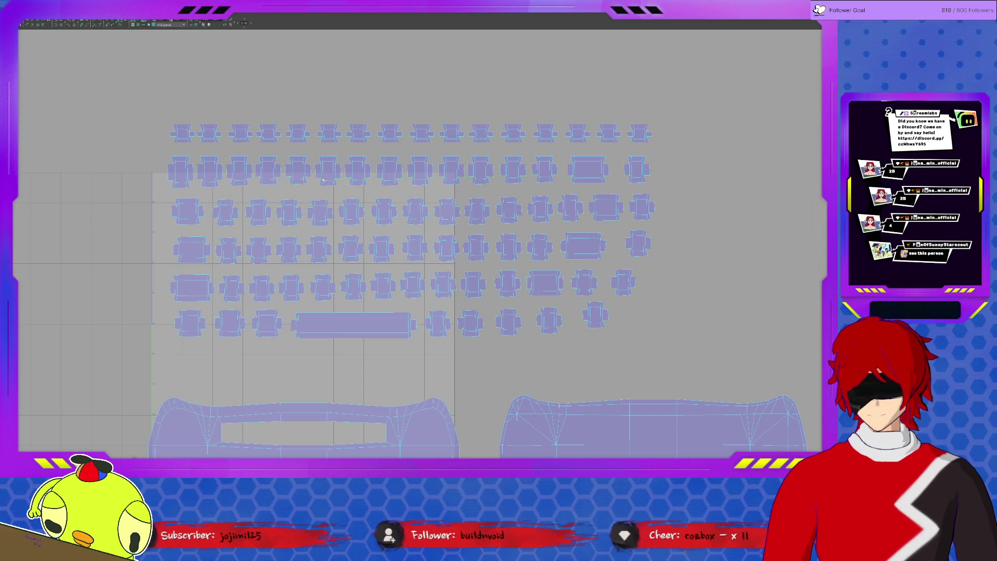
pyautogui.moveTo(314, 174); pyautogui.dragTo(282, 178)
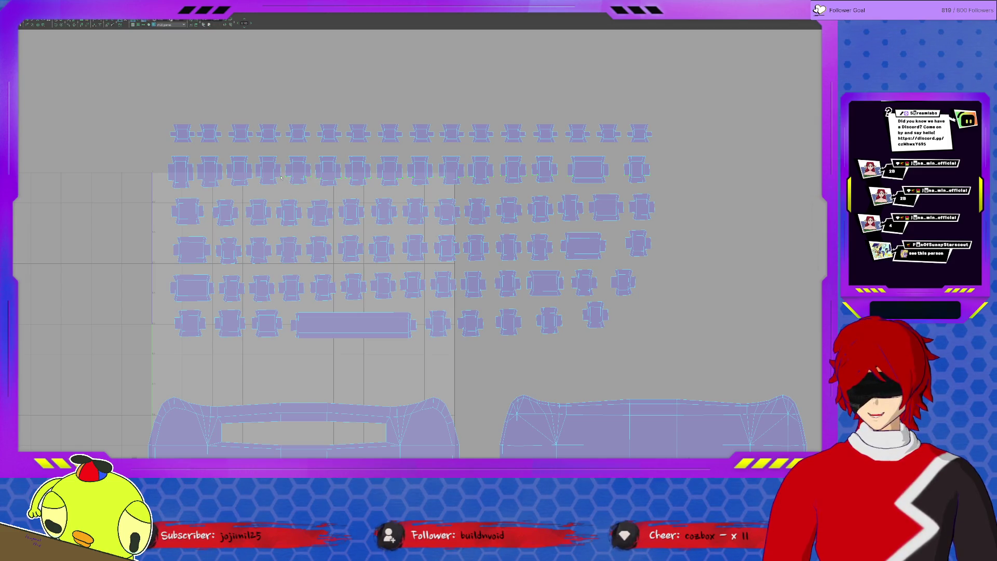
pyautogui.moveTo(284, 174); pyautogui.dragTo(253, 179)
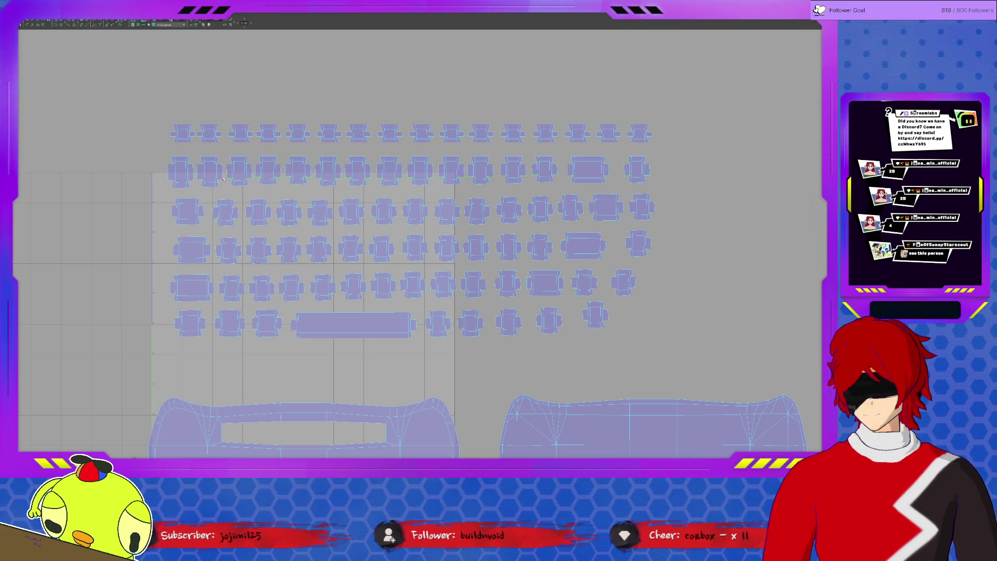
pyautogui.moveTo(195, 181); pyautogui.dragTo(193, 182)
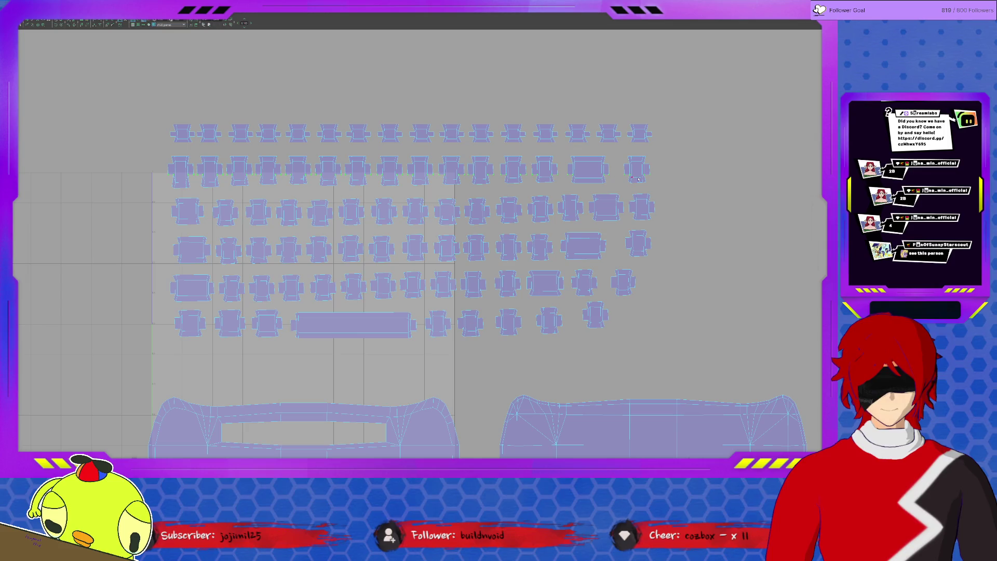
pyautogui.moveTo(628, 179); pyautogui.dragTo(535, 179)
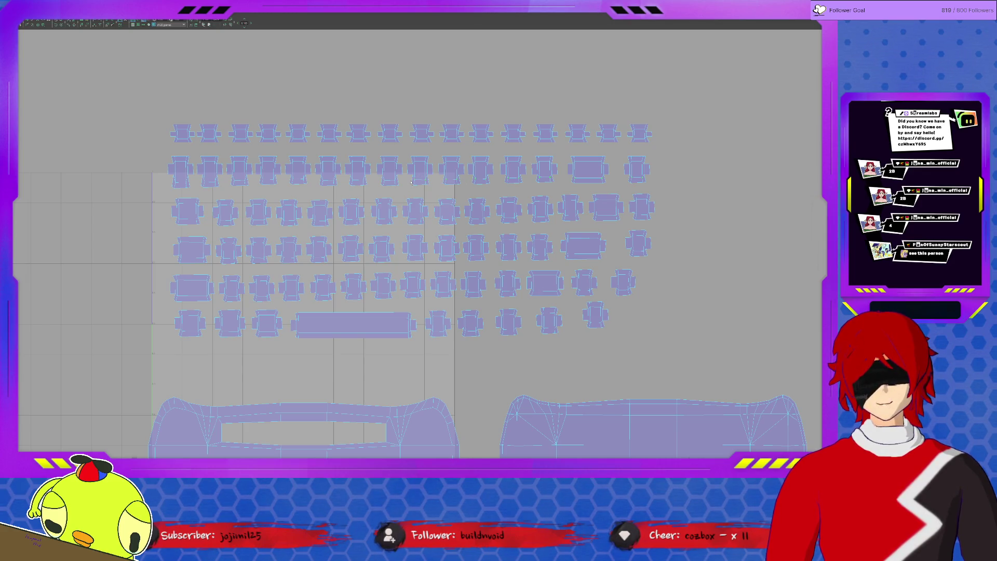
pyautogui.moveTo(365, 179); pyautogui.dragTo(346, 180)
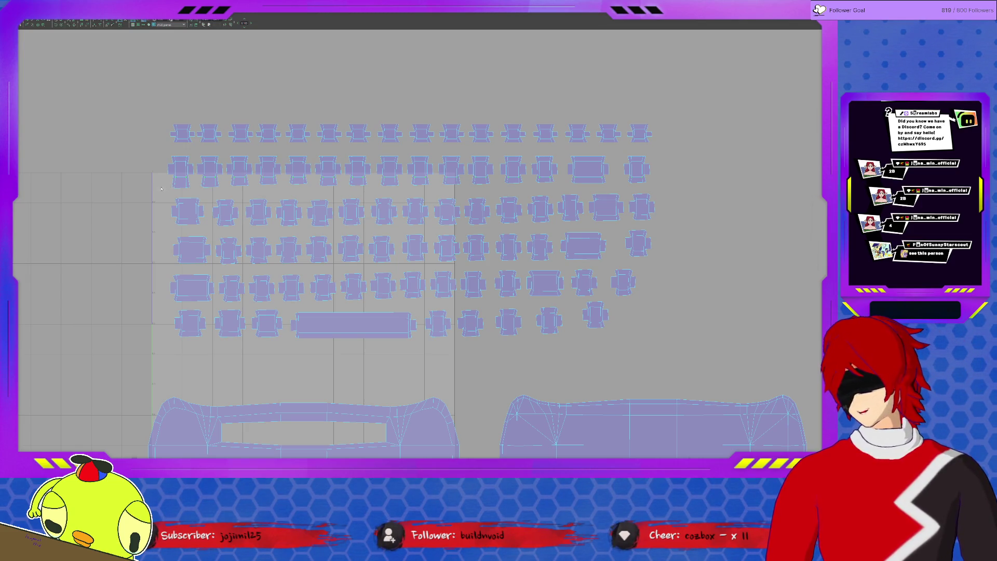
pyautogui.moveTo(167, 182); pyautogui.dragTo(657, 188)
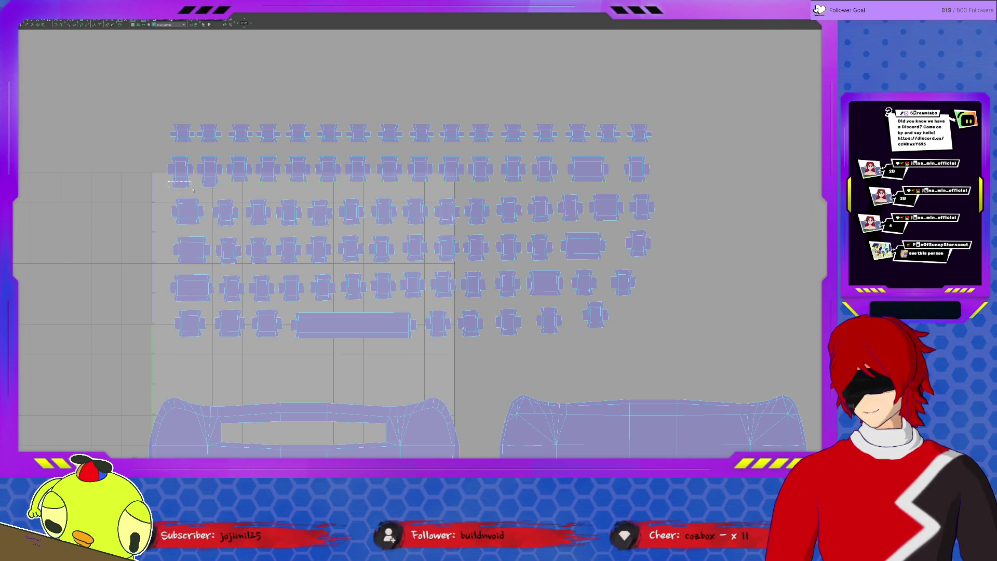
pyautogui.hotkey('ctrl', 'z')
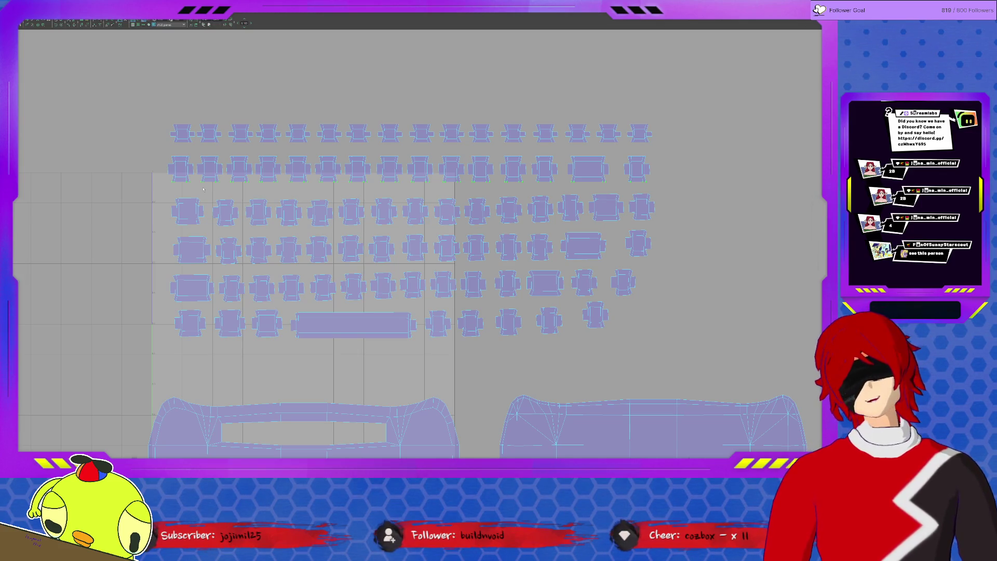
# Box-select the top-edge vertices of the third keycap row, adding a corner vertex.
pyautogui.moveTo(166, 190); pyautogui.dragTo(255, 190)
pyautogui.moveTo(601, 212)
pyautogui.mouseDown()
pyautogui.moveTo(661, 204)
pyautogui.moveTo(585, 224)
pyautogui.mouseUp()
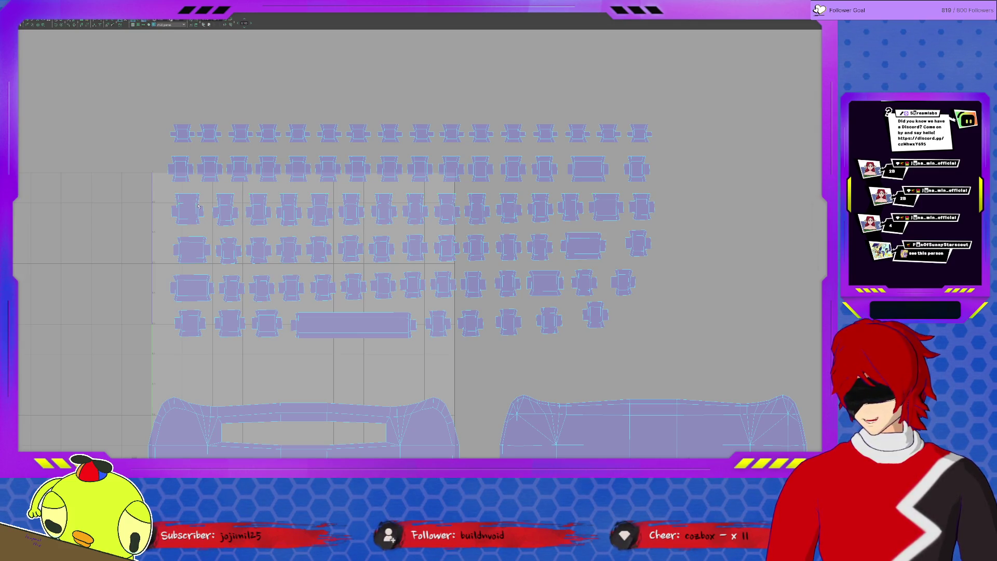
pyautogui.moveTo(249, 203); pyautogui.dragTo(274, 204)
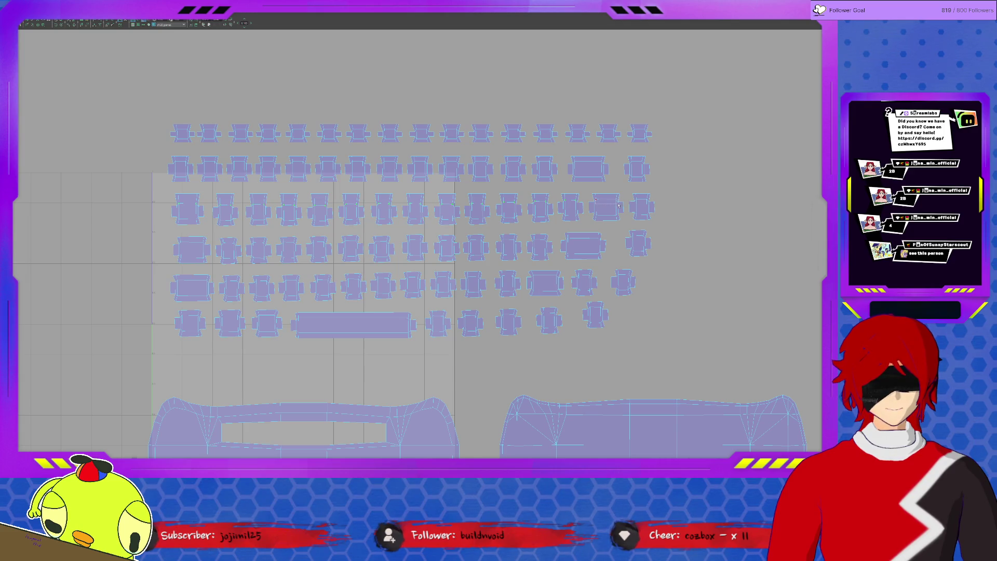
pyautogui.click(635, 199)
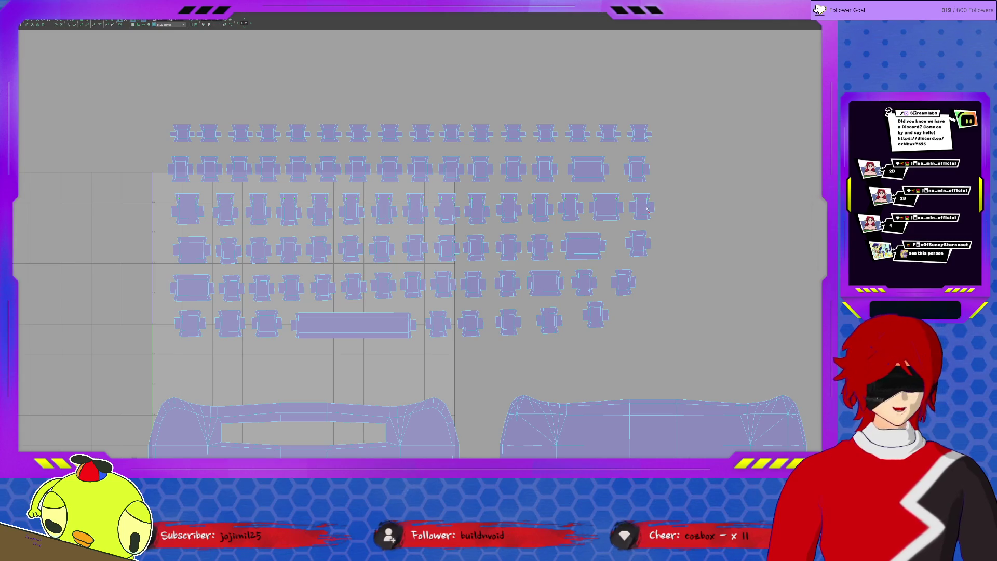
# Select the third row's top and lower edge vertices across every island to level them.
pyautogui.moveTo(663, 208)
pyautogui.mouseDown()
pyautogui.moveTo(155, 204)
pyautogui.moveTo(658, 207)
pyautogui.moveTo(554, 203)
pyautogui.mouseUp()
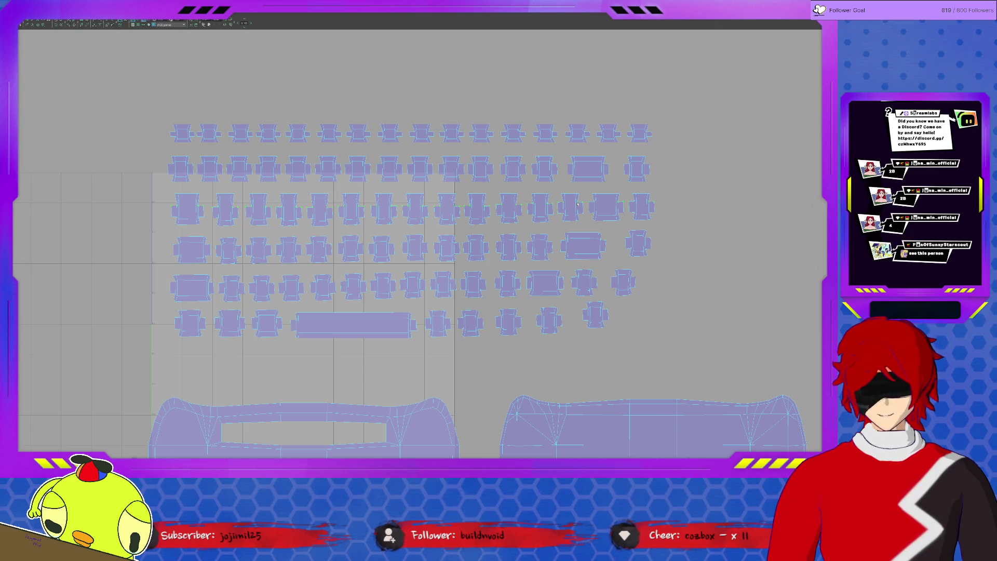
pyautogui.moveTo(161, 212)
pyautogui.mouseDown()
pyautogui.moveTo(670, 212)
pyautogui.moveTo(190, 219)
pyautogui.mouseUp()
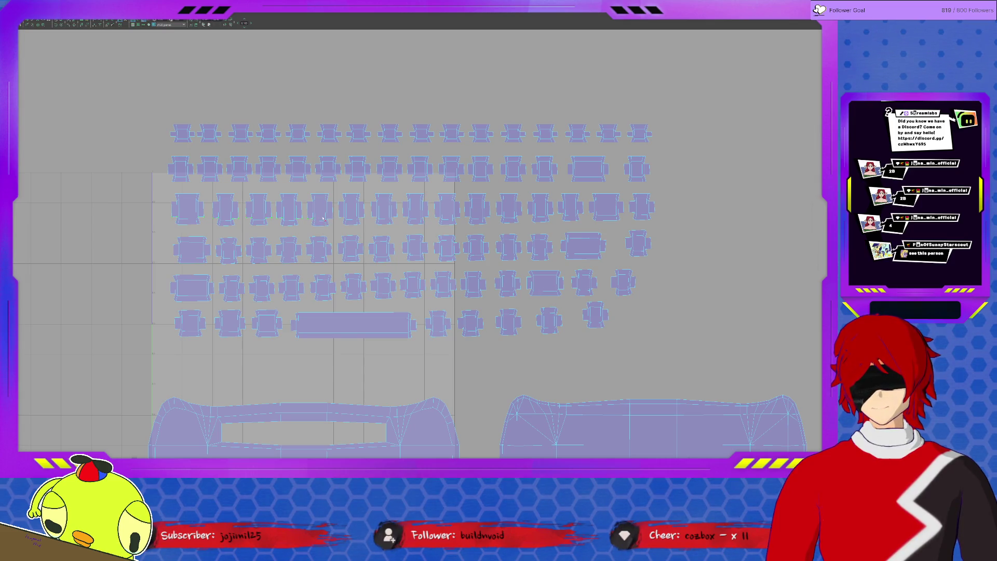
pyautogui.moveTo(334, 221); pyautogui.dragTo(339, 217)
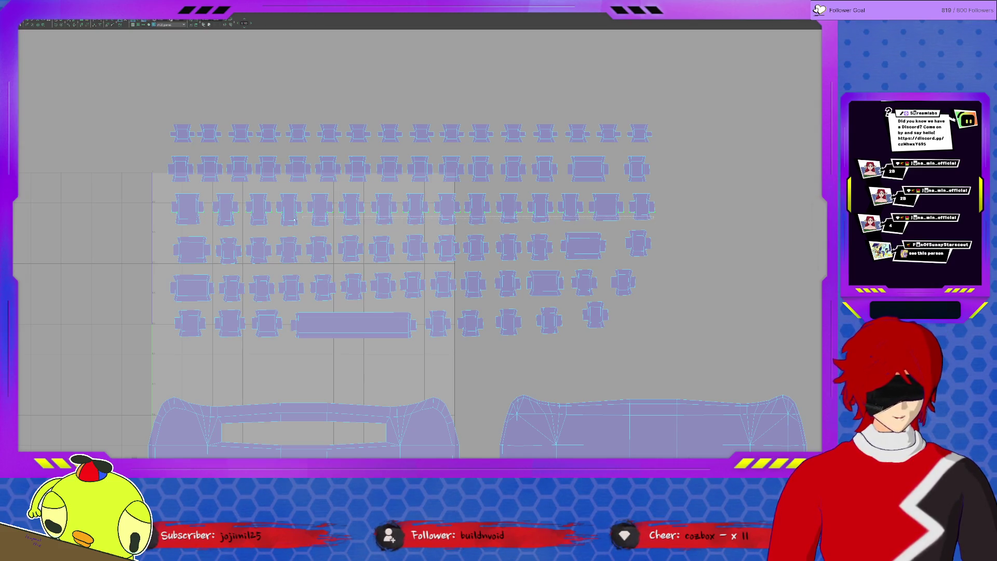
pyautogui.moveTo(173, 217)
pyautogui.mouseDown()
pyautogui.moveTo(660, 221)
pyautogui.moveTo(522, 224)
pyautogui.mouseUp()
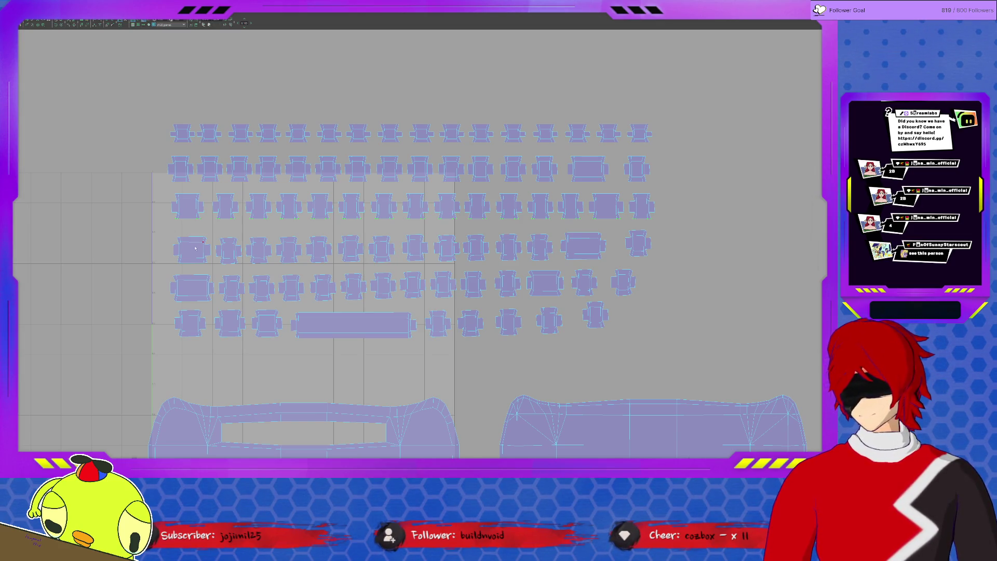
pyautogui.moveTo(593, 233); pyautogui.dragTo(668, 241)
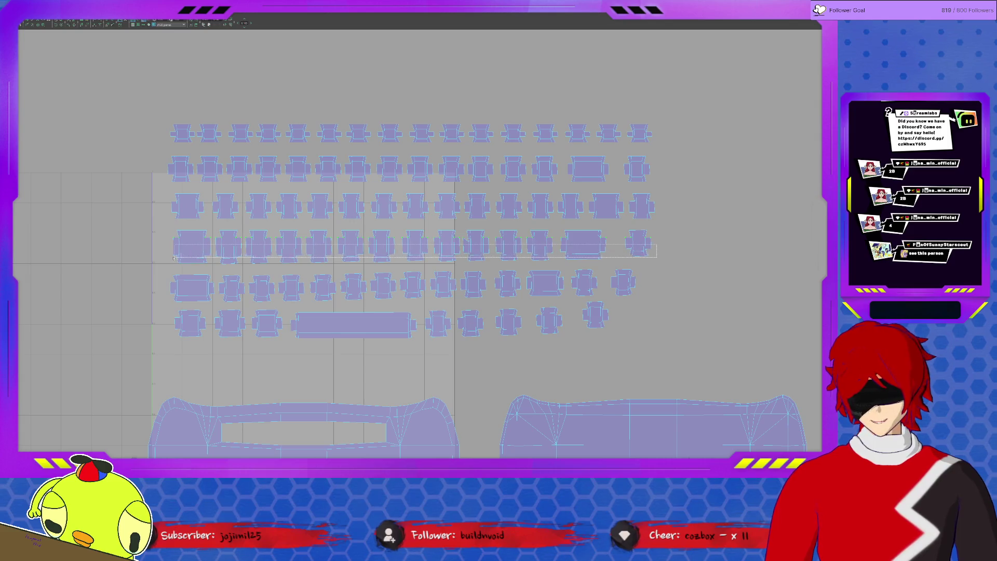
# Select the bottom vertices across the fourth keycap row.
pyautogui.moveTo(168, 258); pyautogui.dragTo(170, 257)
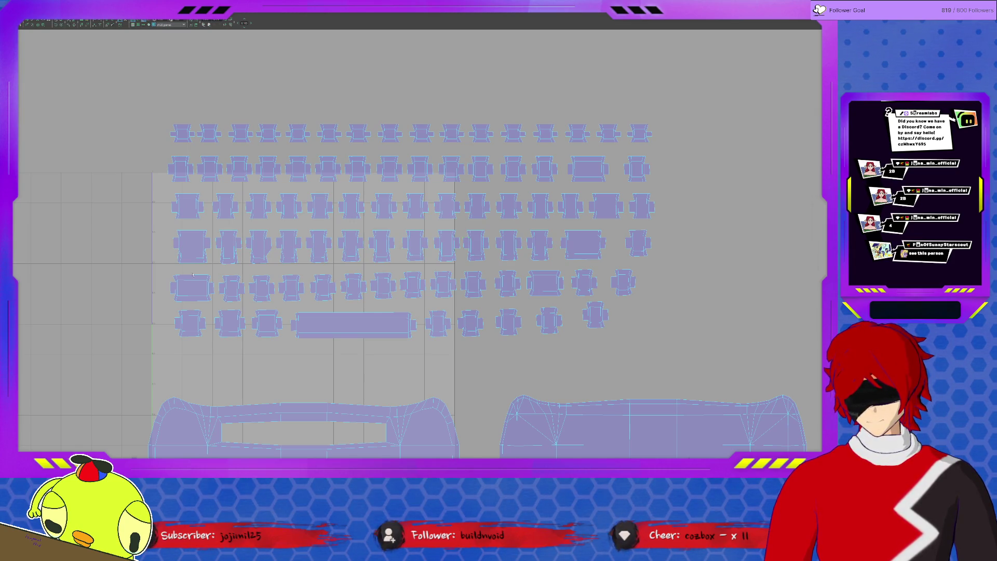
pyautogui.moveTo(552, 271); pyautogui.dragTo(678, 263)
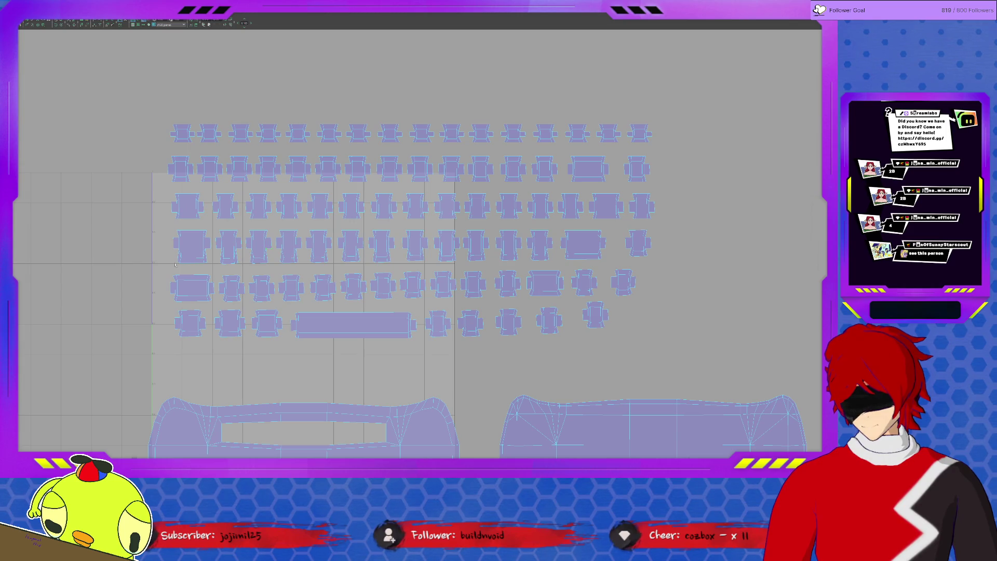
pyautogui.moveTo(362, 271)
pyautogui.mouseDown()
pyautogui.moveTo(649, 269)
pyautogui.moveTo(626, 271)
pyautogui.mouseUp()
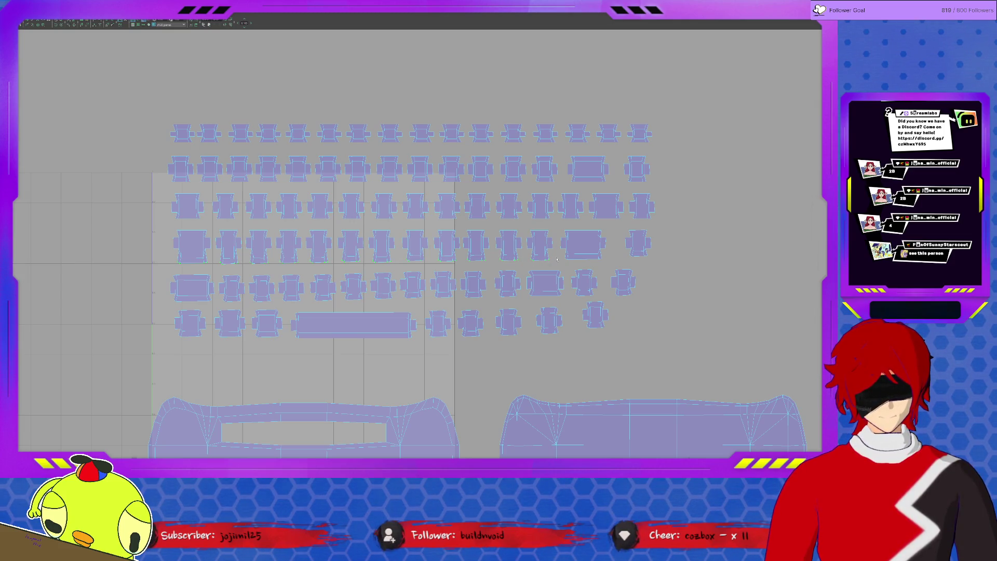
# Select the wide fourth-row keycap shell and shrink the UV Editor into a smaller window.
pyautogui.moveTo(609, 269); pyautogui.dragTo(643, 271)
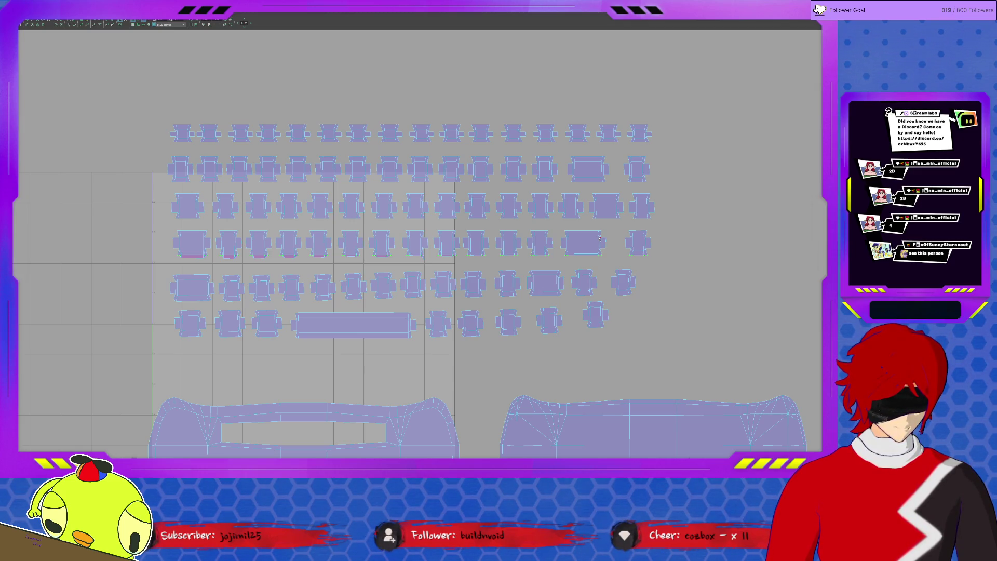
pyautogui.click(593, 241)
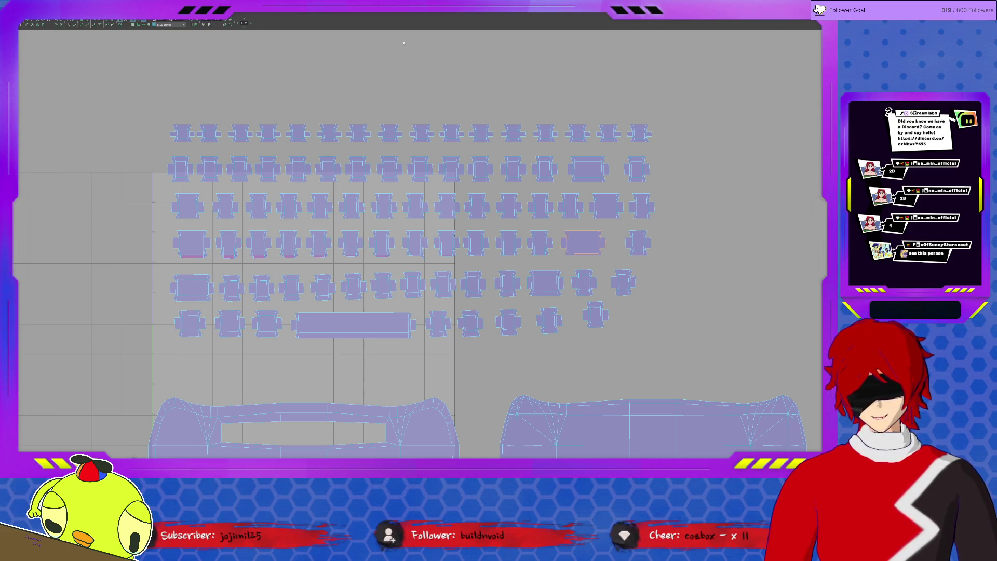
pyautogui.moveTo(399, 12)
pyautogui.mouseDown()
pyautogui.moveTo(301, 130)
pyautogui.moveTo(270, 140)
pyautogui.mouseUp()
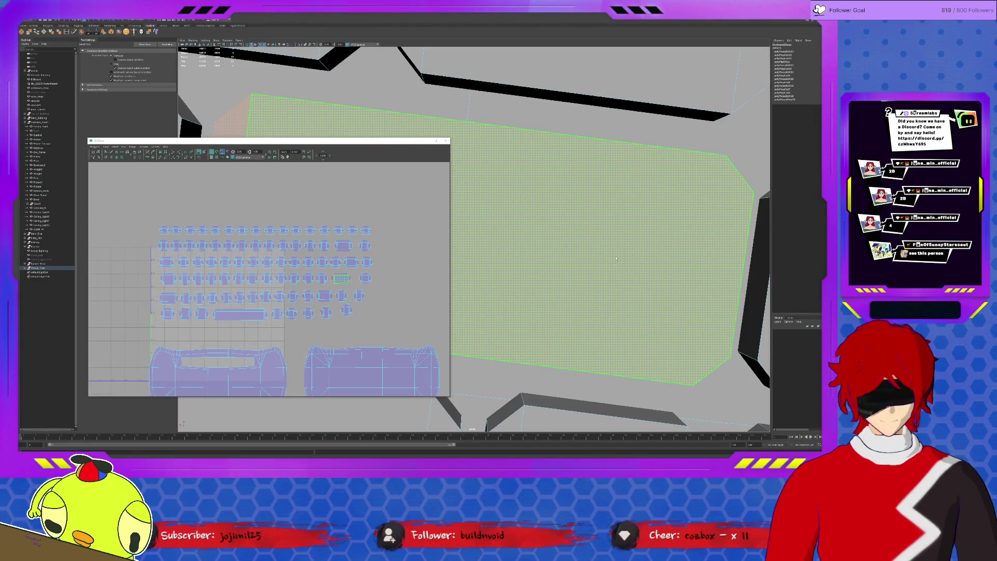
# Switch the plane to Object Mode, select it and isolate it in the viewport.
pyautogui.moveTo(616, 256); pyautogui.dragTo(648, 241, button='right')
pyautogui.rightClick(629, 248)
pyautogui.click(649, 240)
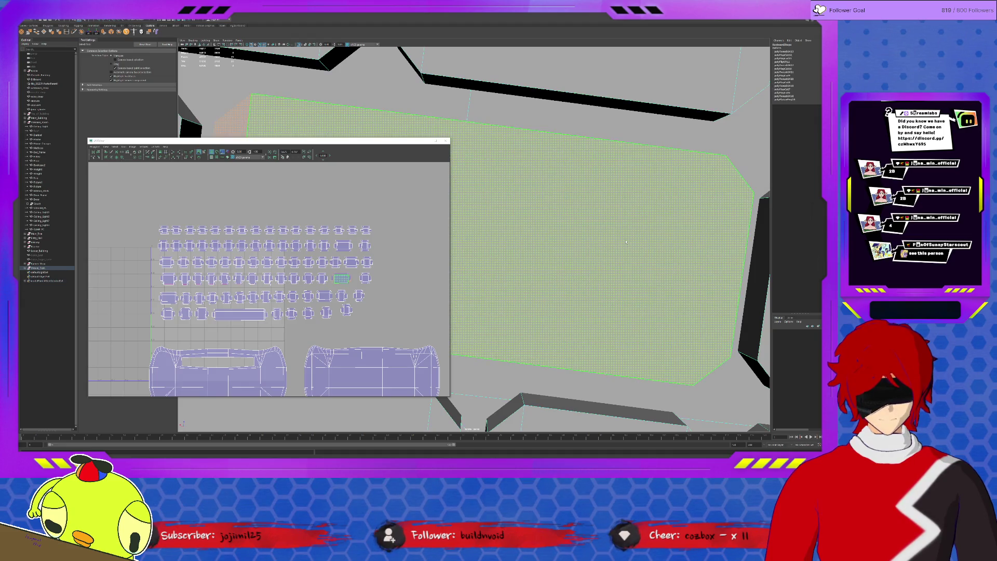
pyautogui.hotkey('ctrl', '1')
# Clear the selection, try the Multi-Cut tool, then return to selecting.
pyautogui.click(637, 126)
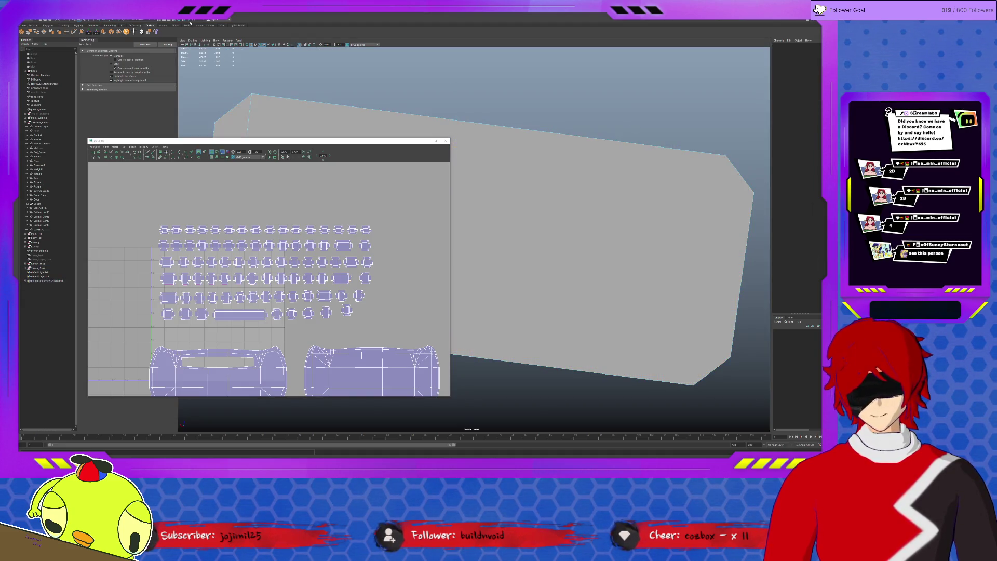
pyautogui.hotkey('ctrl', 'shift', 'x')
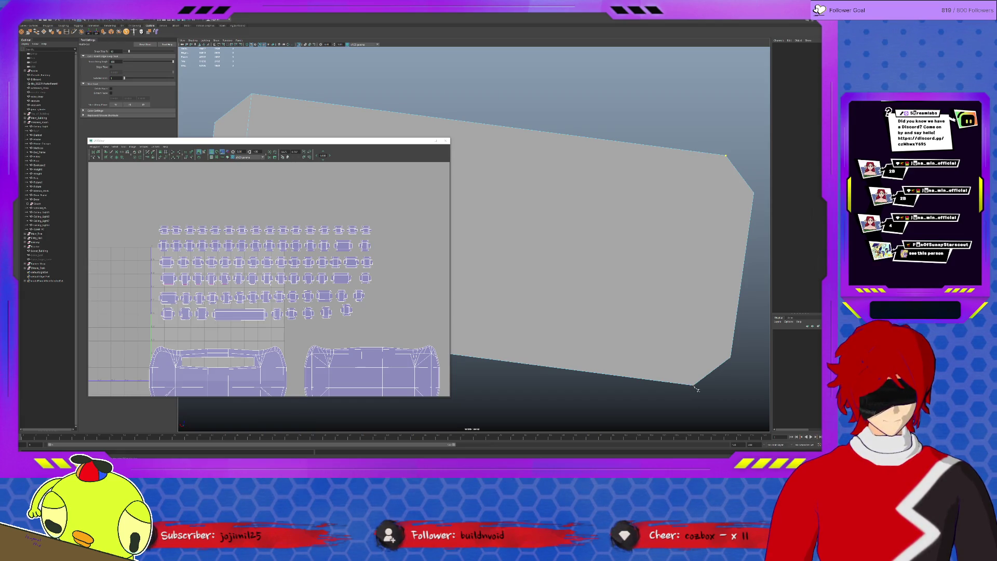
pyautogui.press('q')
# Select the box, orbit to its end, and pick its top face for UV editing.
pyautogui.click(695, 384)
pyautogui.moveTo(694, 385)
pyautogui.keyDown('alt'); pyautogui.mouseDown()
pyautogui.moveTo(596, 329)
pyautogui.moveTo(563, 339)
pyautogui.moveTo(579, 331)
pyautogui.moveTo(518, 321)
pyautogui.mouseUp(); pyautogui.keyUp('alt')
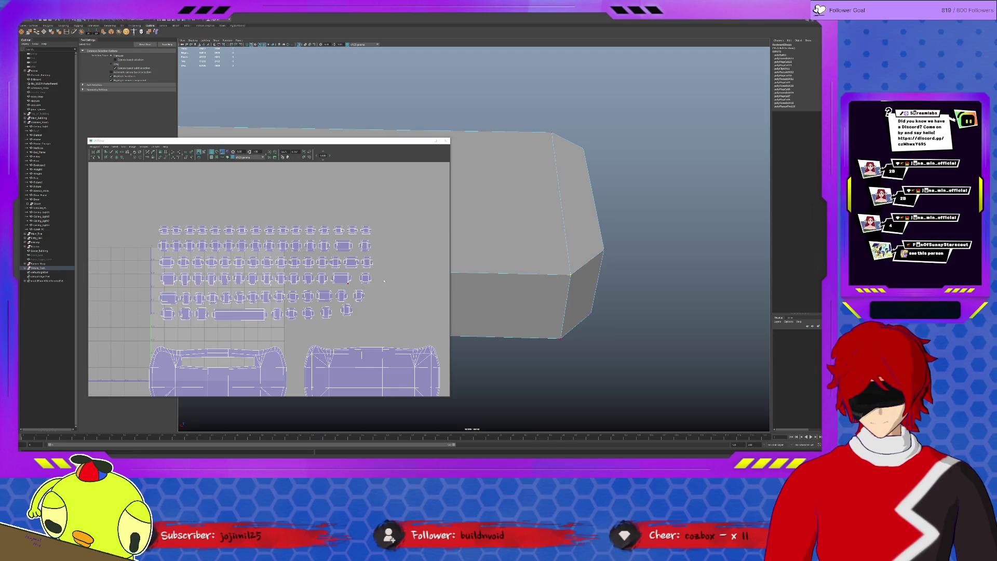
pyautogui.moveTo(508, 235); pyautogui.dragTo(512, 257, button='right')
pyautogui.click(506, 218)
# Frame the selected face's UVs and switch the UV Editor to vertex editing.
pyautogui.press('f')
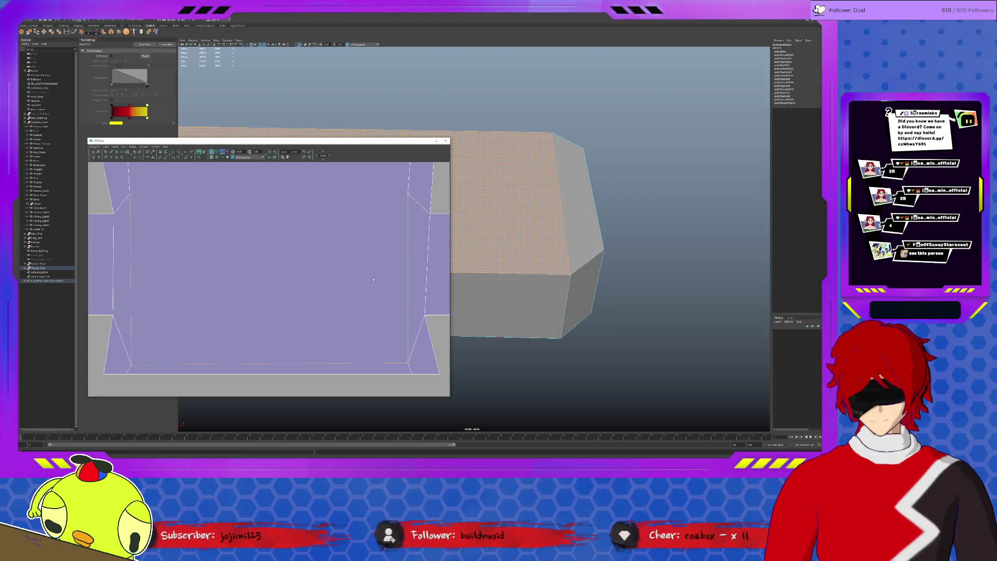
pyautogui.moveTo(385, 290); pyautogui.dragTo(374, 289, button='right')
pyautogui.scroll(-5, 375, 289)
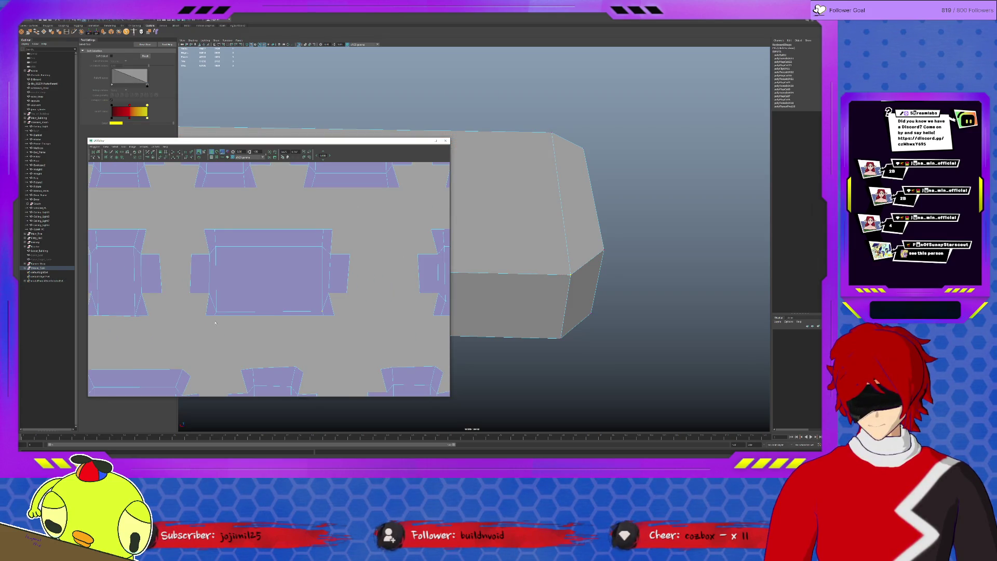
pyautogui.scroll(-5, 215, 323)
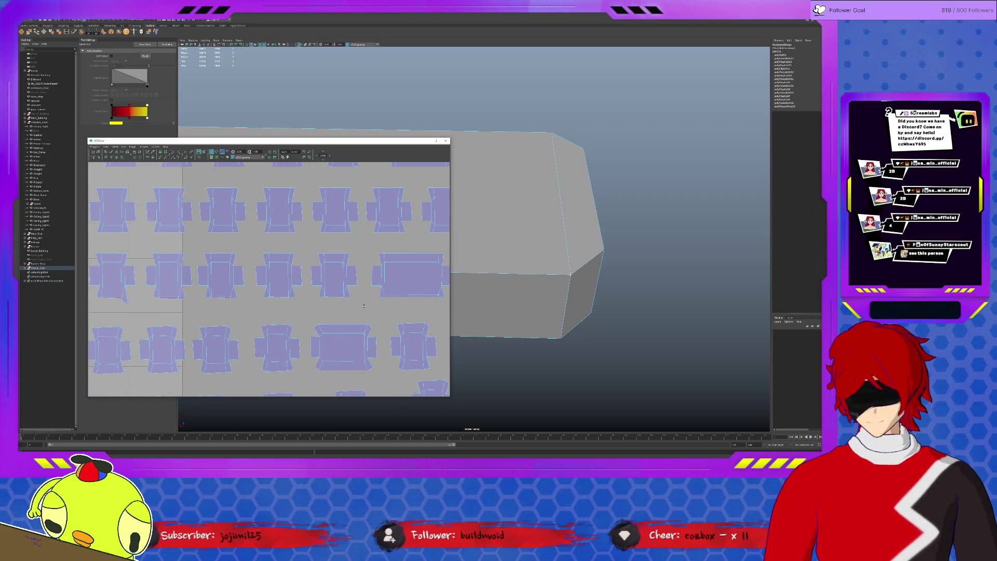
pyautogui.scroll(-4, 337, 311)
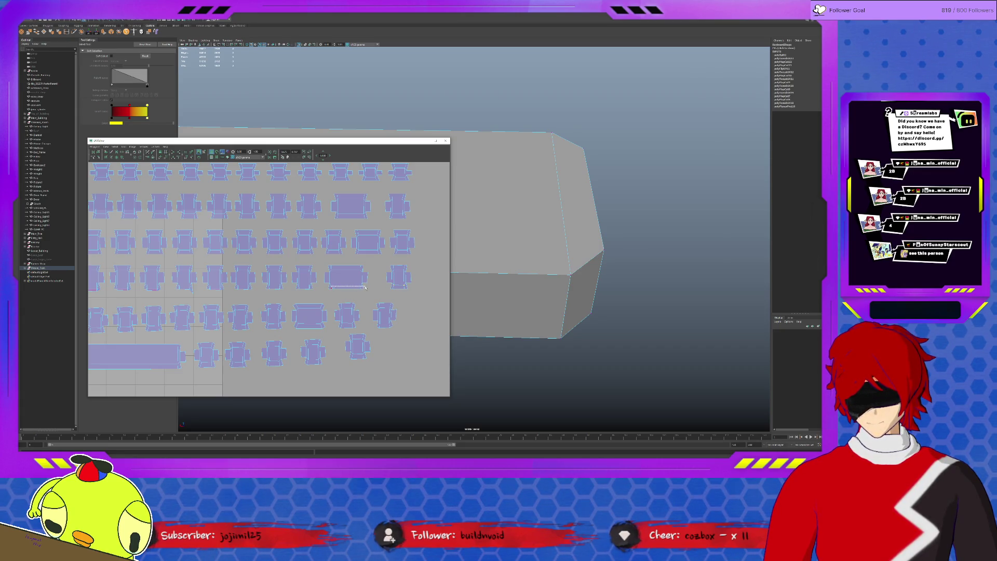
pyautogui.scroll(2, 321, 294)
pyautogui.scroll(1, 321, 294)
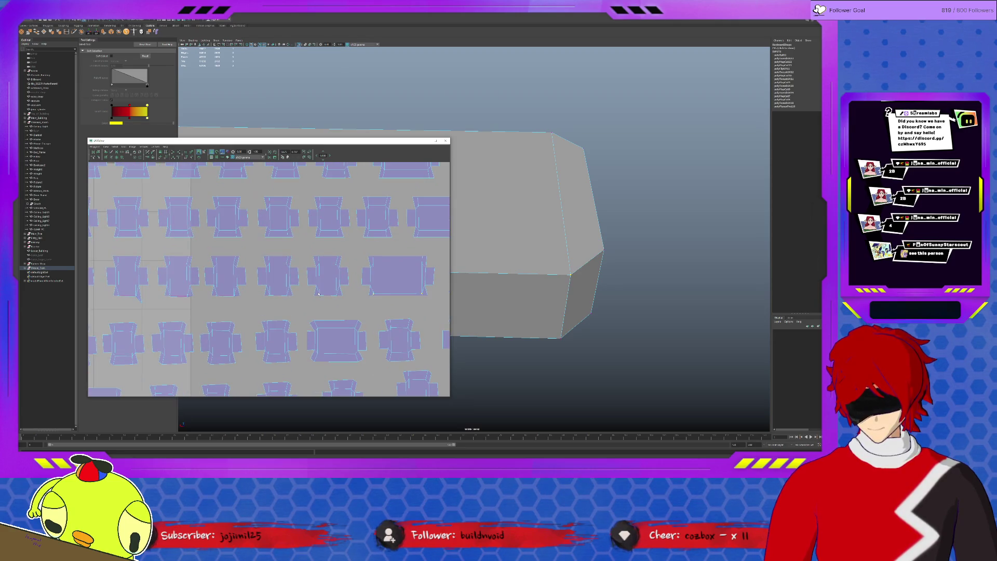
pyautogui.scroll(1, 331, 300)
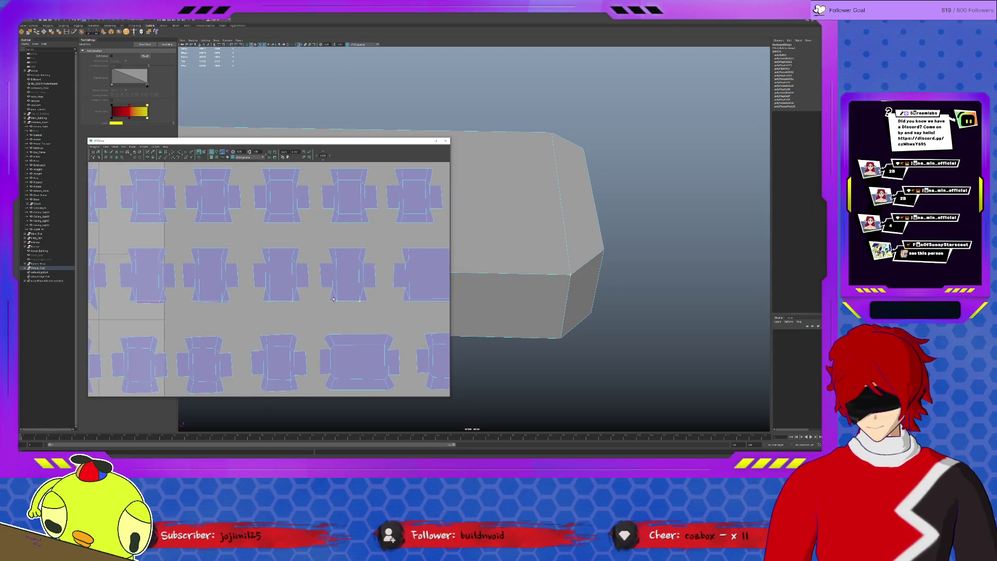
pyautogui.click(345, 294)
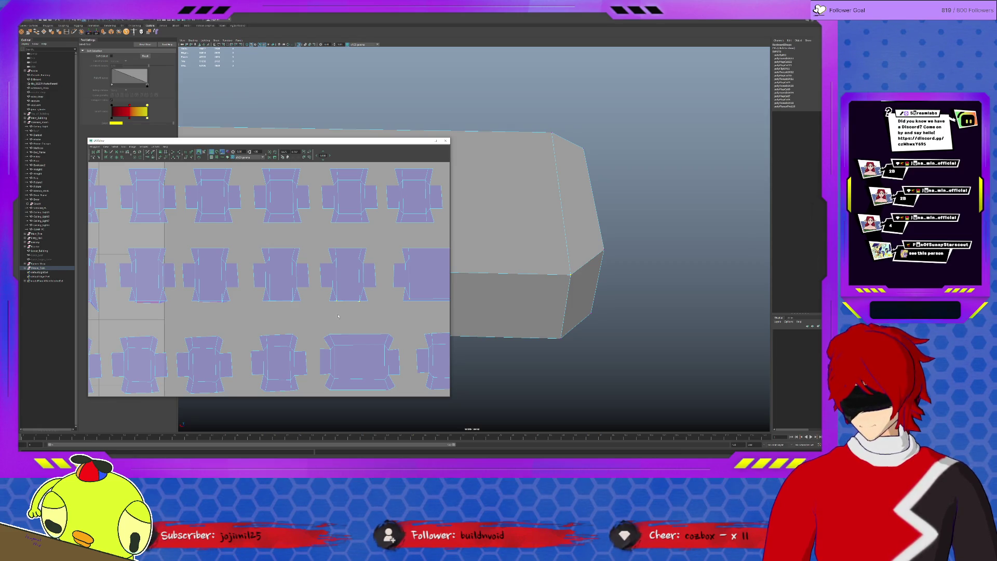
pyautogui.scroll(2, 237, 295)
# Apply a UV operation to the keycap shells from the marking menu and UV toolbar.
pyautogui.moveTo(345, 291); pyautogui.dragTo(387, 270, button='right')
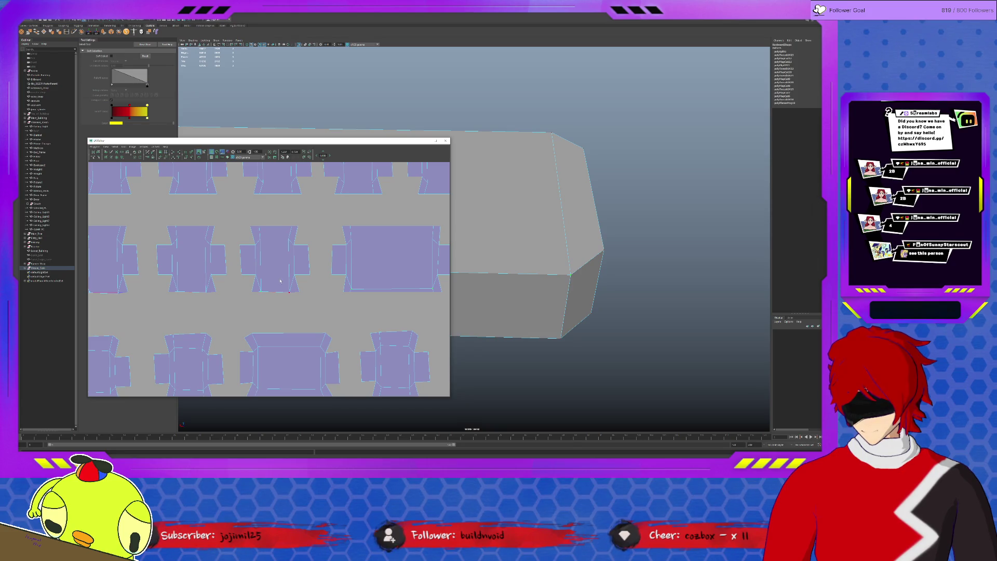
pyautogui.click(178, 158)
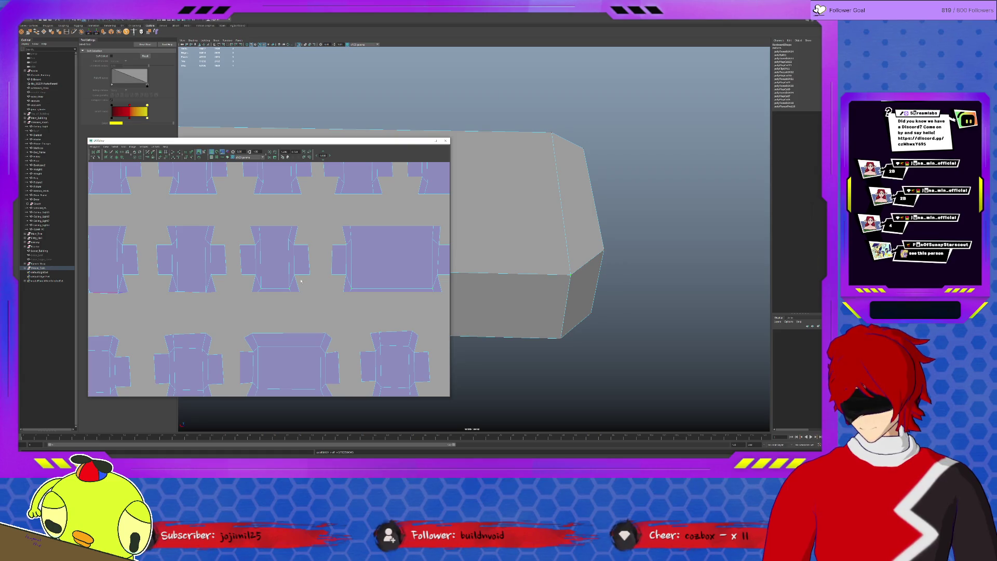
pyautogui.scroll(-3, 301, 281)
pyautogui.press('q')
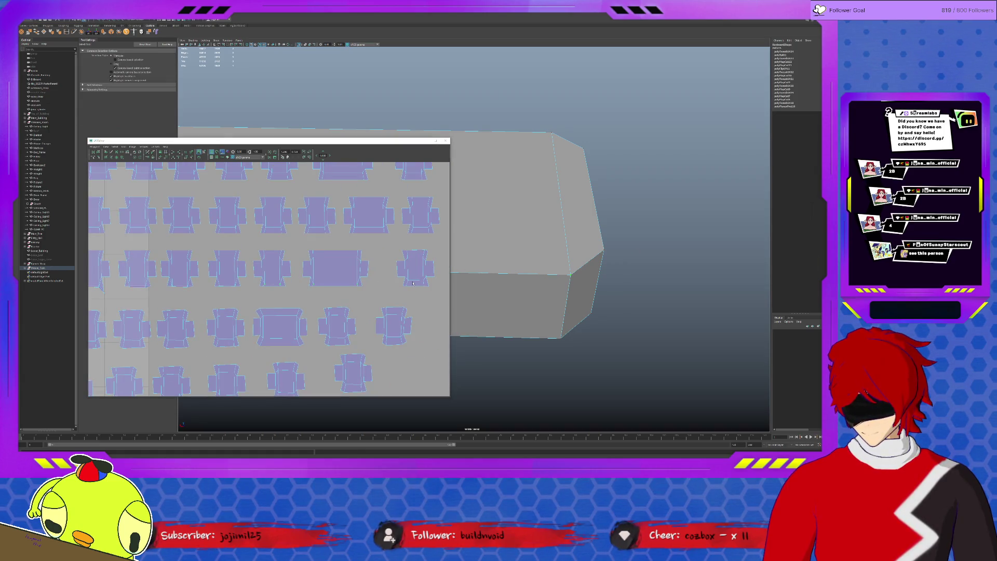
pyautogui.press('w')
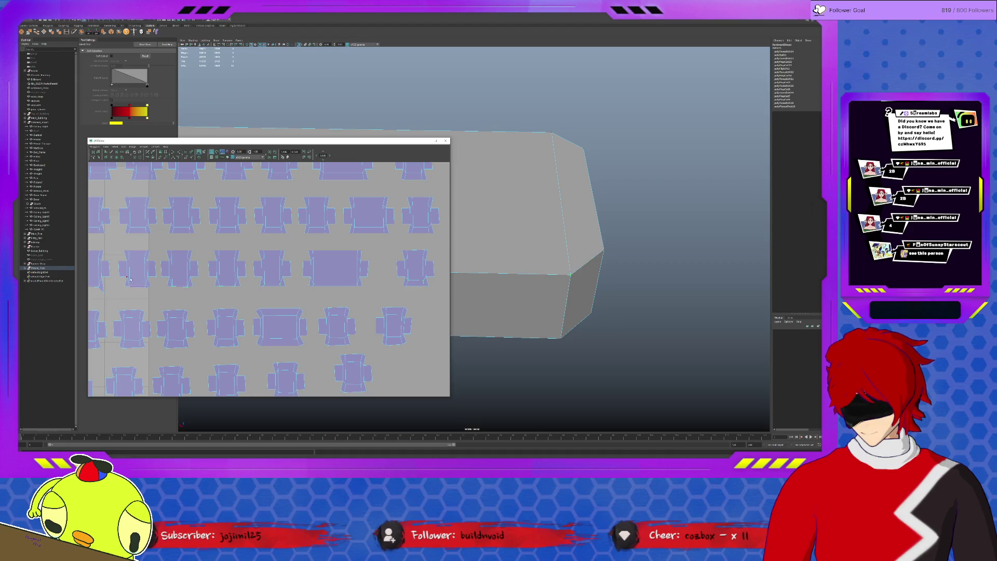
# Pan and zoom around the UV layout to inspect the keycap shell rows.
pyautogui.scroll(5, 168, 289)
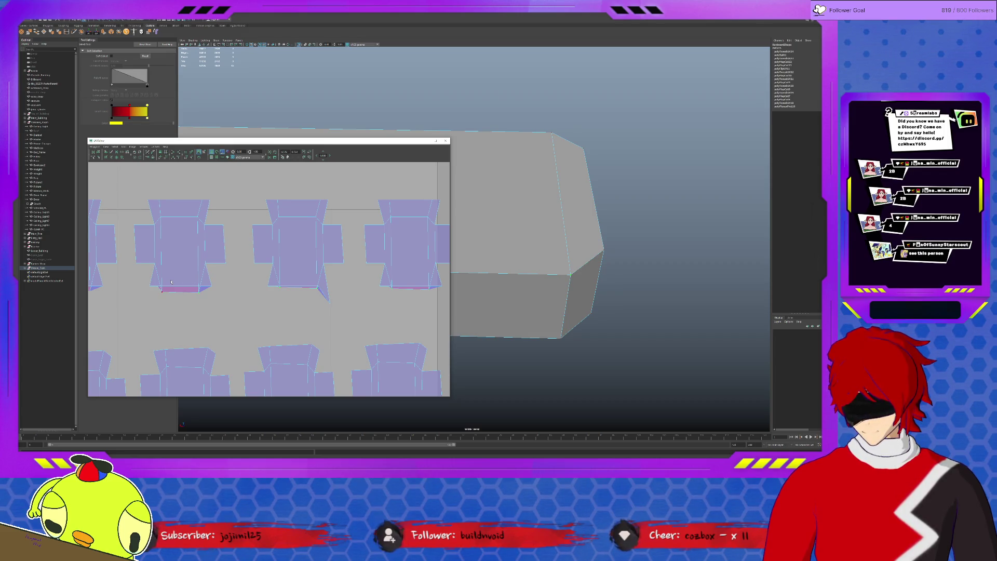
pyautogui.scroll(-4, 170, 282)
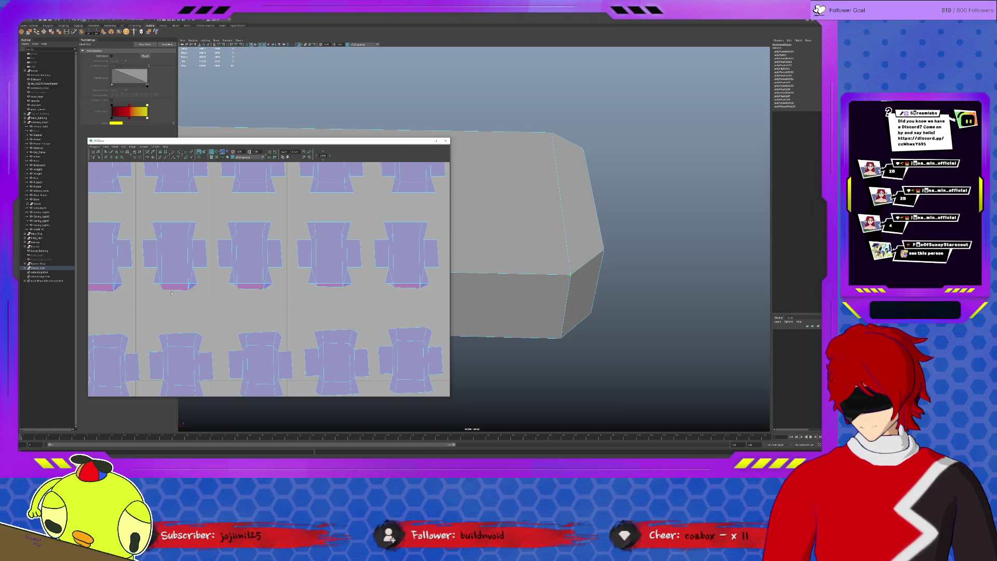
pyautogui.keyDown('alt'); pyautogui.moveTo(179, 295); pyautogui.dragTo(209, 291, button='middle'); pyautogui.keyUp('alt')
pyautogui.moveTo(254, 296); pyautogui.dragTo(301, 297)
pyautogui.scroll(2, 283, 287)
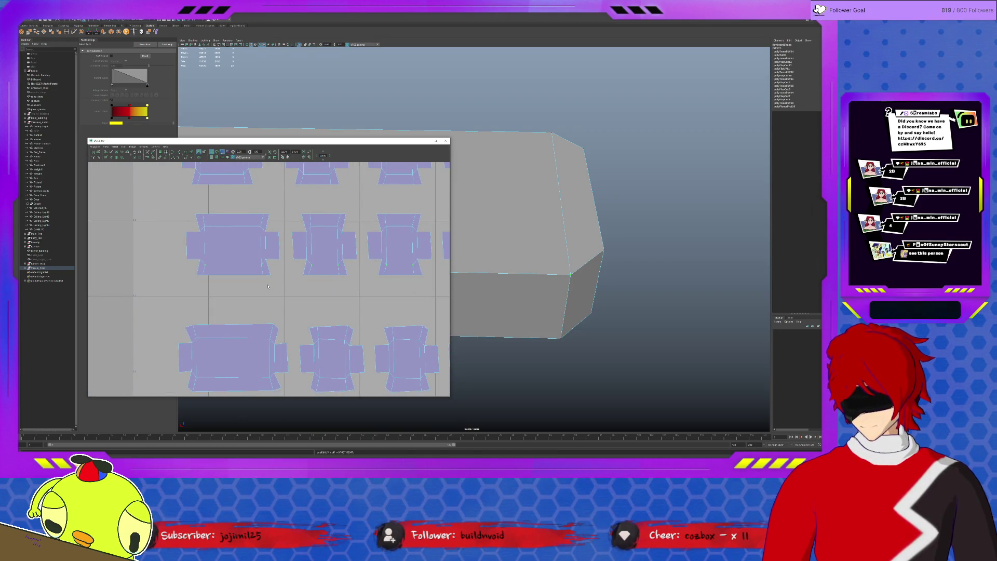
pyautogui.scroll(-5, 308, 289)
pyautogui.keyDown('alt'); pyautogui.moveTo(308, 289); pyautogui.dragTo(304, 285, button='middle'); pyautogui.keyUp('alt')
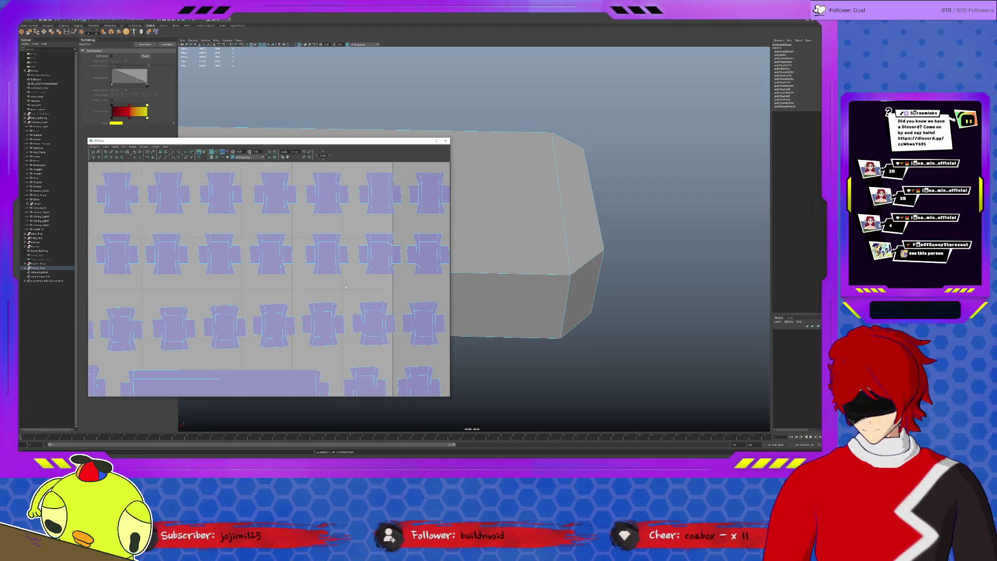
pyautogui.scroll(-2, 346, 287)
pyautogui.scroll(-2, 345, 288)
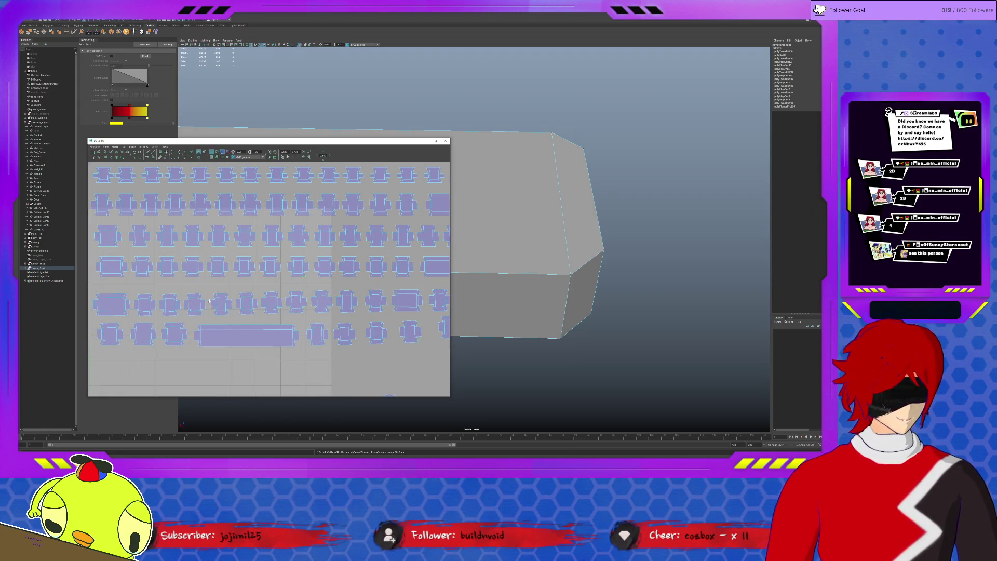
pyautogui.scroll(2, 237, 302)
pyautogui.scroll(3, 185, 295)
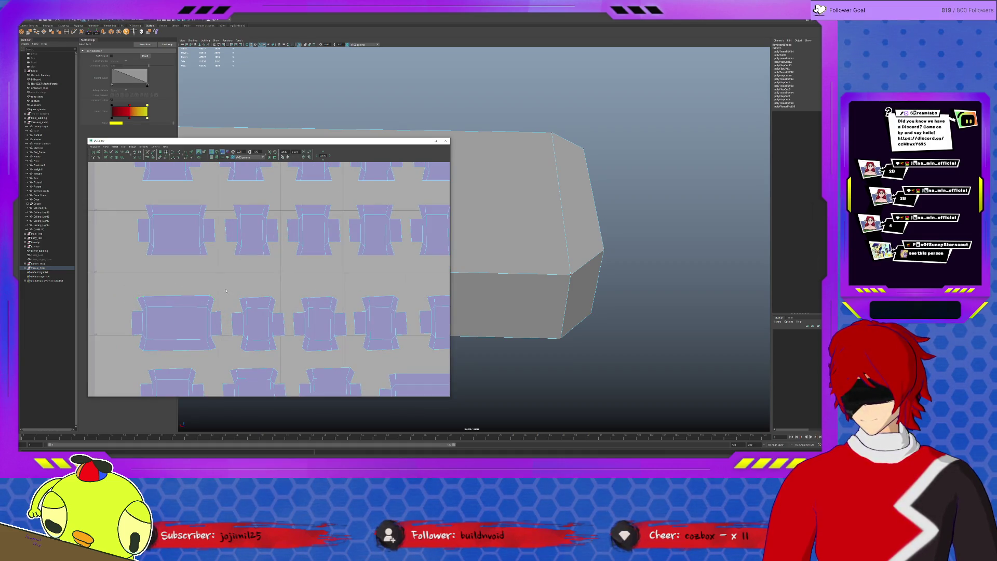
# Marquee-select the keycap shells across the first row, panning to its end.
pyautogui.moveTo(276, 300); pyautogui.dragTo(397, 289)
pyautogui.keyDown('alt'); pyautogui.moveTo(290, 293); pyautogui.dragTo(265, 284, button='middle'); pyautogui.keyUp('alt')
pyautogui.moveTo(265, 284)
pyautogui.mouseDown()
pyautogui.moveTo(303, 292)
pyautogui.moveTo(427, 286)
pyautogui.mouseUp()
pyautogui.keyDown('alt'); pyautogui.moveTo(245, 278); pyautogui.dragTo(225, 280, button='middle'); pyautogui.keyUp('alt')
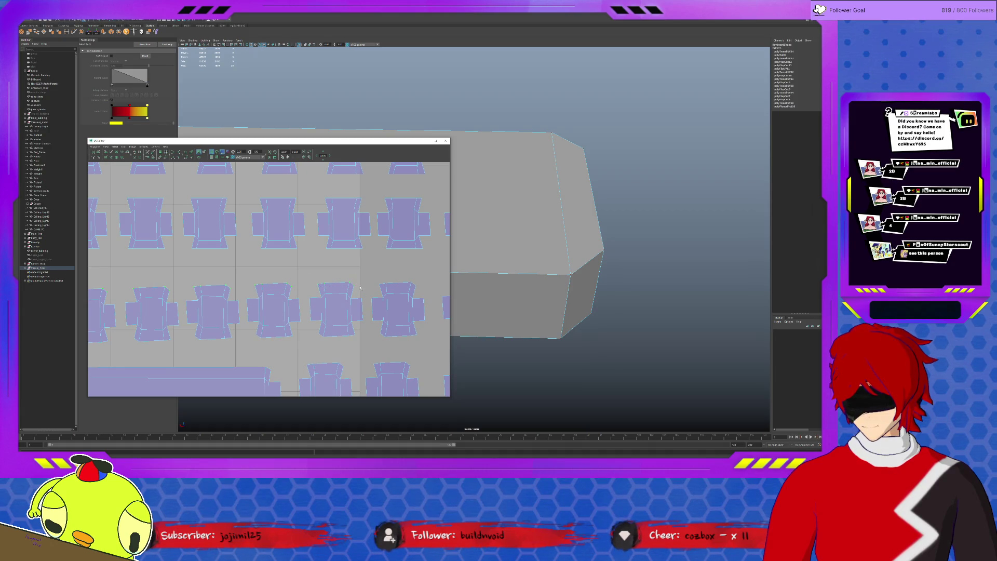
pyautogui.keyDown('alt'); pyautogui.moveTo(420, 292); pyautogui.dragTo(283, 275, button='middle'); pyautogui.keyUp('alt')
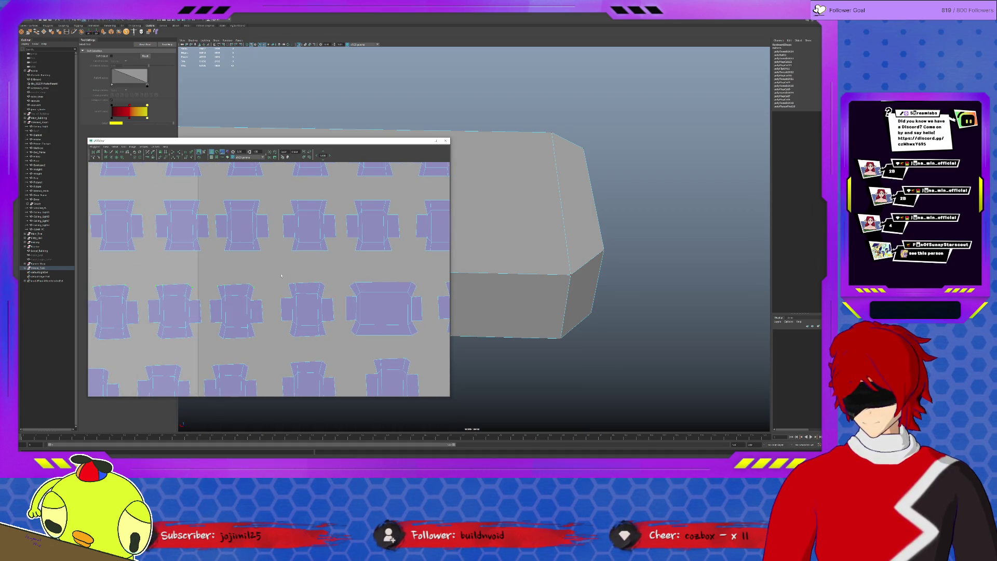
pyautogui.moveTo(336, 291); pyautogui.dragTo(425, 292)
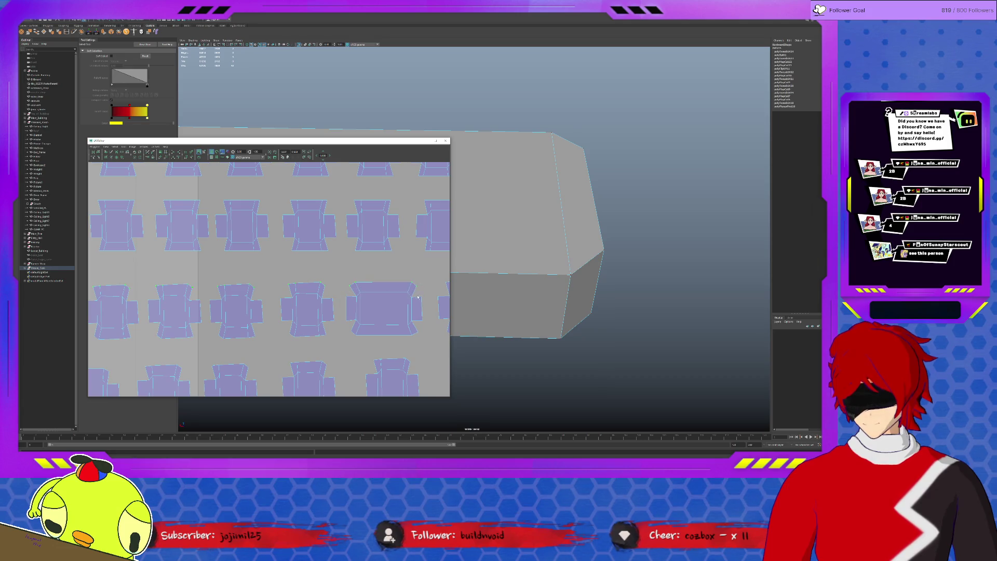
pyautogui.keyDown('alt'); pyautogui.moveTo(414, 298); pyautogui.dragTo(257, 301, button='middle'); pyautogui.keyUp('alt')
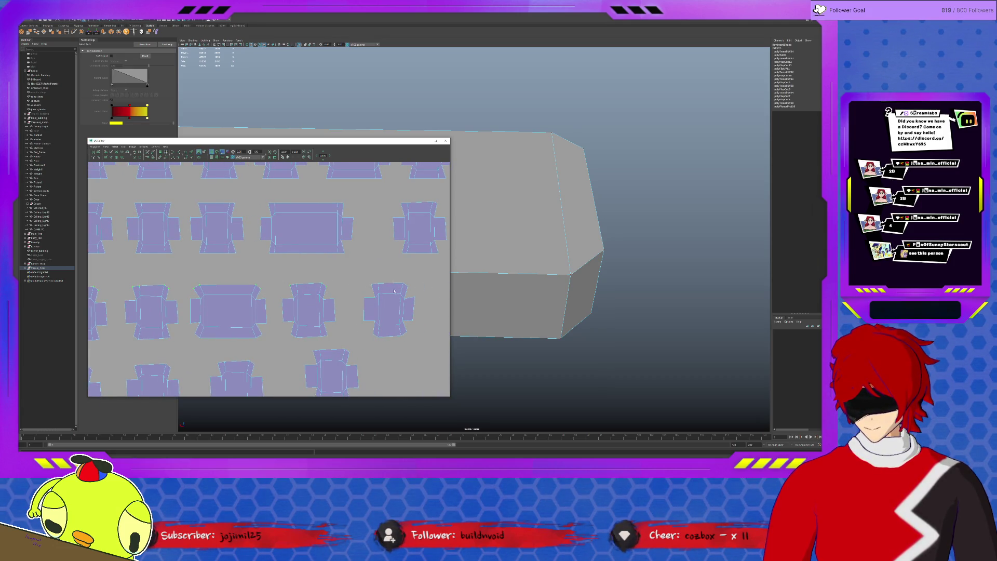
pyautogui.moveTo(392, 310)
pyautogui.keyDown('alt'); pyautogui.mouseDown(button='middle')
pyautogui.moveTo(229, 303)
pyautogui.moveTo(363, 306)
pyautogui.mouseUp(button='middle'); pyautogui.keyUp('alt')
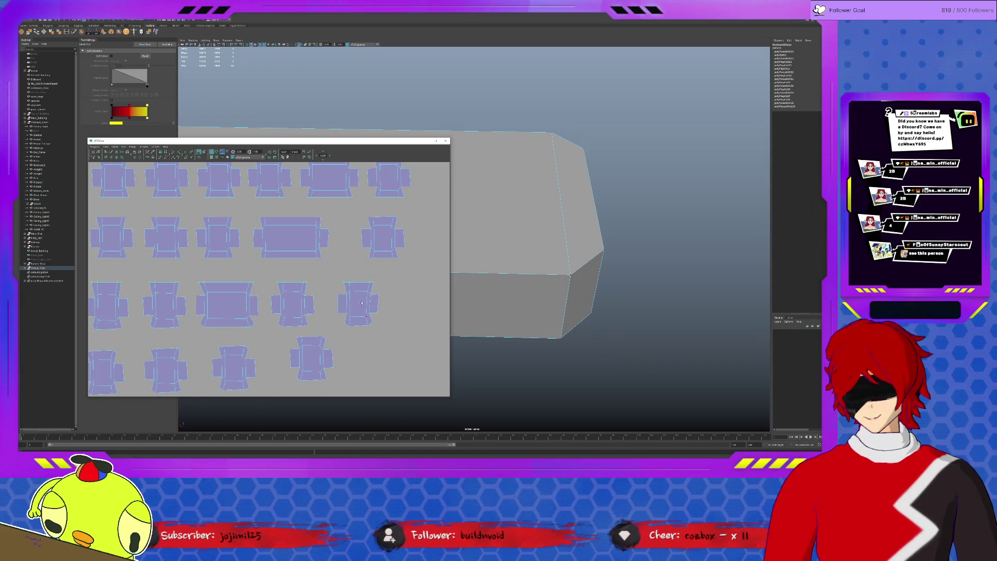
# Select the keycap shells in the lower row.
pyautogui.moveTo(349, 289); pyautogui.dragTo(367, 296)
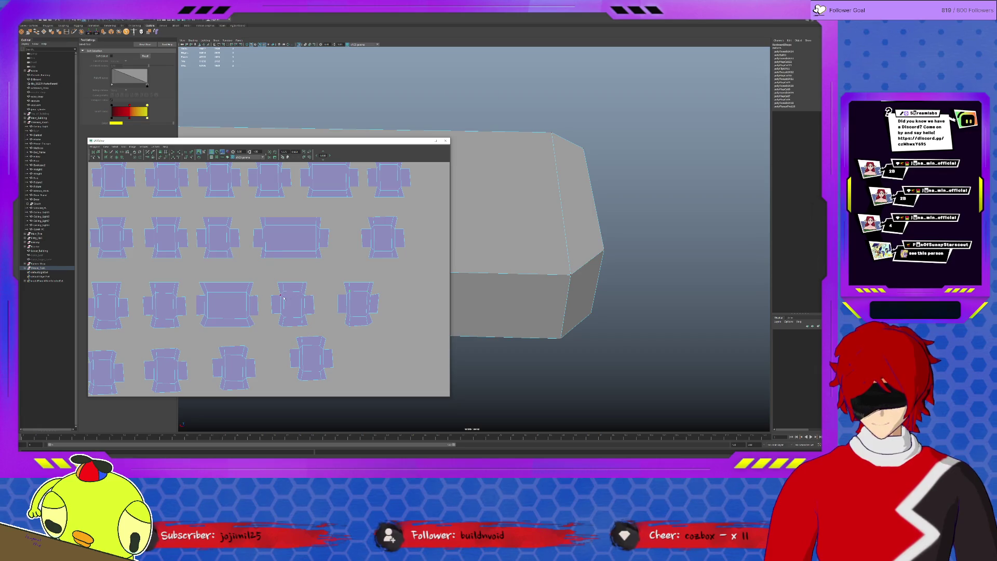
pyautogui.moveTo(283, 291); pyautogui.dragTo(304, 298)
pyautogui.moveTo(206, 289); pyautogui.dragTo(251, 304)
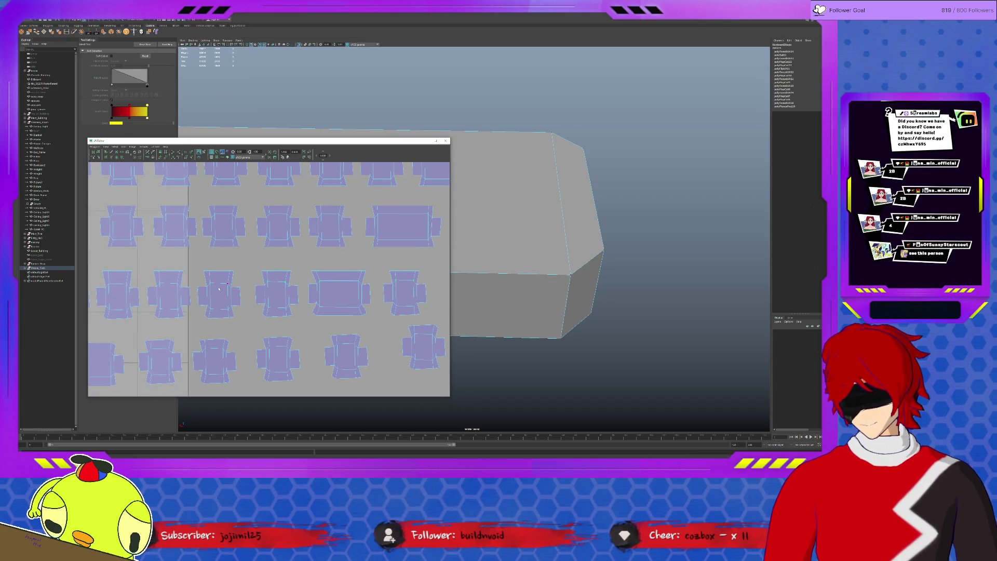
pyautogui.keyDown('alt'); pyautogui.moveTo(159, 285); pyautogui.dragTo(265, 276, button='middle'); pyautogui.keyUp('alt')
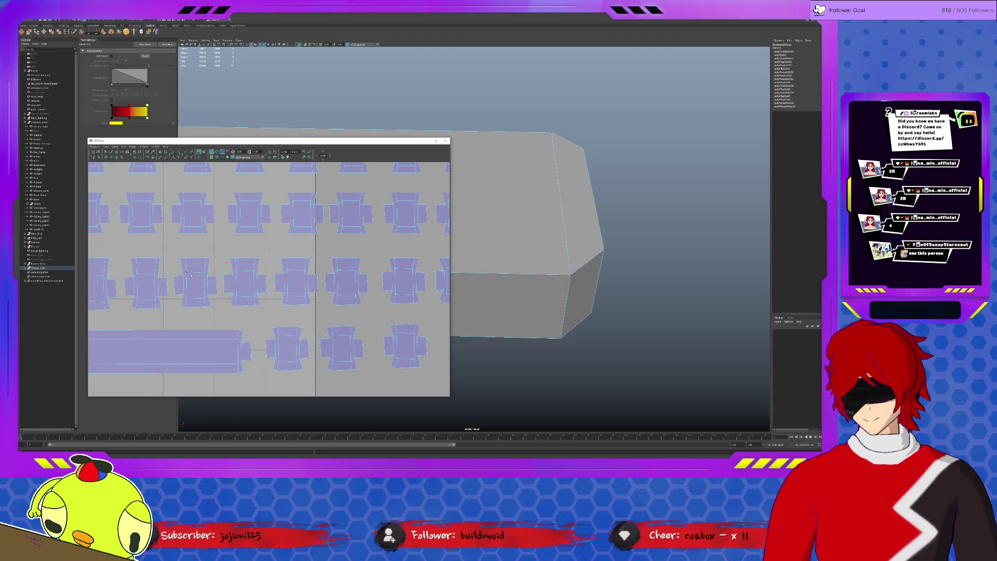
pyautogui.keyDown('alt'); pyautogui.moveTo(171, 274); pyautogui.dragTo(284, 271, button='middle'); pyautogui.keyUp('alt')
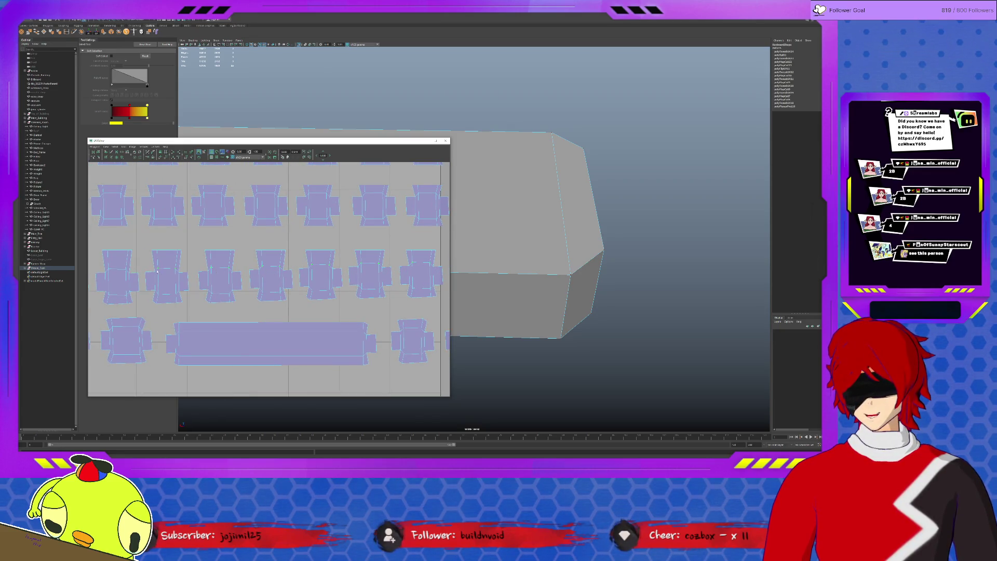
pyautogui.keyDown('alt'); pyautogui.moveTo(110, 272); pyautogui.dragTo(277, 283, button='middle'); pyautogui.keyUp('alt')
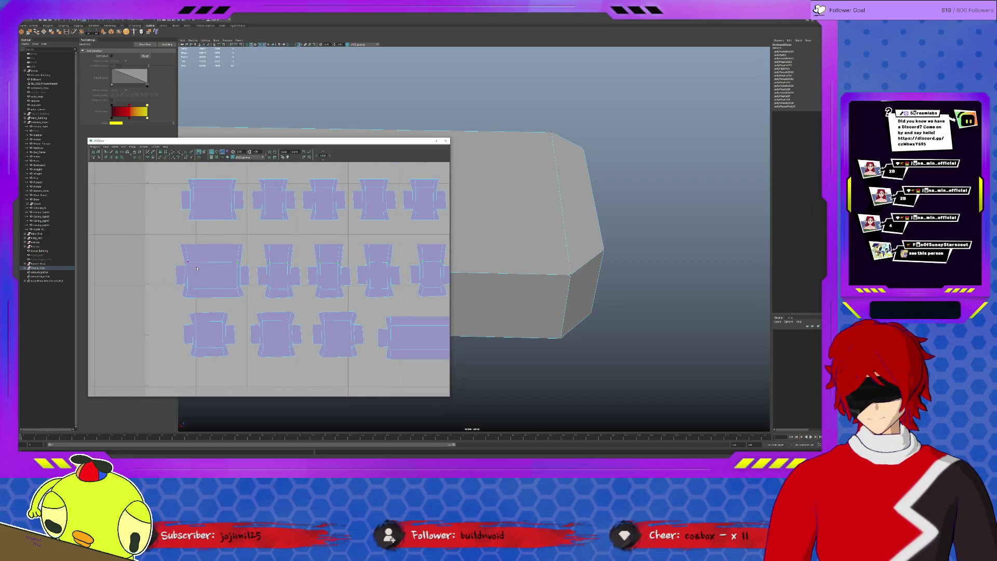
# Select across the second row of keycap shells, including the wide middle shell.
pyautogui.moveTo(163, 264); pyautogui.dragTo(427, 277)
pyautogui.keyDown('alt'); pyautogui.moveTo(422, 278); pyautogui.dragTo(275, 277, button='middle'); pyautogui.keyUp('alt')
pyautogui.moveTo(294, 254); pyautogui.dragTo(440, 277)
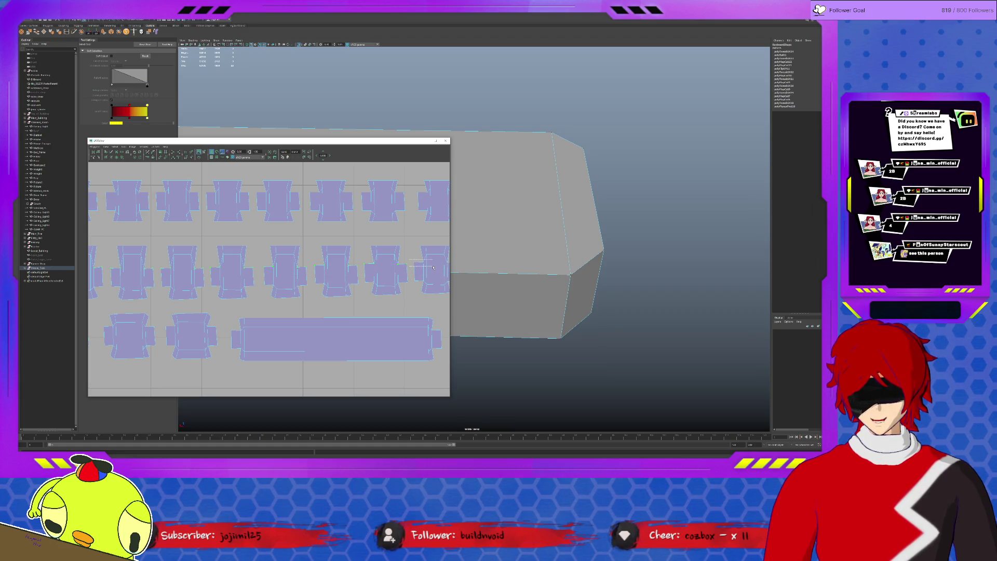
pyautogui.keyDown('alt'); pyautogui.moveTo(433, 266); pyautogui.dragTo(318, 270, button='middle'); pyautogui.keyUp('alt')
pyautogui.moveTo(333, 262); pyautogui.dragTo(457, 275)
pyautogui.keyDown('alt'); pyautogui.moveTo(457, 276); pyautogui.dragTo(280, 269, button='middle'); pyautogui.keyUp('alt')
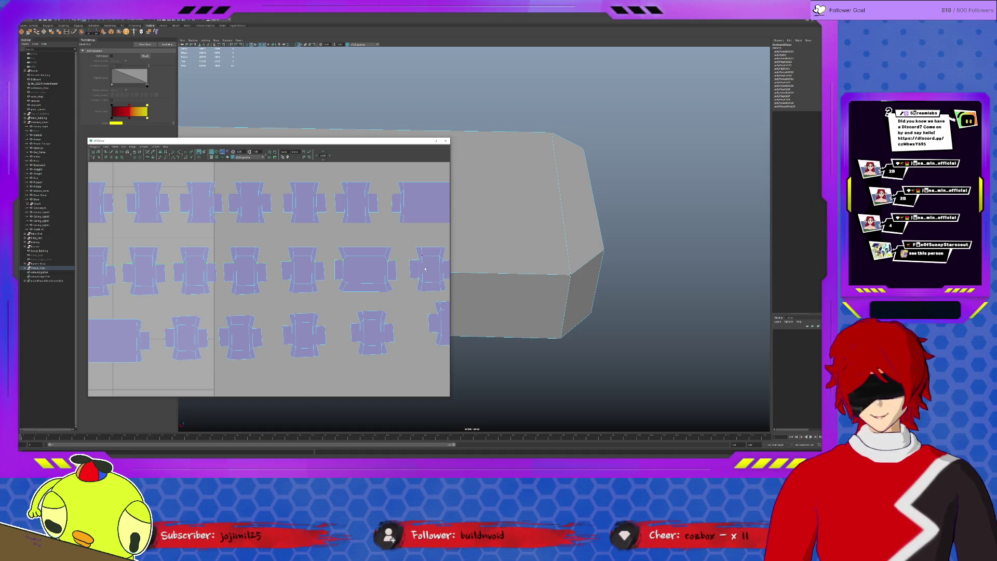
pyautogui.keyDown('alt'); pyautogui.moveTo(402, 261); pyautogui.dragTo(291, 275, button='middle'); pyautogui.keyUp('alt')
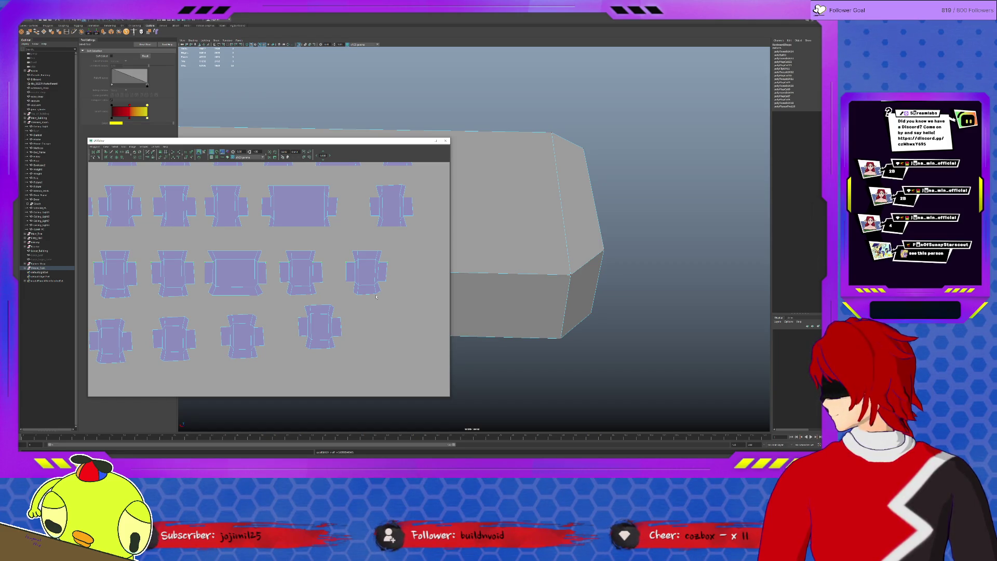
# Select a group of keycap shells and lay them out into rows near the UV 0–1 border.
pyautogui.moveTo(333, 272); pyautogui.dragTo(388, 281)
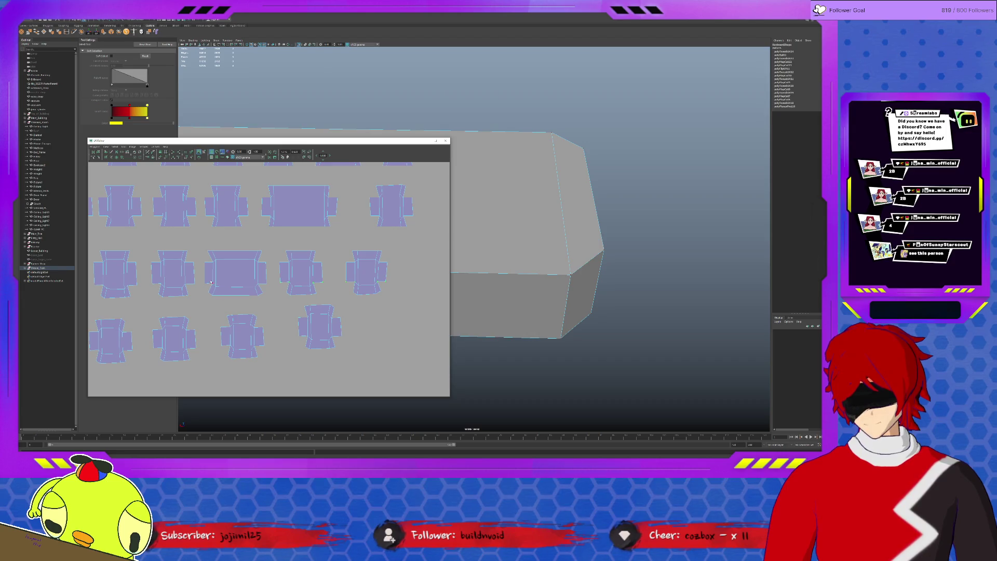
pyautogui.moveTo(267, 287); pyautogui.dragTo(269, 287)
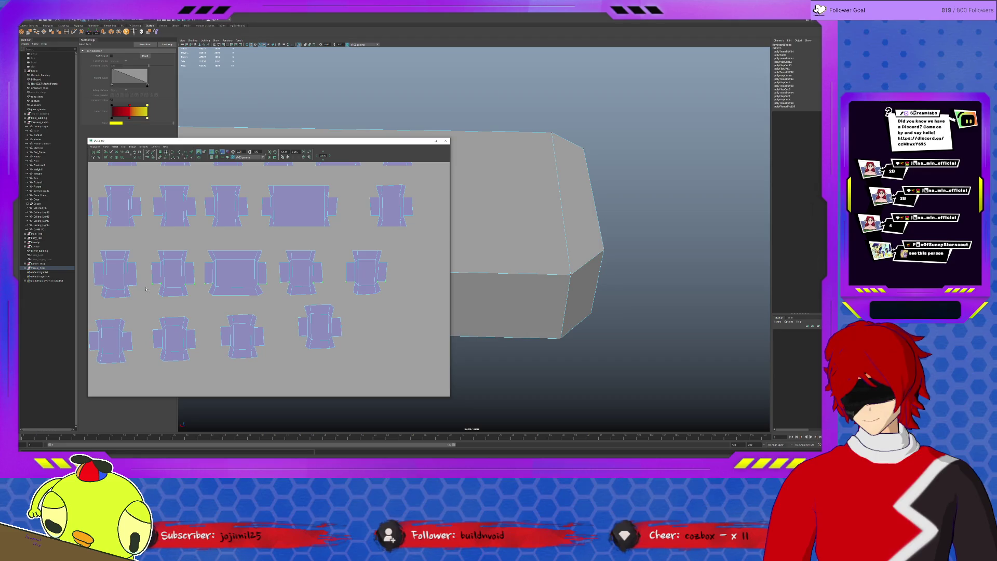
pyautogui.keyDown('shift'); pyautogui.moveTo(142, 288); pyautogui.dragTo(262, 286, button='right'); pyautogui.keyUp('shift')
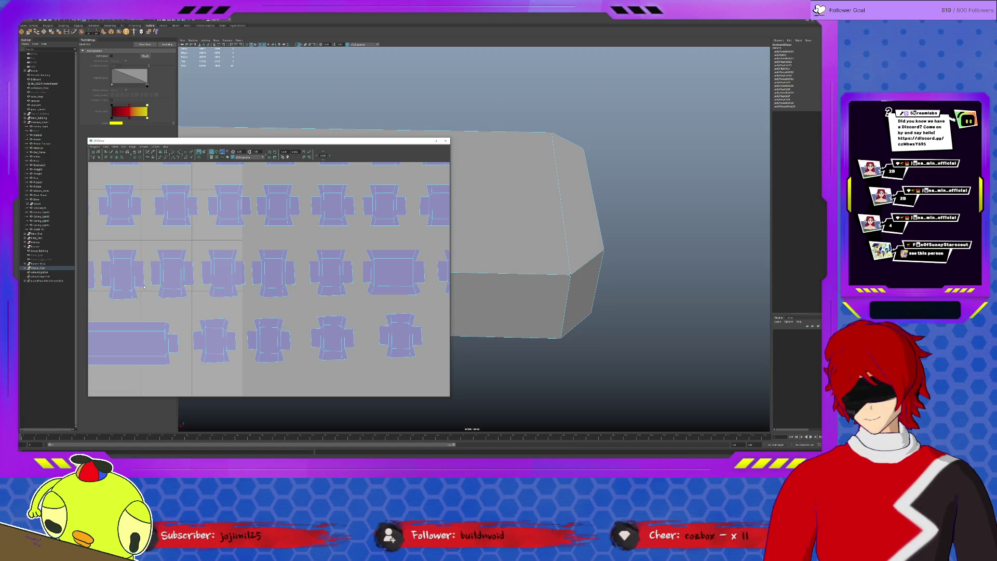
pyautogui.keyDown('shift'); pyautogui.moveTo(153, 289); pyautogui.dragTo(260, 286, button='right'); pyautogui.keyUp('shift')
pyautogui.moveTo(301, 287); pyautogui.dragTo(134, 290)
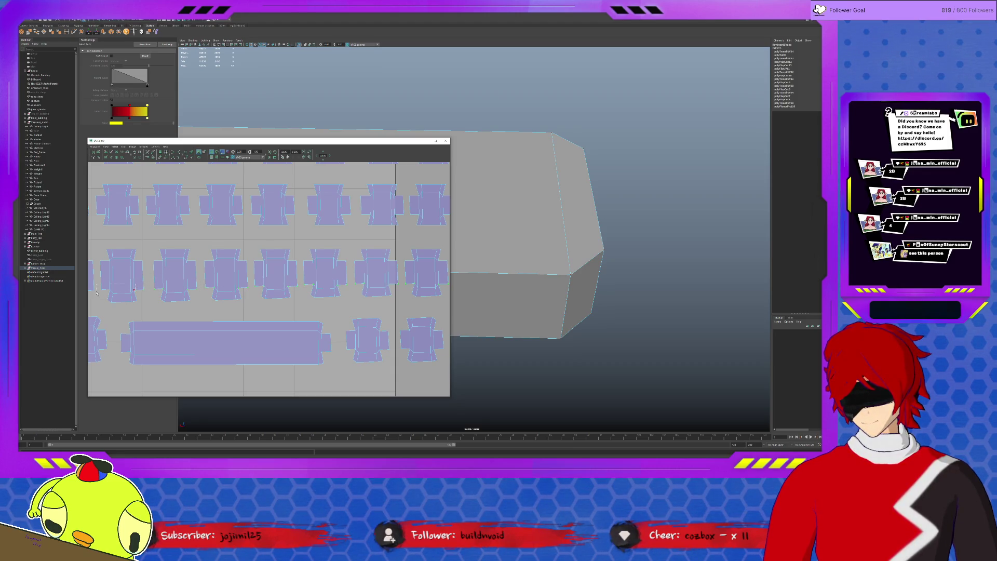
pyautogui.keyDown('alt'); pyautogui.moveTo(109, 294); pyautogui.dragTo(275, 290, button='middle'); pyautogui.keyUp('alt')
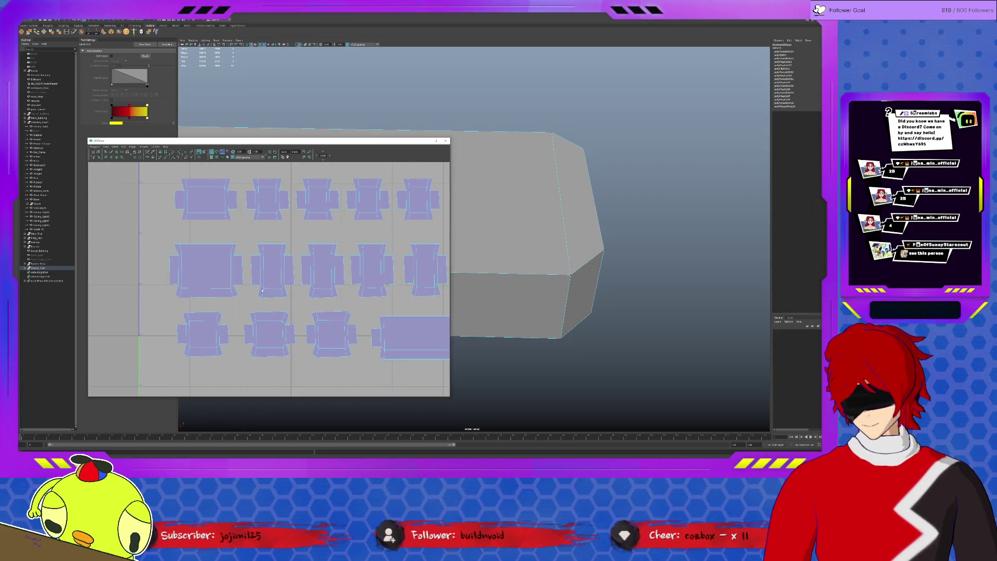
# Select the top and middle rows of keycap shells to line them up.
pyautogui.moveTo(172, 278); pyautogui.dragTo(247, 288)
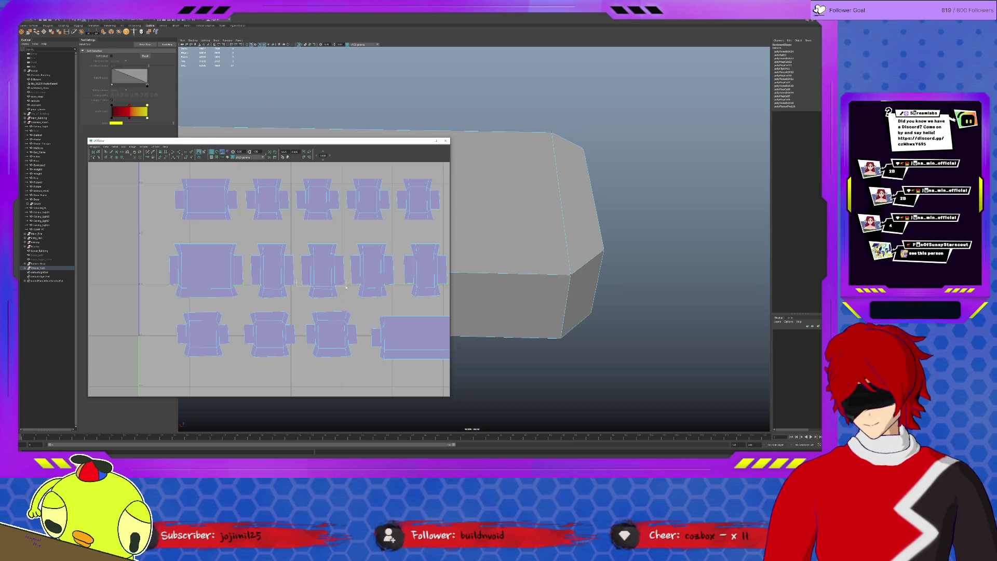
pyautogui.moveTo(157, 279)
pyautogui.mouseDown()
pyautogui.moveTo(258, 295)
pyautogui.moveTo(441, 291)
pyautogui.mouseUp()
pyautogui.keyDown('alt'); pyautogui.moveTo(441, 291); pyautogui.dragTo(274, 290, button='middle'); pyautogui.keyUp('alt')
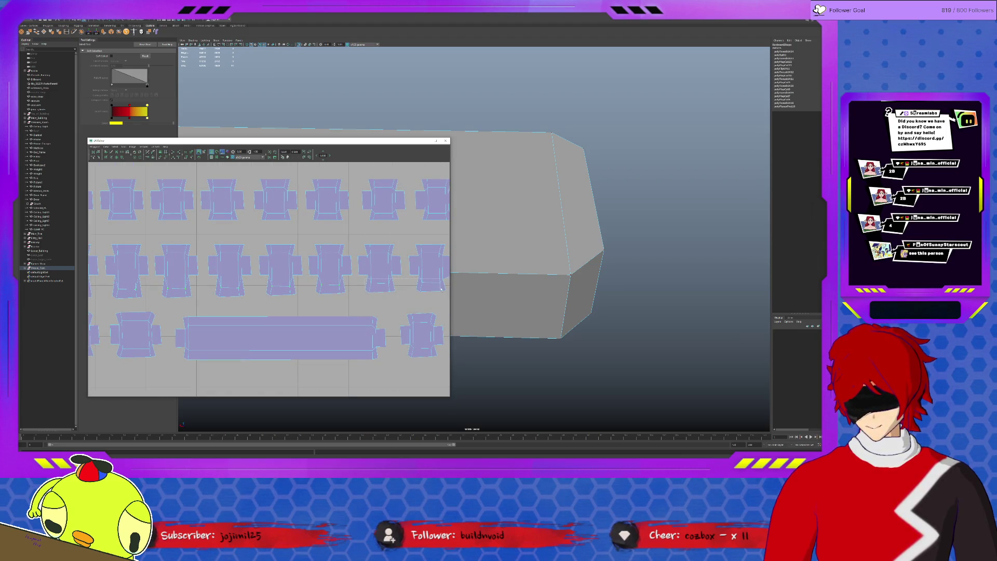
pyautogui.keyDown('alt'); pyautogui.moveTo(446, 289); pyautogui.dragTo(210, 304, button='middle'); pyautogui.keyUp('alt')
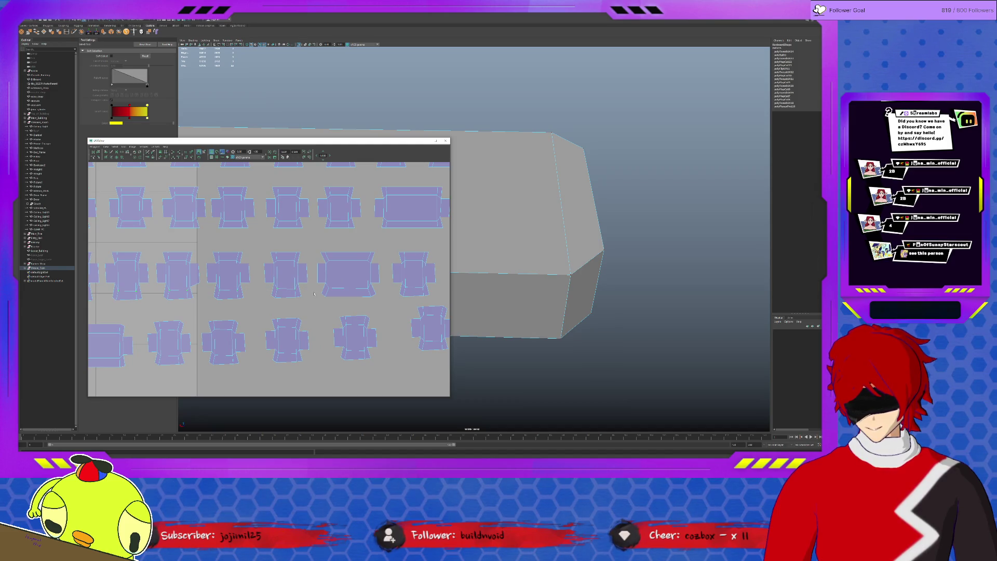
pyautogui.keyDown('alt'); pyautogui.moveTo(424, 288); pyautogui.dragTo(306, 307, button='middle'); pyautogui.keyUp('alt')
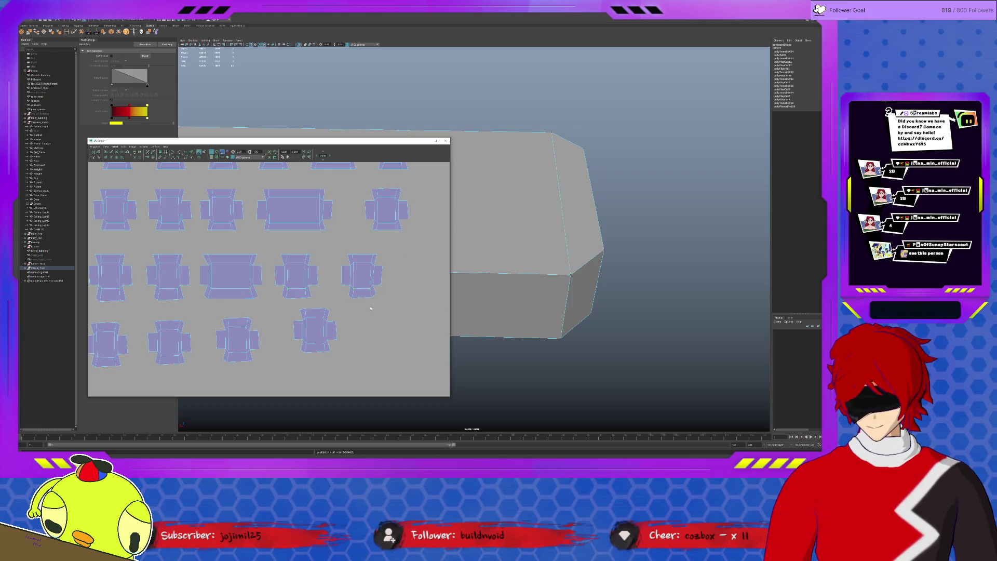
pyautogui.moveTo(387, 291); pyautogui.dragTo(183, 308)
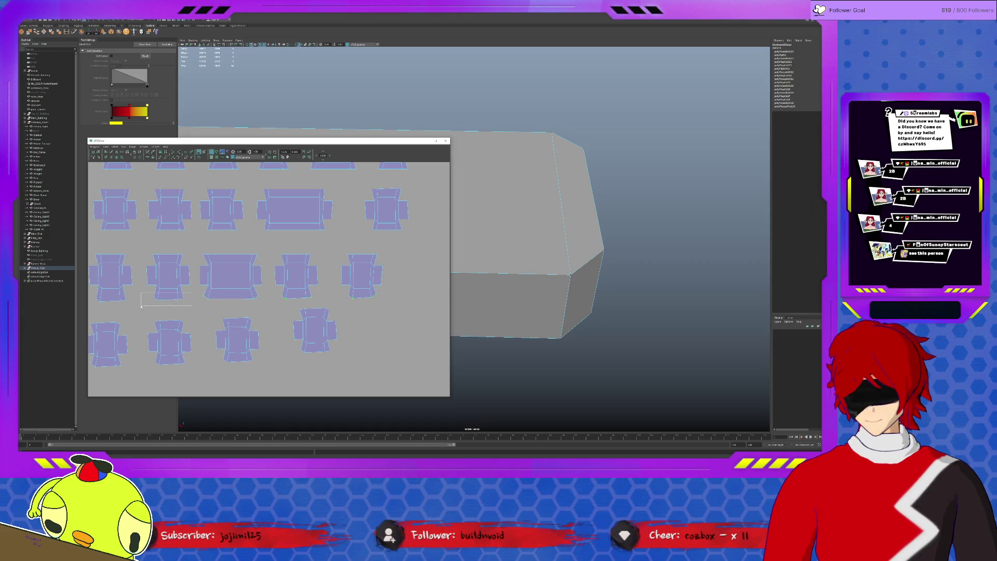
pyautogui.moveTo(418, 294); pyautogui.dragTo(110, 304)
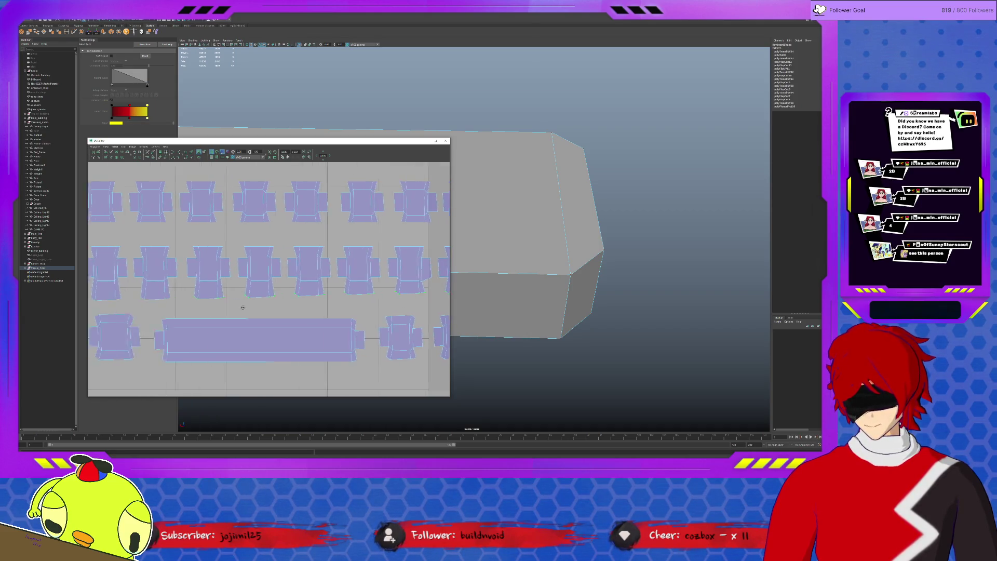
pyautogui.moveTo(425, 292); pyautogui.dragTo(167, 318)
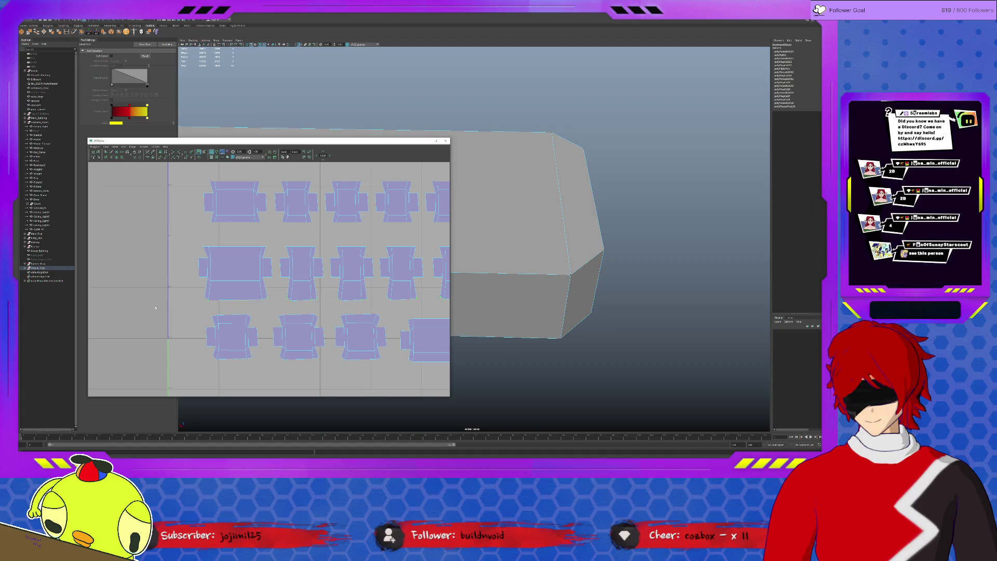
pyautogui.scroll(-3, 303, 340)
# Select the bottom keycap row's shells and align them to one common height.
pyautogui.moveTo(303, 339)
pyautogui.keyDown('alt'); pyautogui.mouseDown(button='middle')
pyautogui.moveTo(230, 332)
pyautogui.moveTo(223, 301)
pyautogui.moveTo(221, 312)
pyautogui.mouseUp(button='middle'); pyautogui.keyUp('alt')
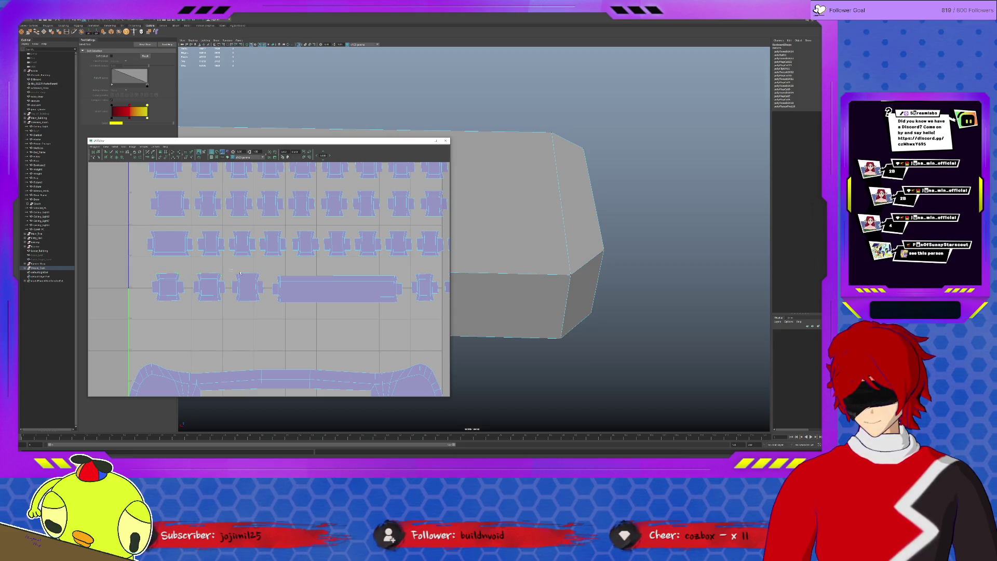
pyautogui.moveTo(264, 278); pyautogui.dragTo(270, 271)
pyautogui.moveTo(392, 271); pyautogui.dragTo(395, 273)
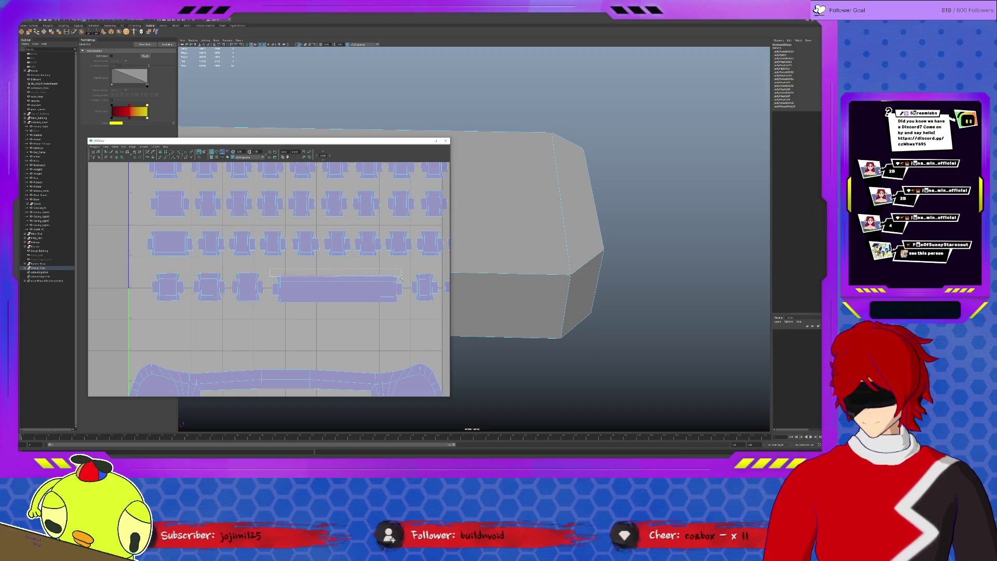
pyautogui.keyDown('alt'); pyautogui.moveTo(429, 294); pyautogui.dragTo(227, 299, button='middle'); pyautogui.keyUp('alt')
pyautogui.moveTo(224, 272); pyautogui.dragTo(322, 279)
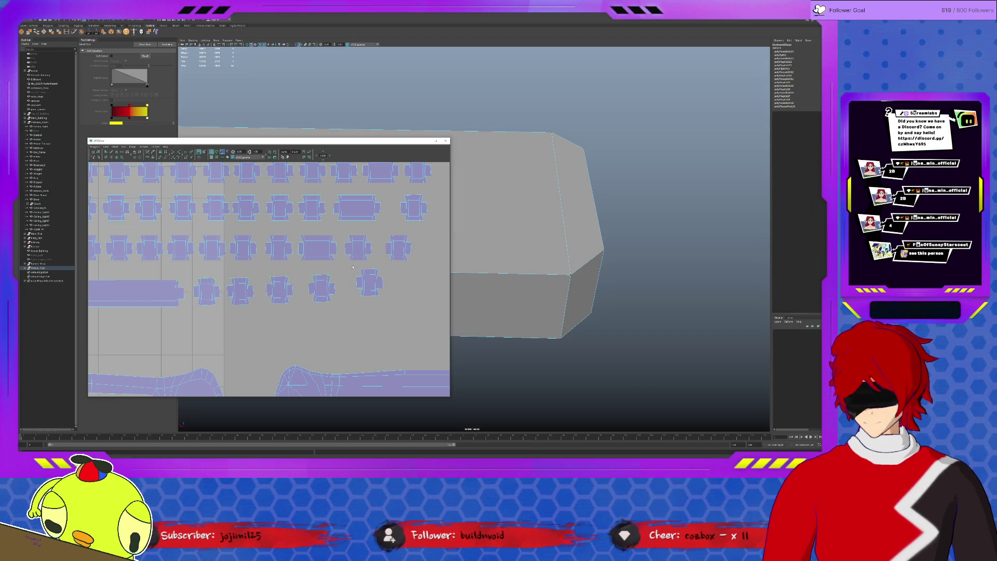
pyautogui.keyDown('shift'); pyautogui.moveTo(353, 268); pyautogui.dragTo(376, 276, button='right'); pyautogui.keyUp('shift')
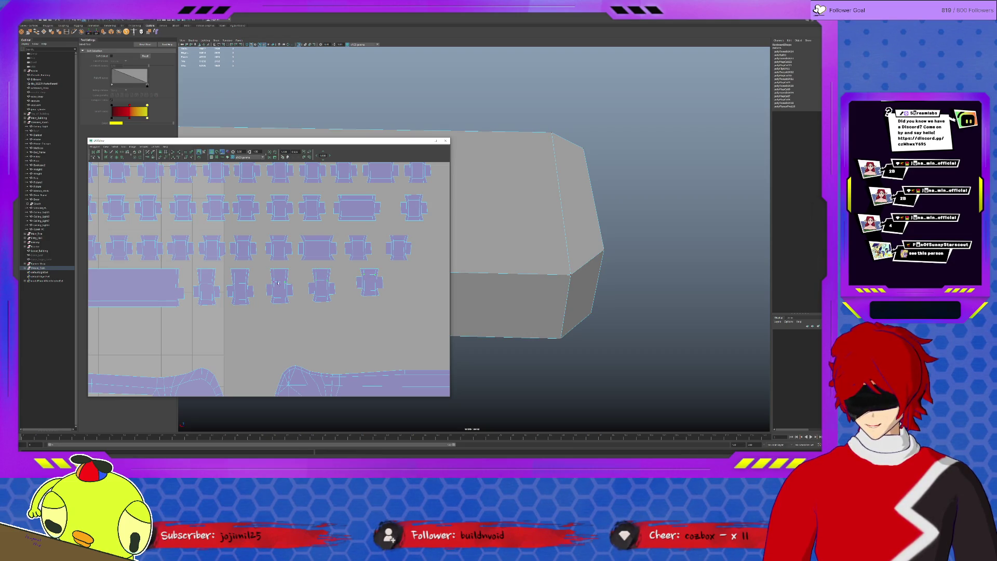
pyautogui.click(245, 287)
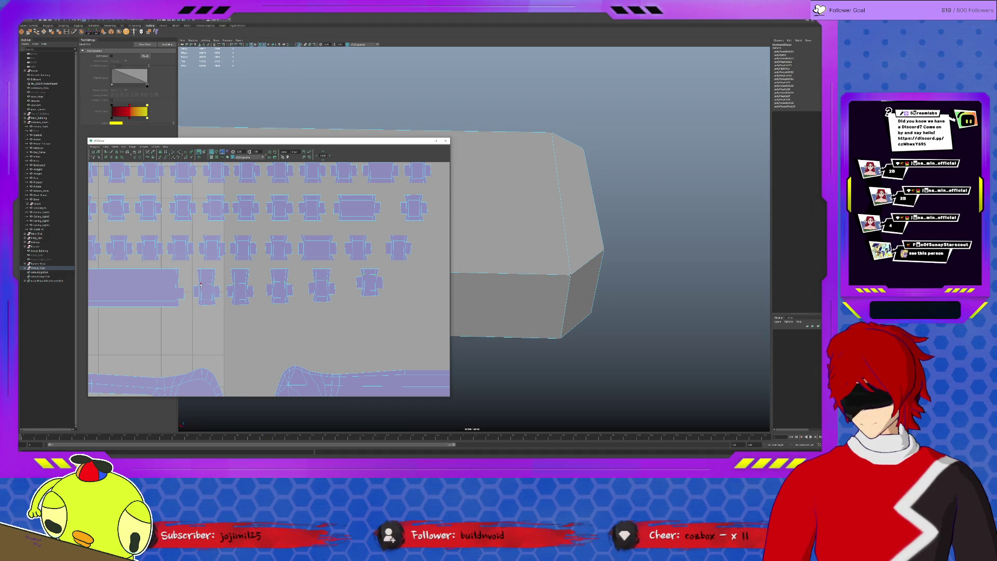
# Select the remaining bottom-row shells on the left side of the layout.
pyautogui.keyDown('alt'); pyautogui.moveTo(167, 293); pyautogui.dragTo(296, 291, button='middle'); pyautogui.keyUp('alt')
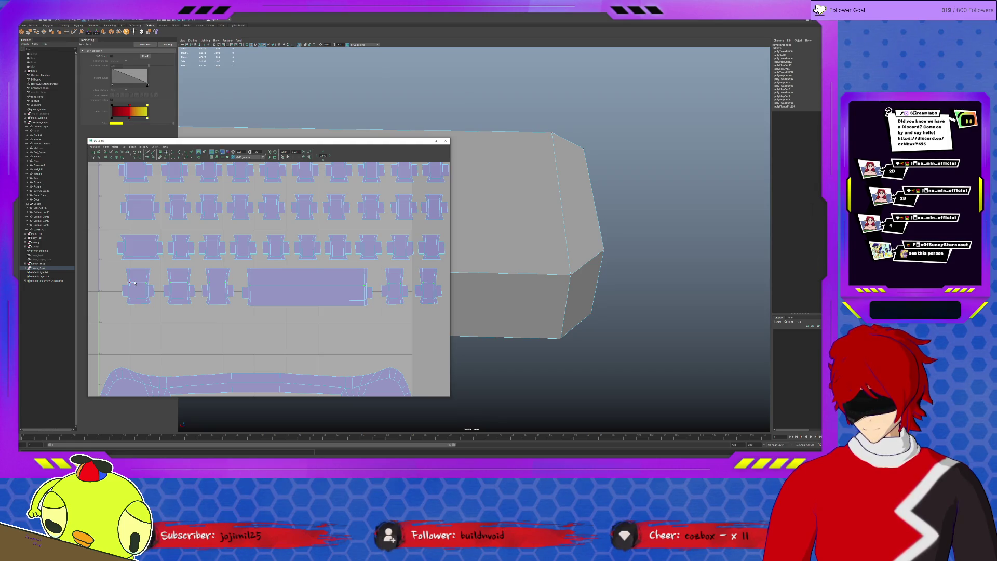
pyautogui.moveTo(109, 280); pyautogui.dragTo(237, 288)
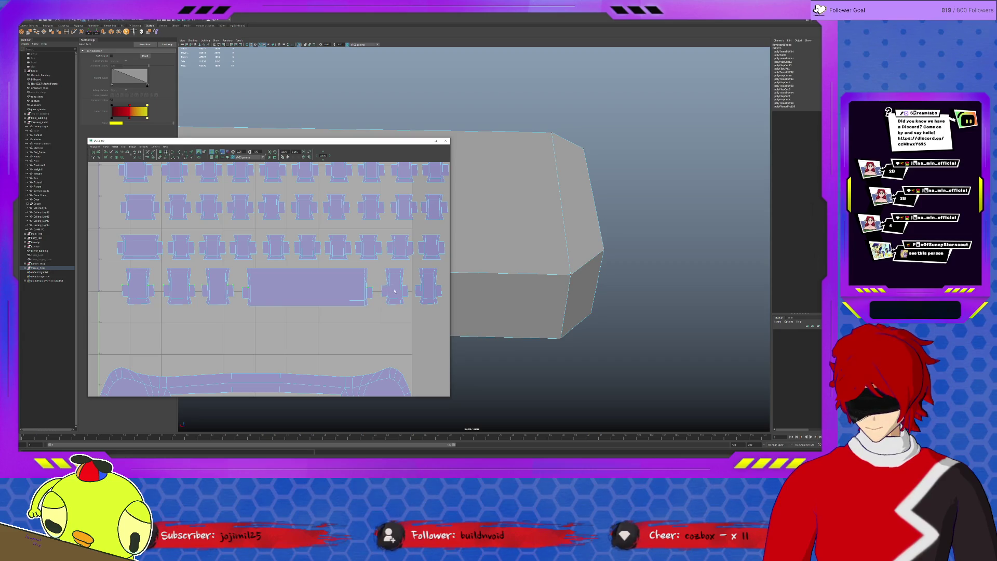
pyautogui.keyDown('alt'); pyautogui.moveTo(423, 298); pyautogui.dragTo(232, 294, button='middle'); pyautogui.keyUp('alt')
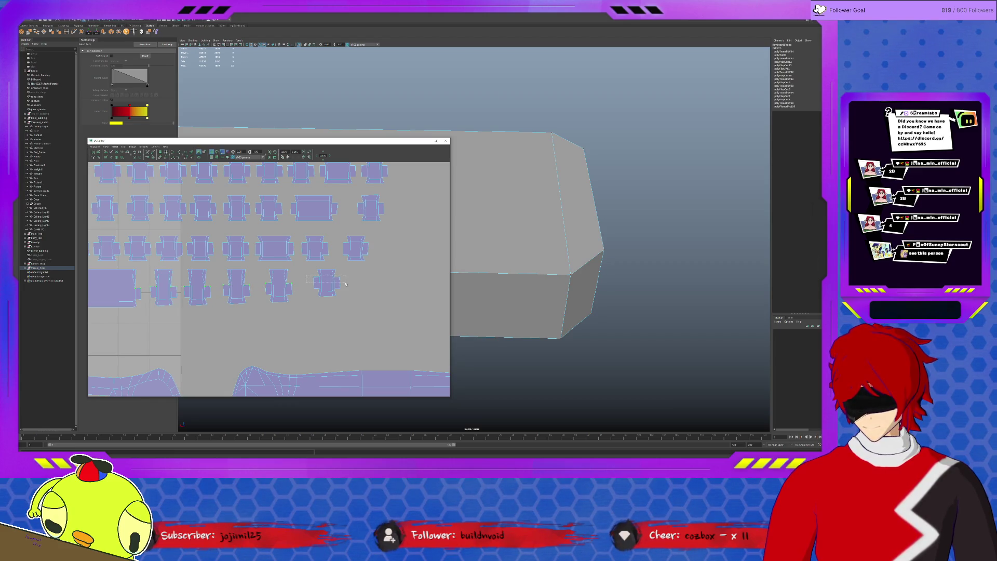
pyautogui.moveTo(345, 283); pyautogui.dragTo(261, 292)
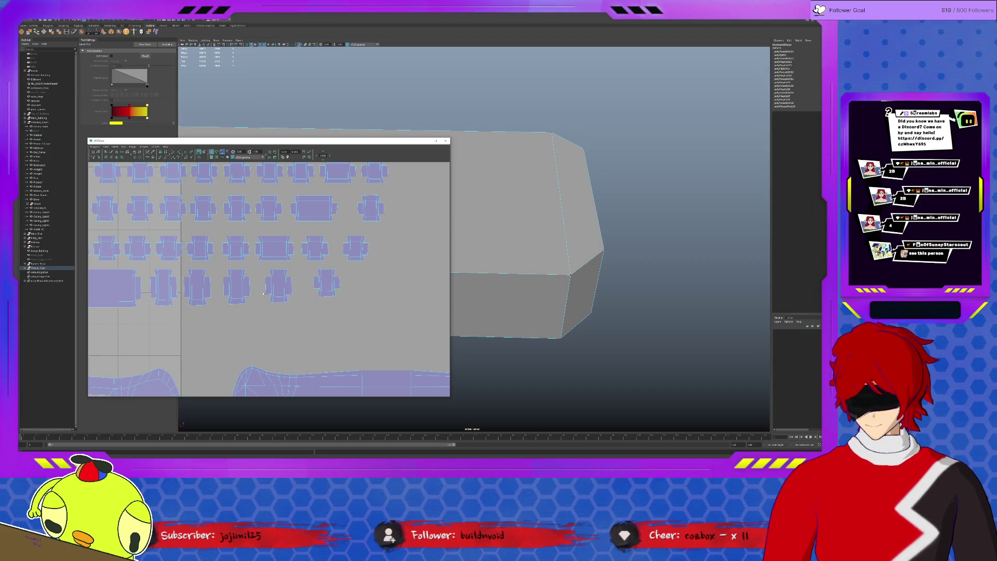
pyautogui.moveTo(285, 292); pyautogui.dragTo(294, 296)
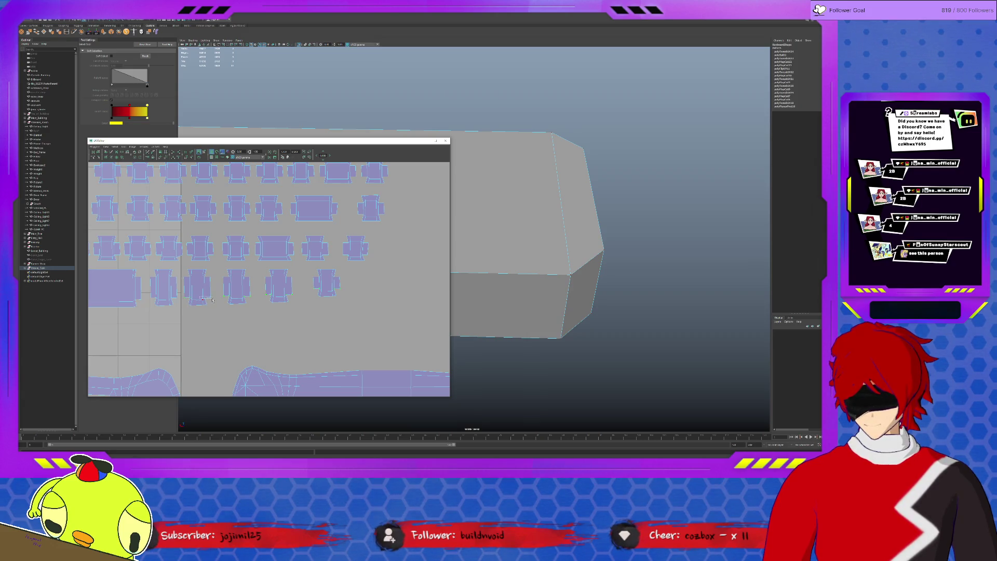
pyautogui.keyDown('alt'); pyautogui.moveTo(204, 298); pyautogui.dragTo(321, 292, button='middle'); pyautogui.keyUp('alt')
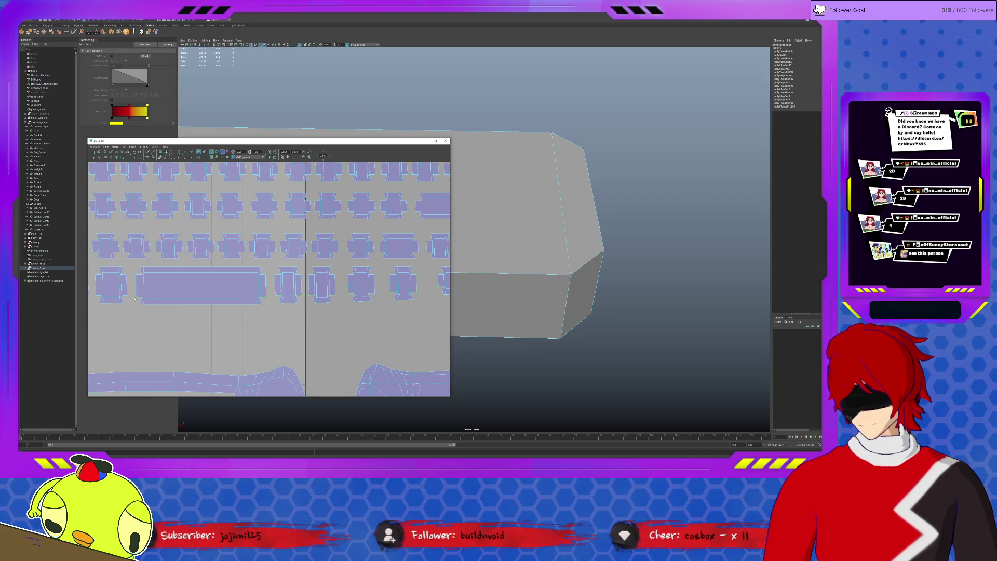
pyautogui.keyDown('alt'); pyautogui.moveTo(142, 291); pyautogui.dragTo(343, 296, button='middle'); pyautogui.keyUp('alt')
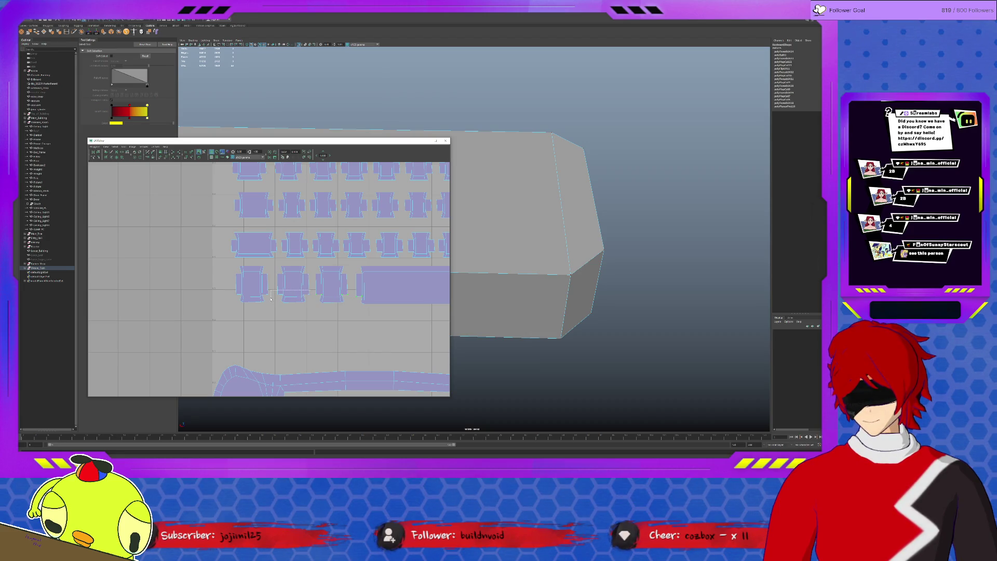
pyautogui.moveTo(247, 298)
pyautogui.mouseDown()
pyautogui.moveTo(231, 295)
pyautogui.moveTo(287, 302)
pyautogui.mouseUp()
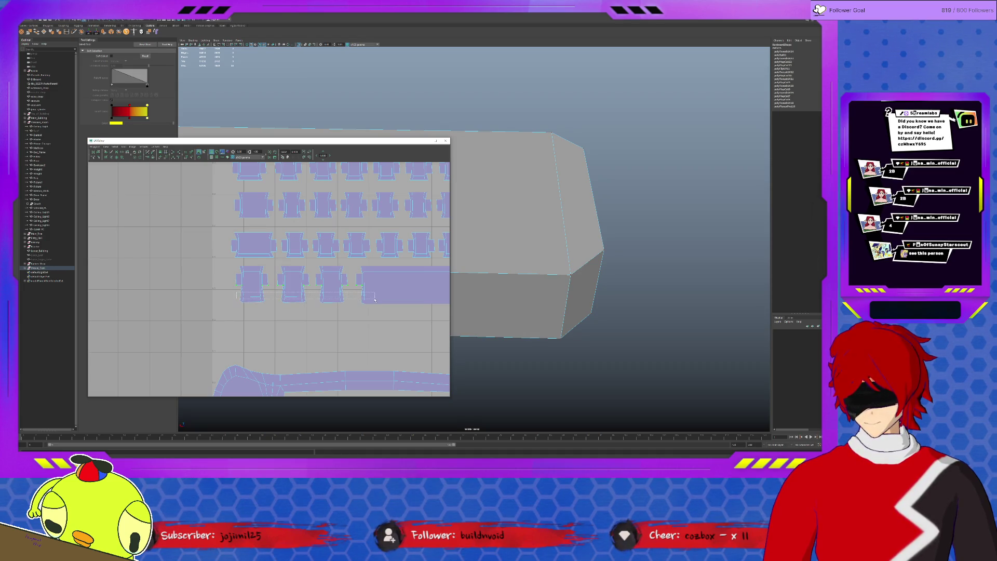
# Select the bottom row's end shells and nudge individual keycap shells into line.
pyautogui.keyDown('alt'); pyautogui.moveTo(392, 303); pyautogui.dragTo(174, 296, button='middle'); pyautogui.keyUp('alt')
pyautogui.moveTo(252, 289)
pyautogui.mouseDown()
pyautogui.moveTo(416, 294)
pyautogui.moveTo(388, 294)
pyautogui.mouseUp()
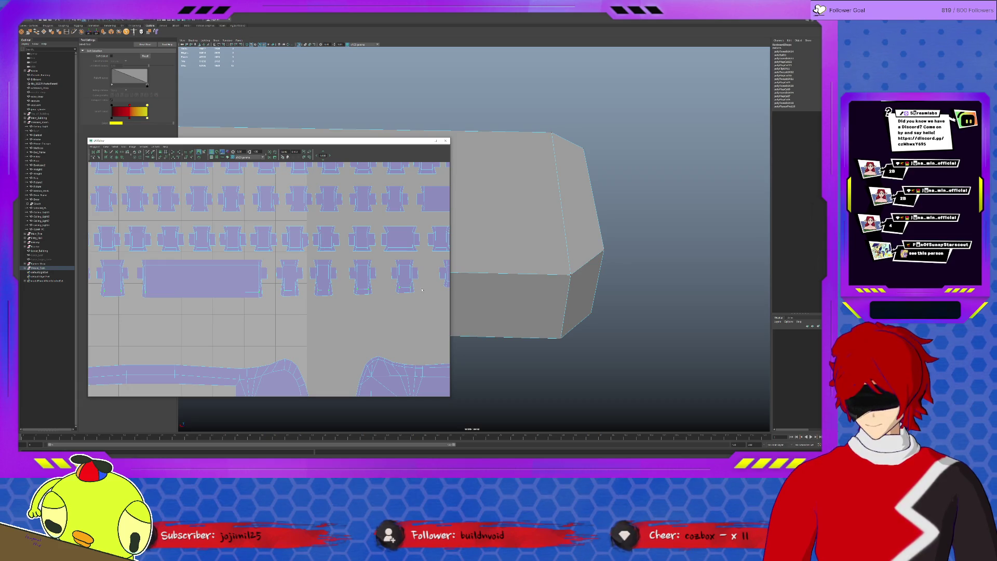
pyautogui.keyDown('alt'); pyautogui.moveTo(387, 289); pyautogui.dragTo(332, 285, button='middle'); pyautogui.keyUp('alt')
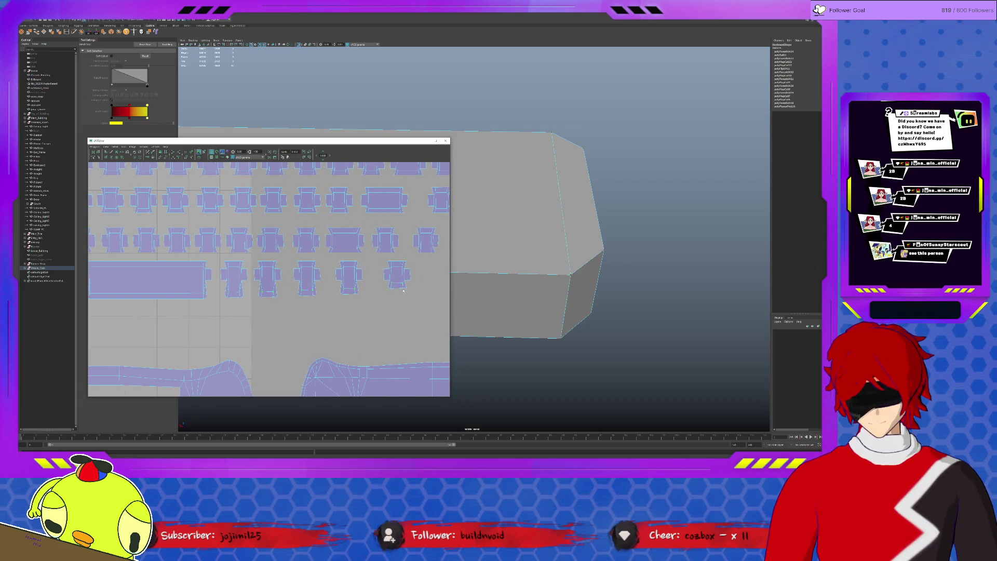
pyautogui.moveTo(423, 297); pyautogui.dragTo(360, 289)
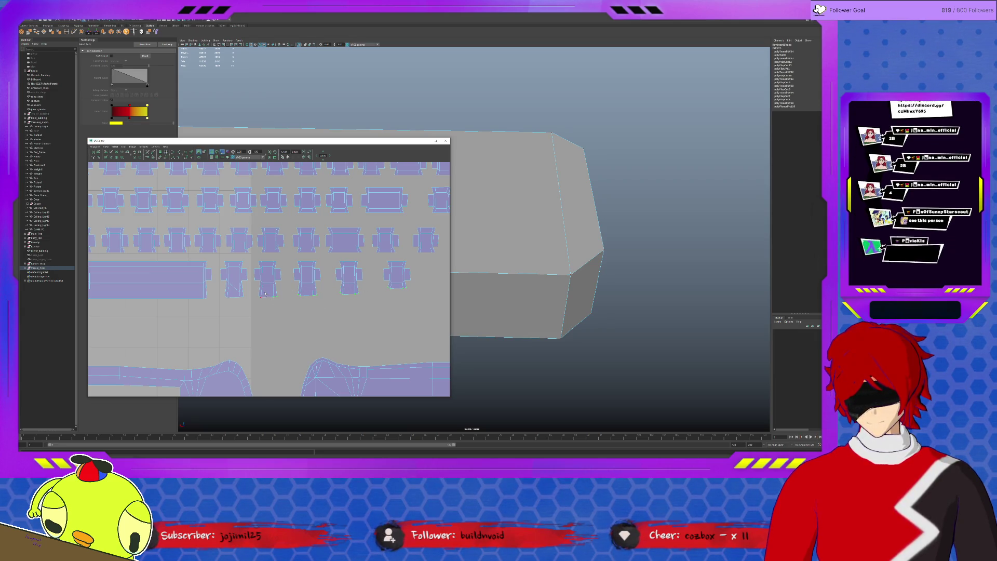
pyautogui.click(229, 300)
pyautogui.click(241, 289)
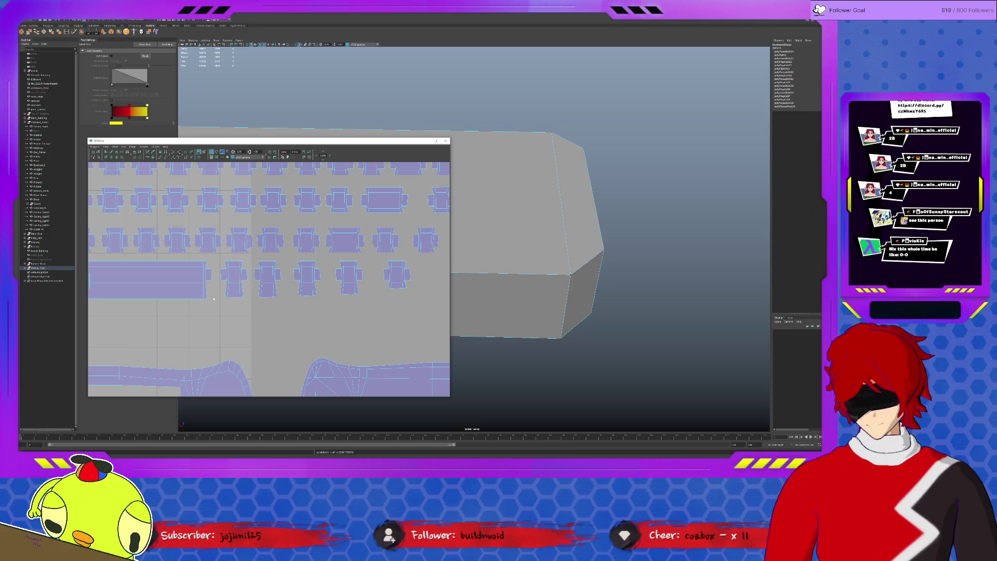
# Clear the selection and scale the third-row keycap shells shorter vertically.
pyautogui.moveTo(248, 306)
pyautogui.mouseDown()
pyautogui.moveTo(399, 312)
pyautogui.moveTo(425, 300)
pyautogui.mouseUp()
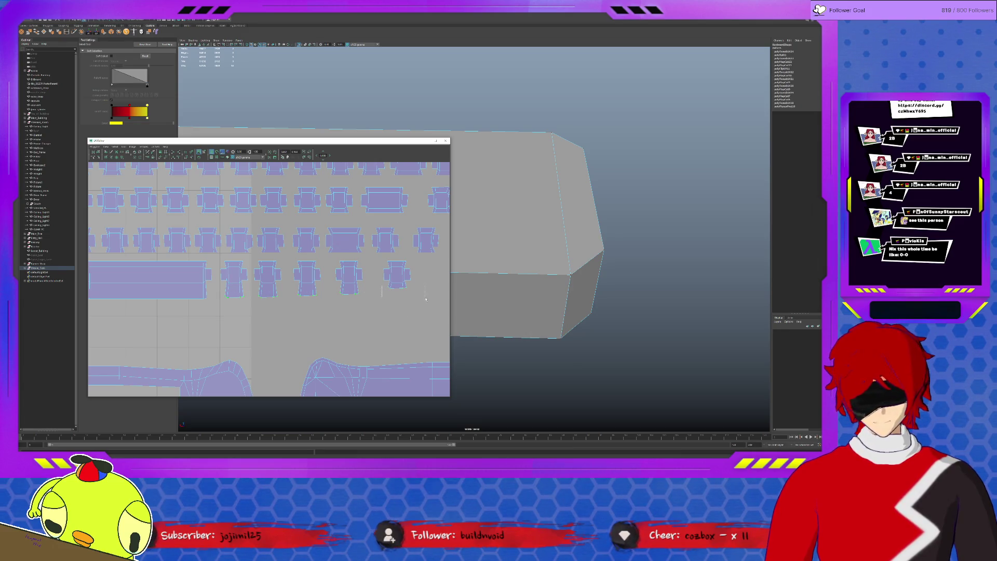
pyautogui.keyDown('alt'); pyautogui.moveTo(219, 294); pyautogui.dragTo(356, 274, button='middle'); pyautogui.keyUp('alt')
pyautogui.moveTo(356, 273)
pyautogui.mouseDown()
pyautogui.moveTo(151, 290)
pyautogui.moveTo(159, 282)
pyautogui.mouseUp()
pyautogui.scroll(-3, 158, 282)
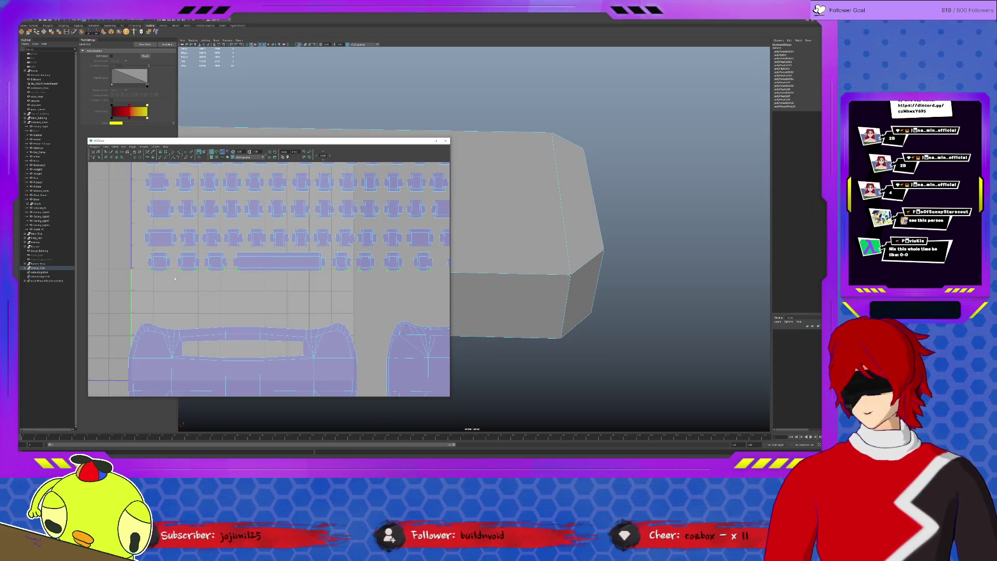
# Save the keyboard scene with Ctrl+S, then zoom the UV Editor on the keycap shells.
pyautogui.hotkey('ctrl', 's')
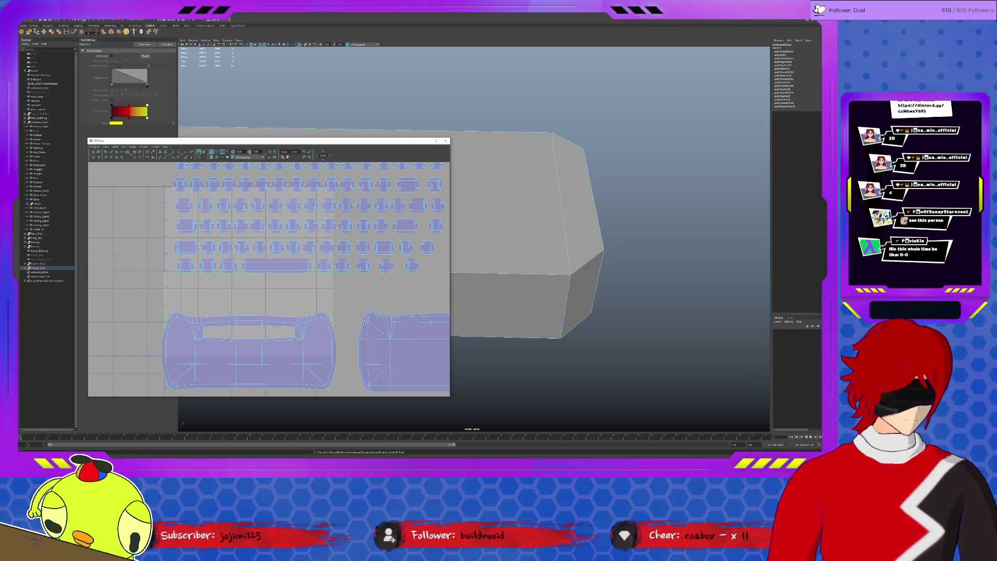
pyautogui.scroll(-2, 364, 319)
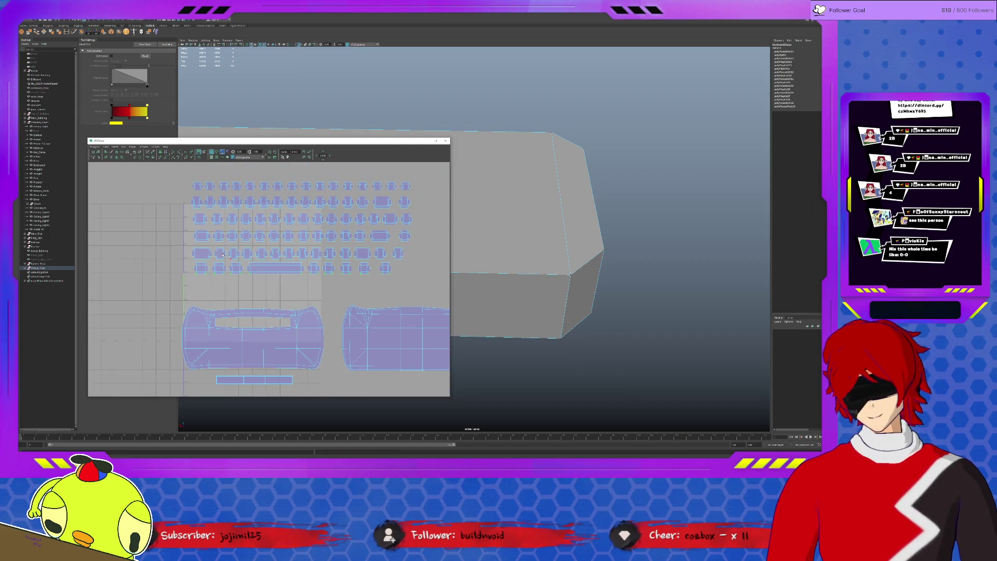
pyautogui.scroll(-2, 259, 269)
pyautogui.scroll(5, 242, 244)
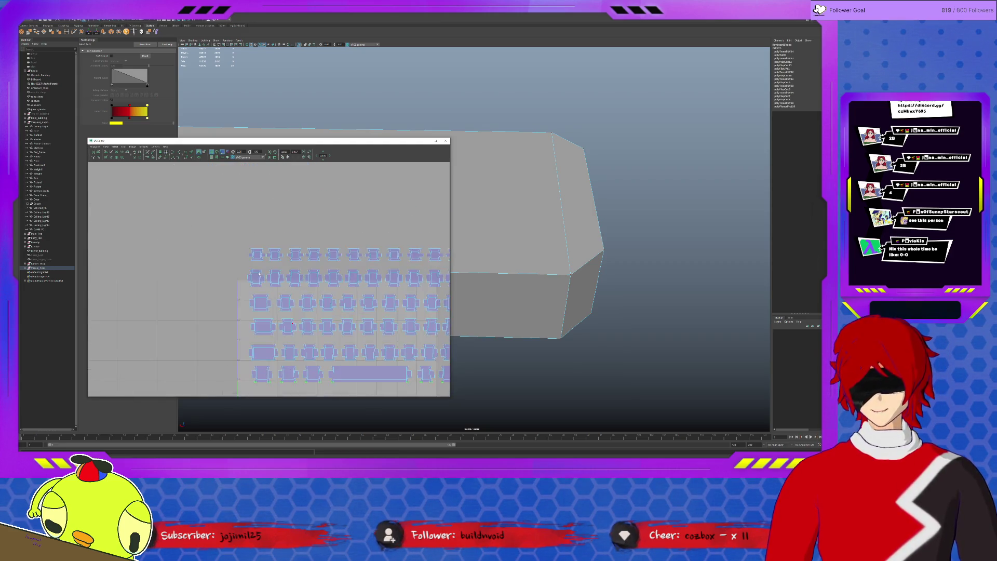
pyautogui.scroll(1, 218, 256)
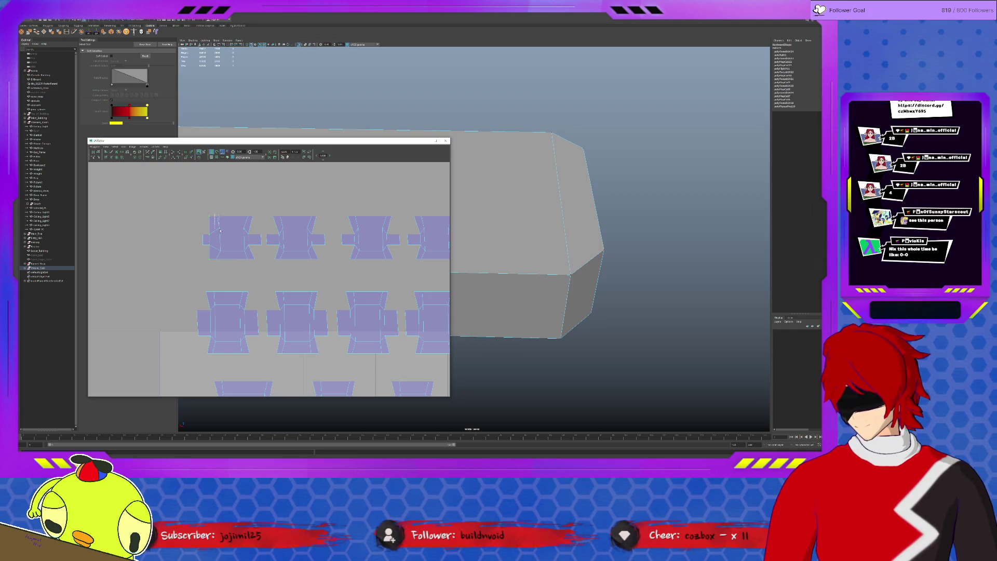
pyautogui.moveTo(232, 208); pyautogui.dragTo(249, 269)
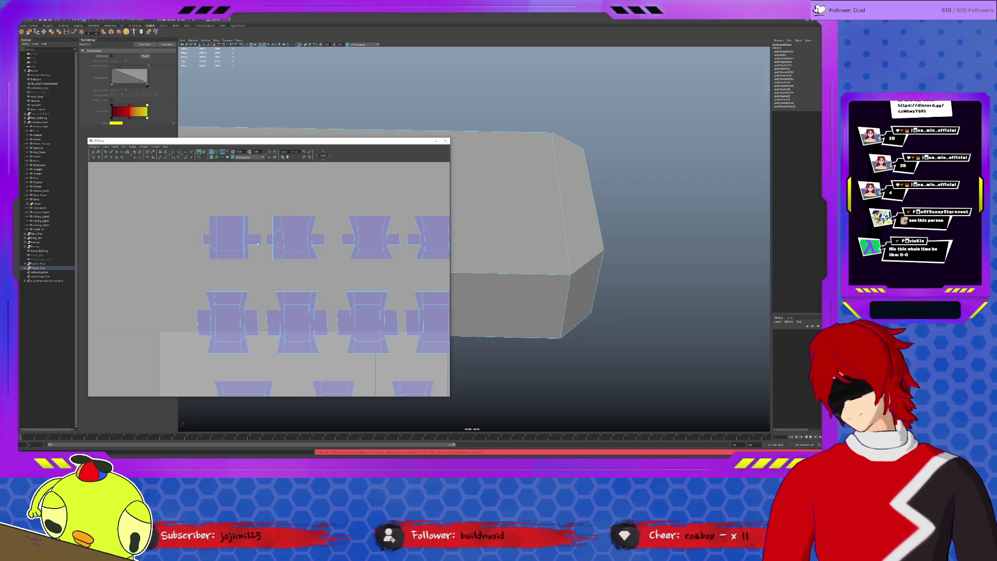
pyautogui.hotkey('ctrl', 'z')
pyautogui.hotkey('ctrl', 'z')
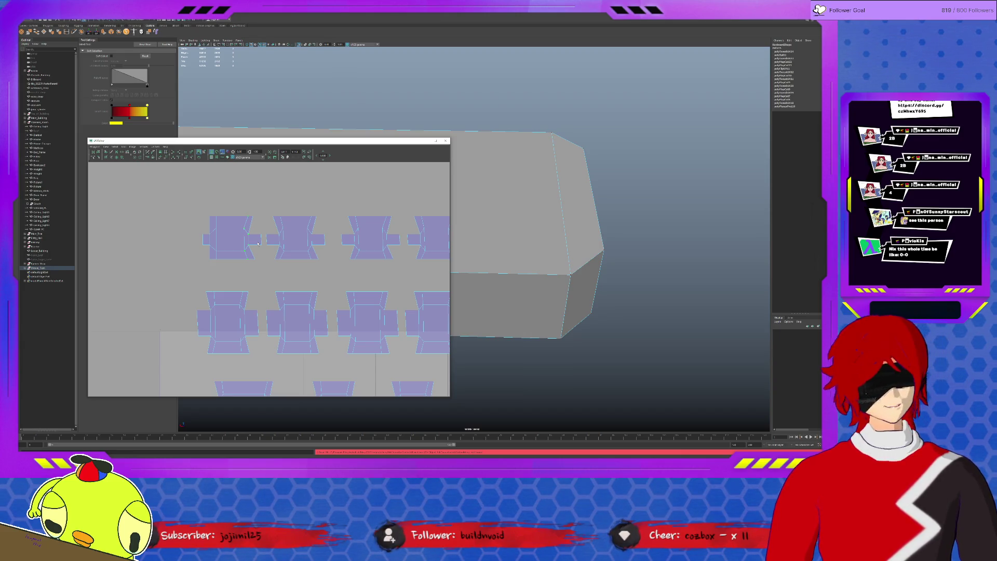
pyautogui.click(264, 235)
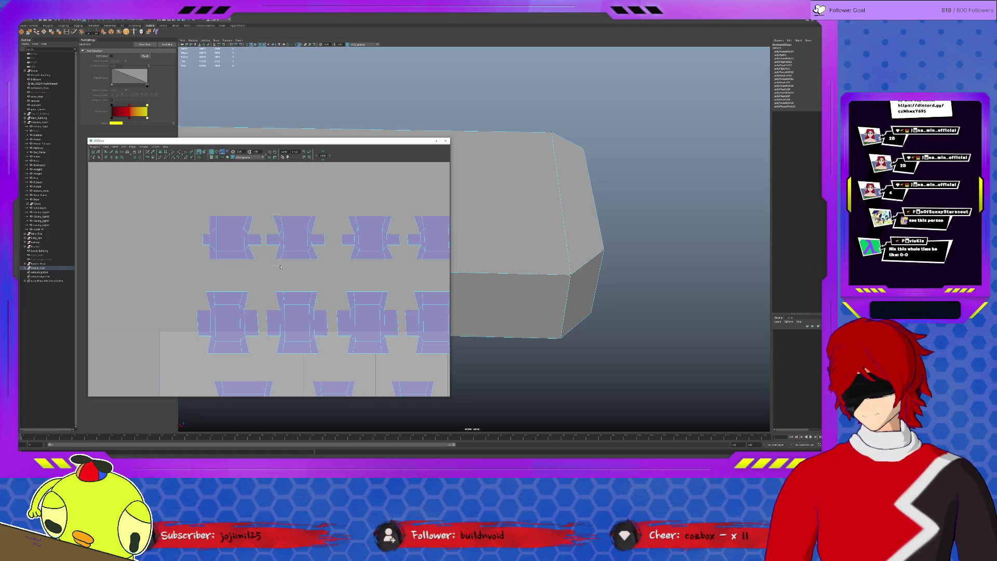
pyautogui.click(275, 228)
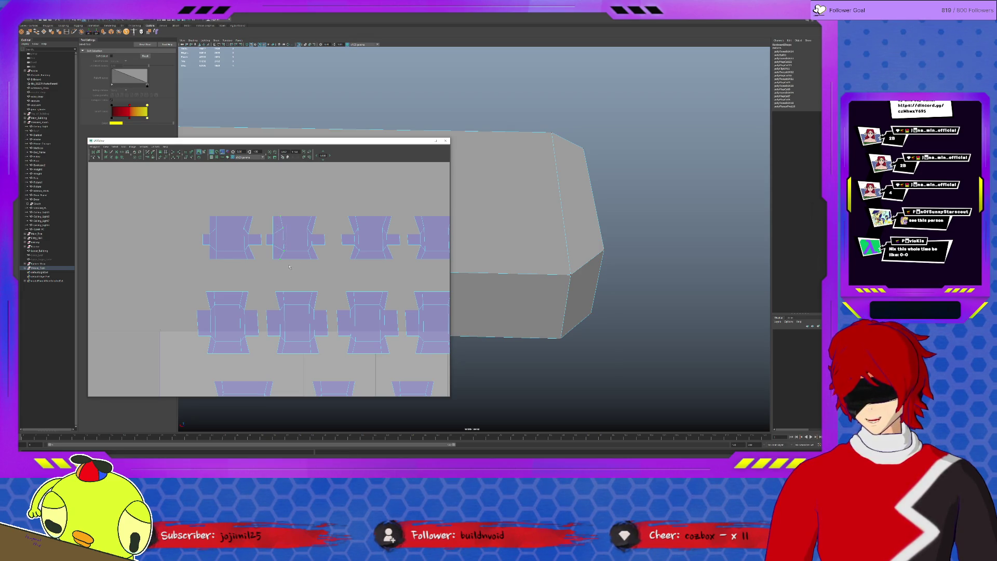
pyautogui.click(343, 228)
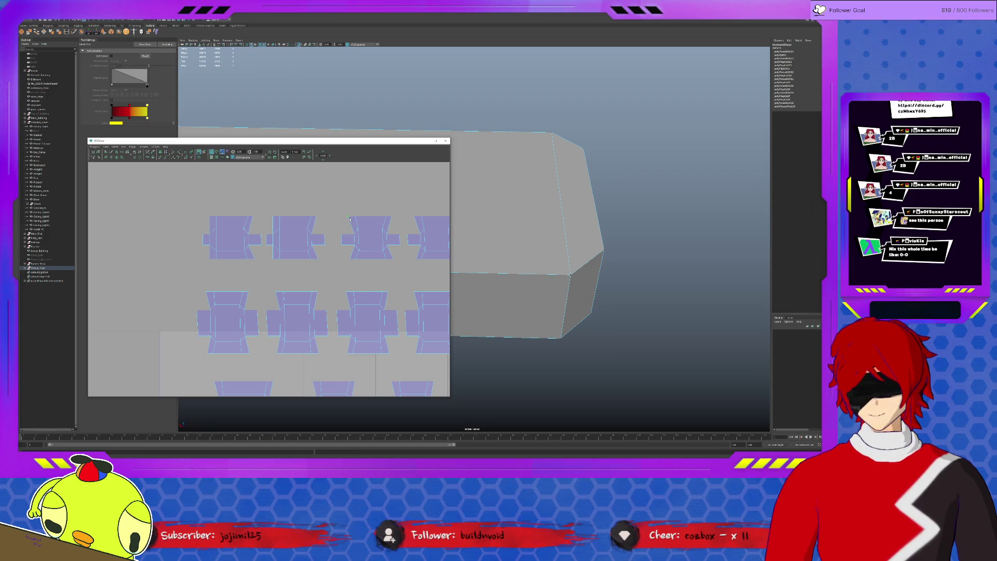
pyautogui.click(350, 258)
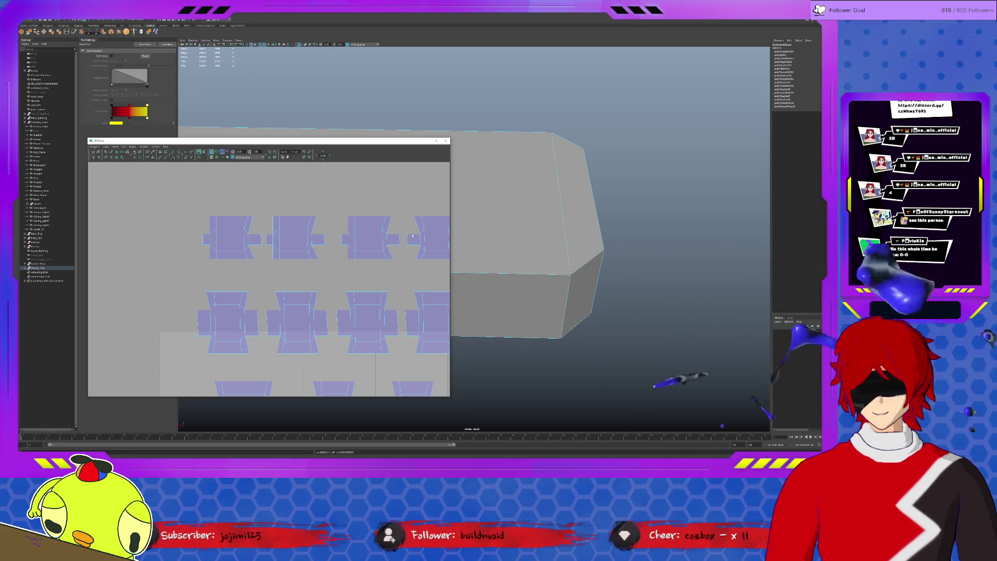
pyautogui.click(413, 216)
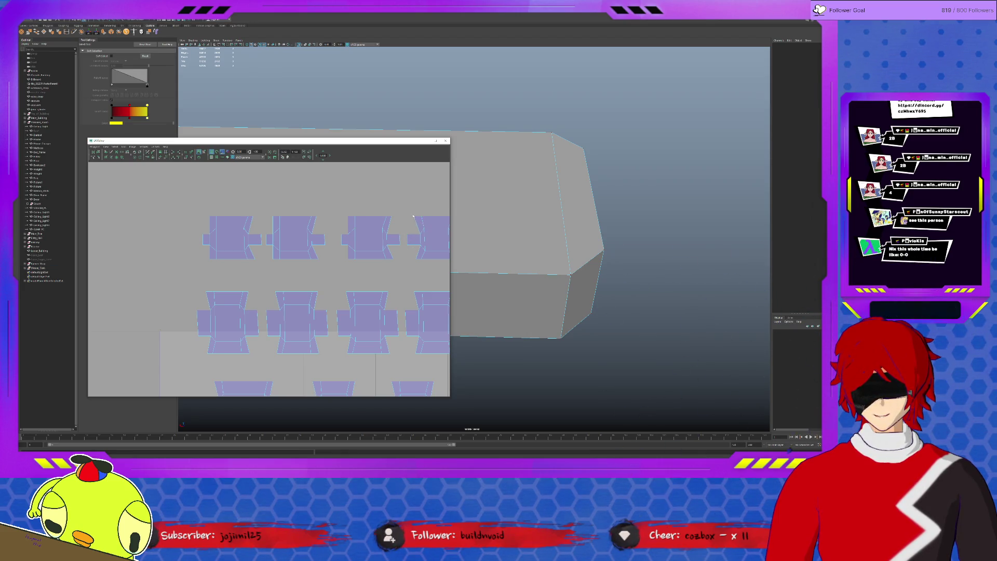
pyautogui.click(422, 265)
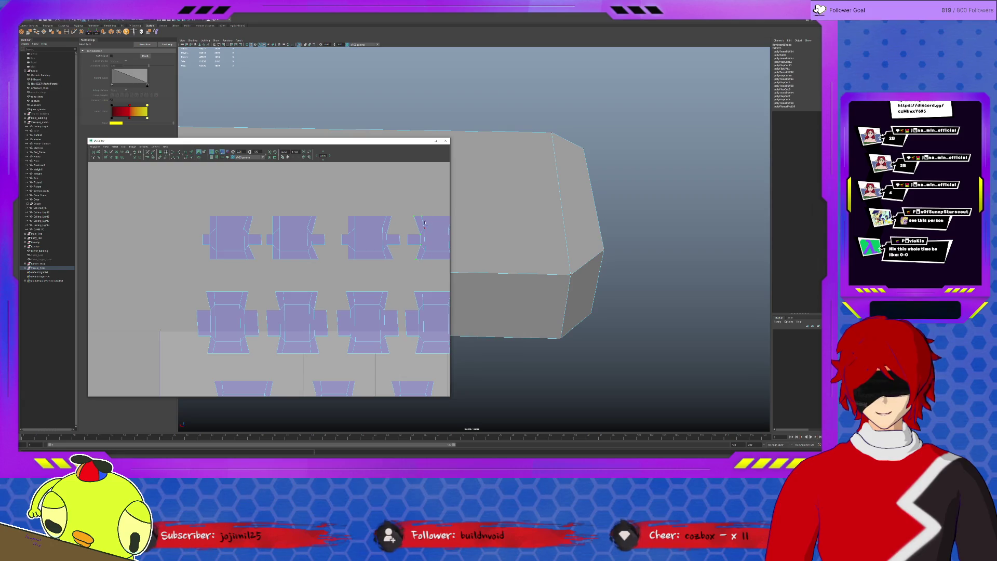
pyautogui.click(425, 239)
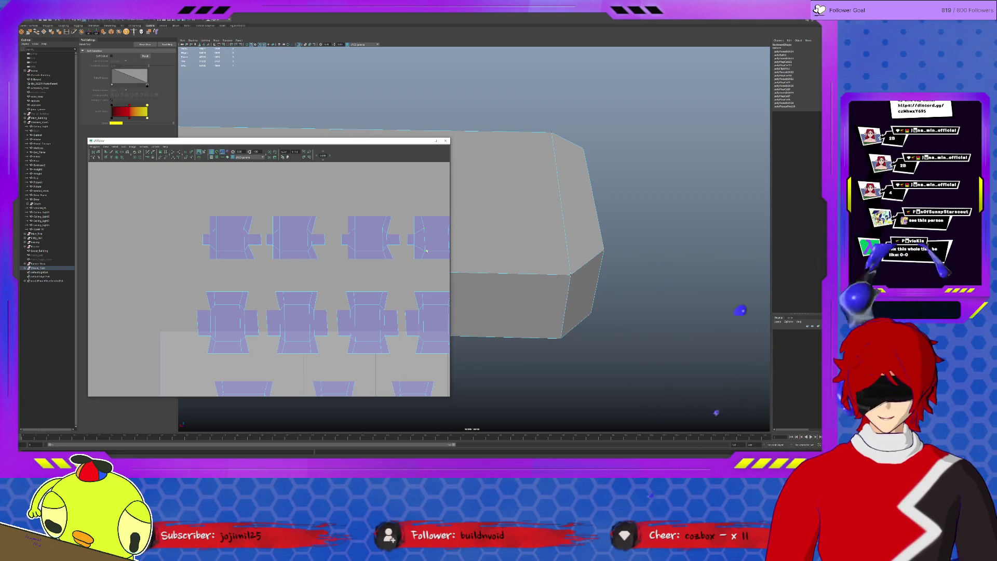
pyautogui.keyDown('alt'); pyautogui.moveTo(425, 251); pyautogui.dragTo(239, 239, button='middle'); pyautogui.keyUp('alt')
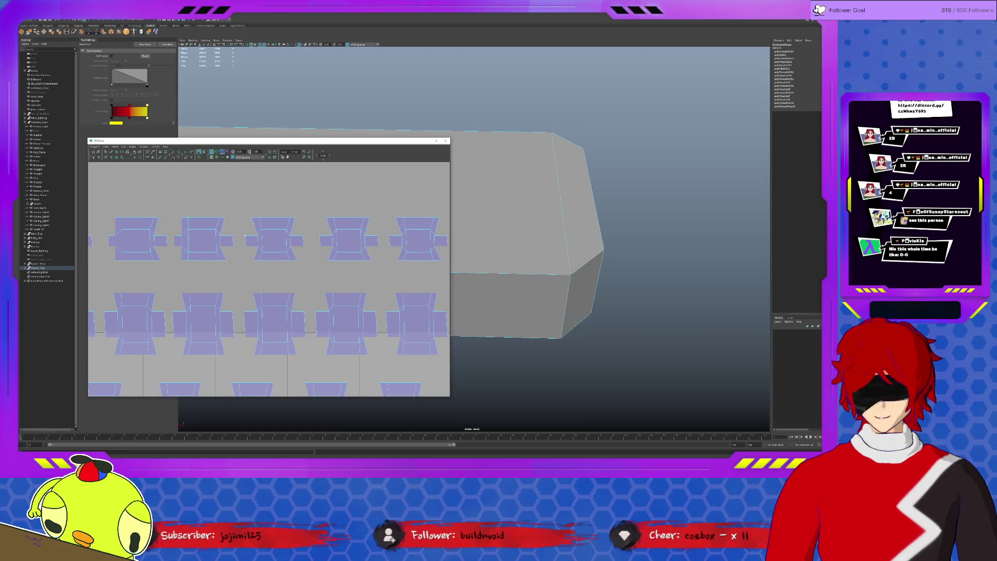
pyautogui.moveTo(242, 213)
pyautogui.mouseDown()
pyautogui.moveTo(258, 275)
pyautogui.moveTo(251, 226)
pyautogui.moveTo(259, 253)
pyautogui.moveTo(271, 238)
pyautogui.mouseUp()
pyautogui.click(260, 257)
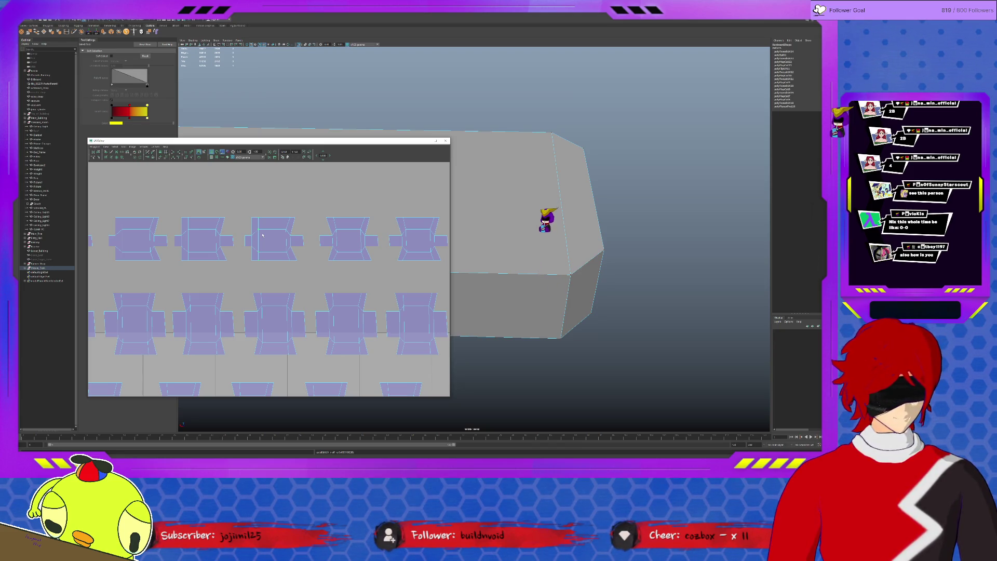
pyautogui.scroll(-4, 264, 242)
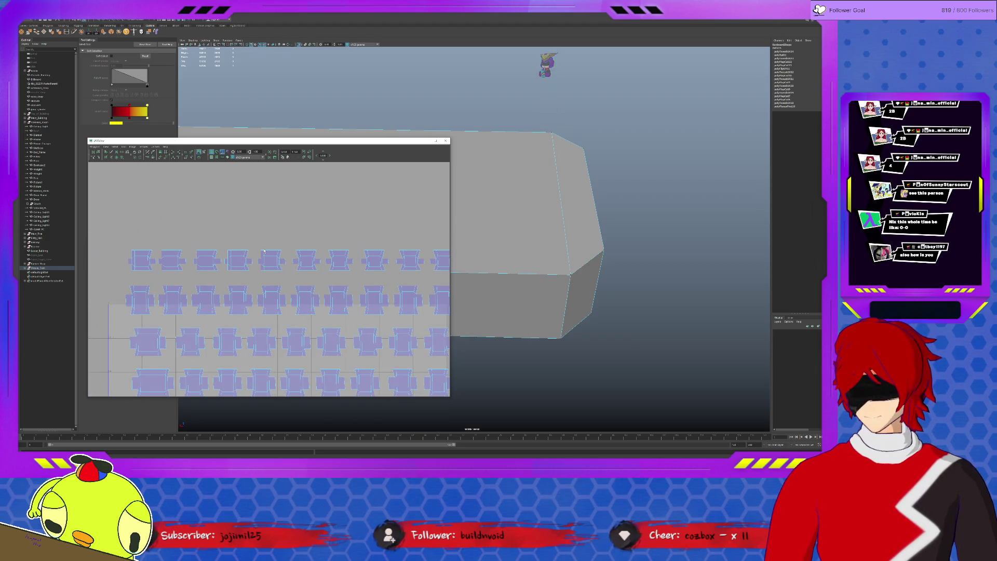
pyautogui.scroll(4, 265, 251)
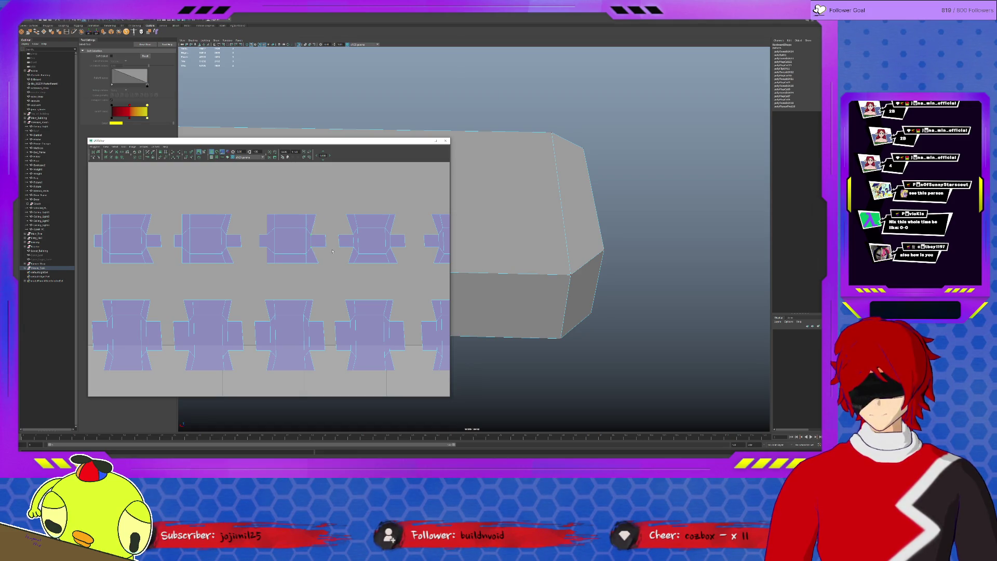
pyautogui.keyDown('alt'); pyautogui.moveTo(351, 253); pyautogui.dragTo(311, 259, button='middle'); pyautogui.keyUp('alt')
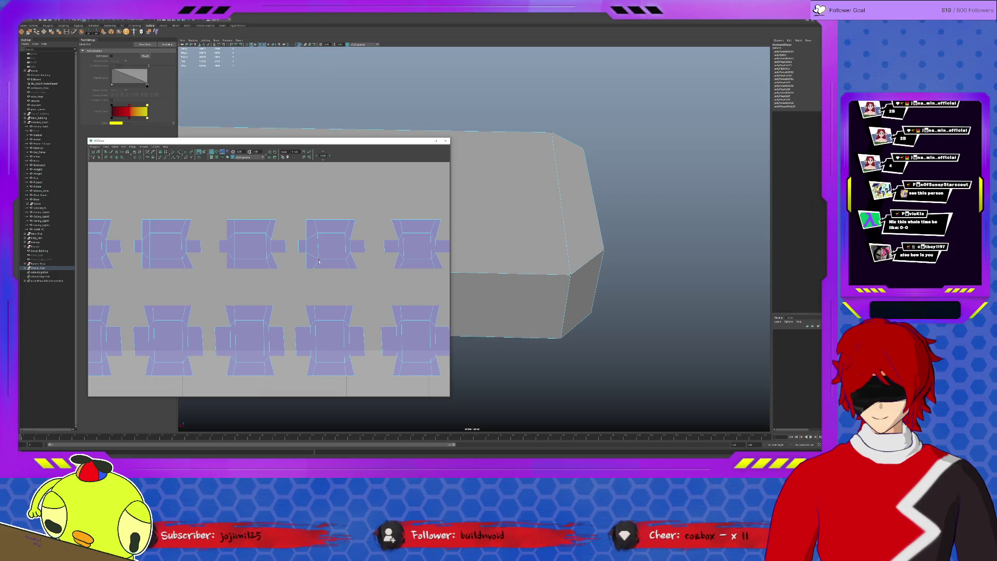
pyautogui.keyDown('alt'); pyautogui.moveTo(332, 242); pyautogui.dragTo(306, 248, button='middle'); pyautogui.keyUp('alt')
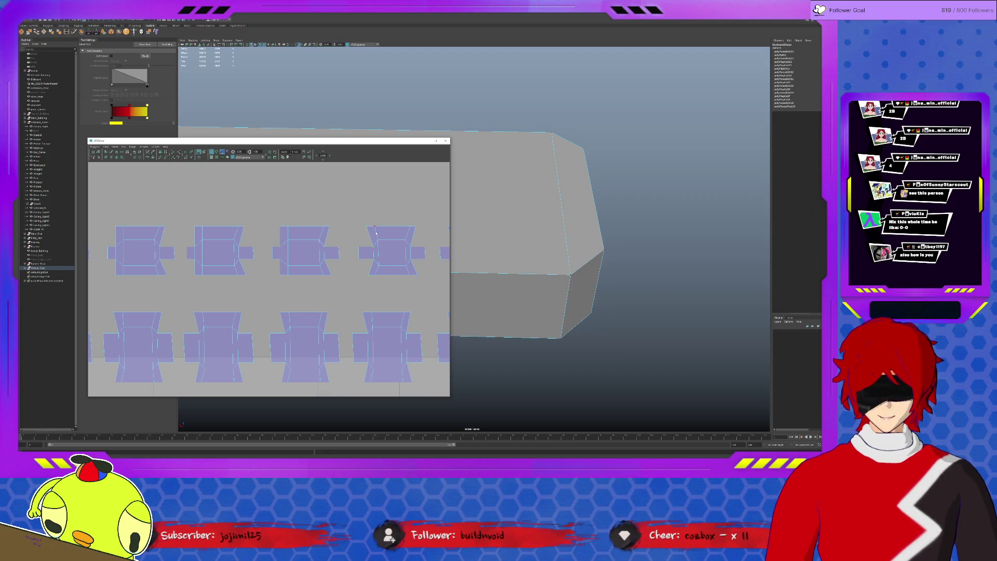
pyautogui.moveTo(319, 287)
pyautogui.keyDown('alt'); pyautogui.mouseDown(button='middle')
pyautogui.moveTo(343, 294)
pyautogui.moveTo(325, 292)
pyautogui.mouseUp(button='middle'); pyautogui.keyUp('alt')
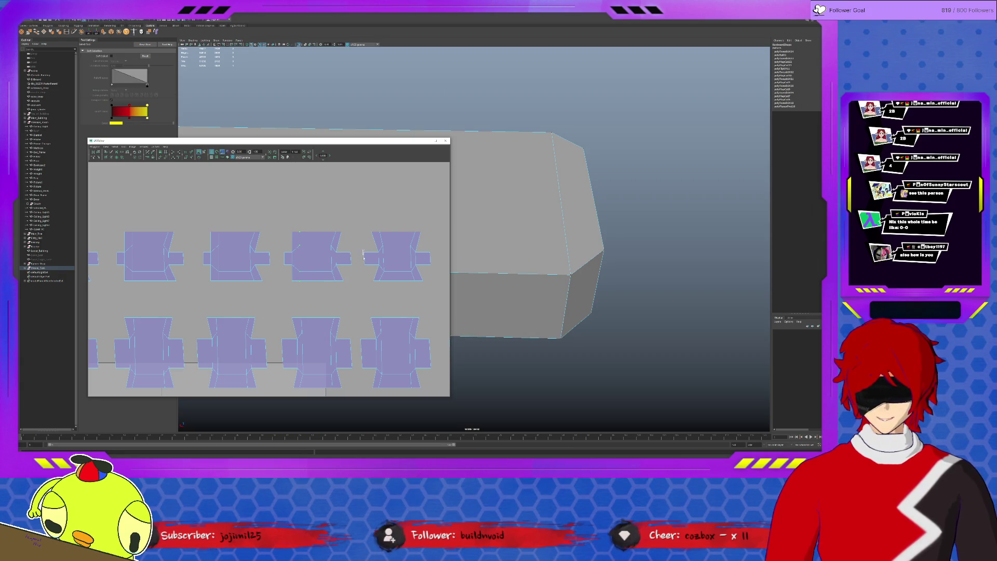
pyautogui.moveTo(367, 230); pyautogui.dragTo(379, 286)
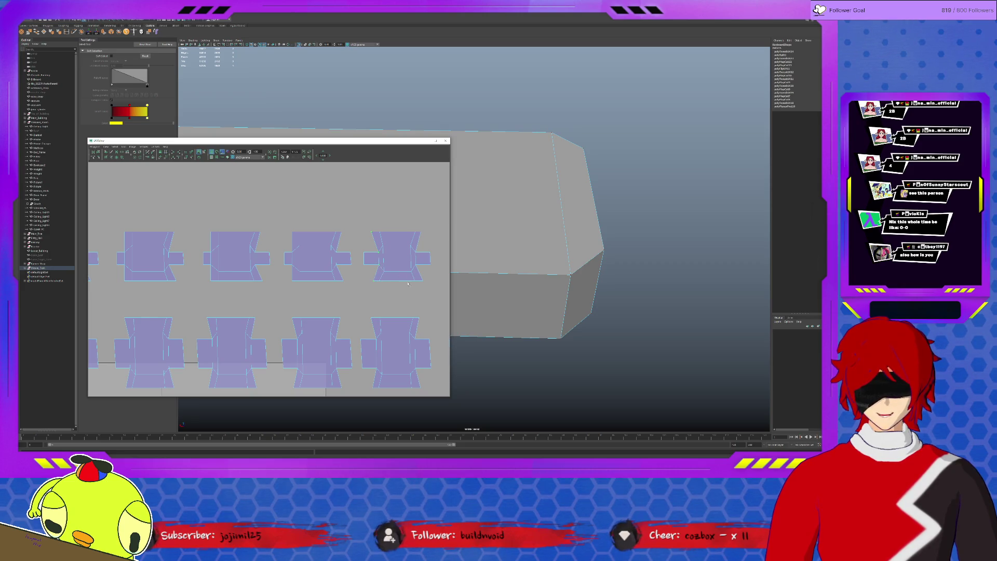
# Apply Straighten UVs to the left edges of the third and fourth keycap shells.
pyautogui.scroll(-4, 384, 275)
pyautogui.scroll(3, 267, 286)
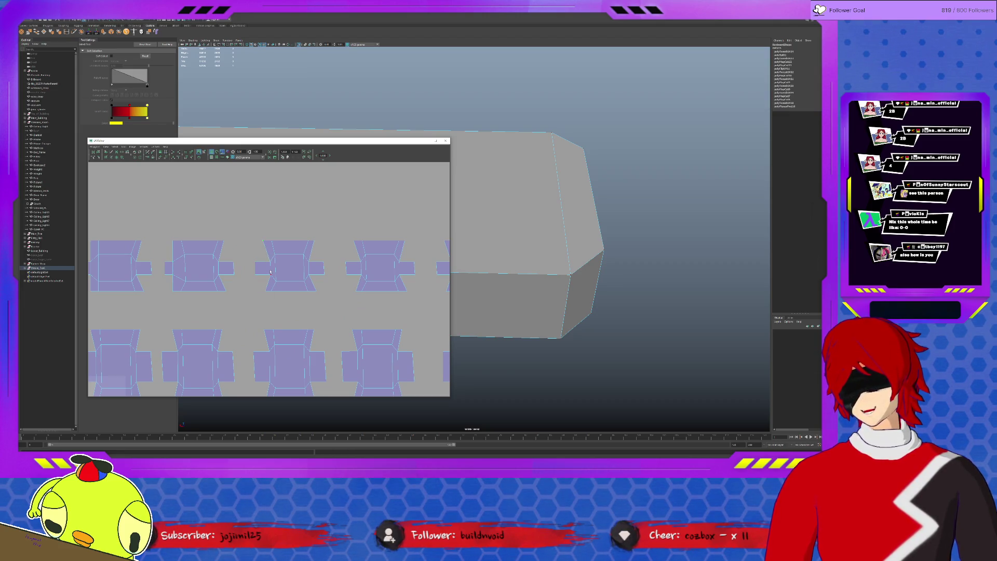
pyautogui.click(268, 296)
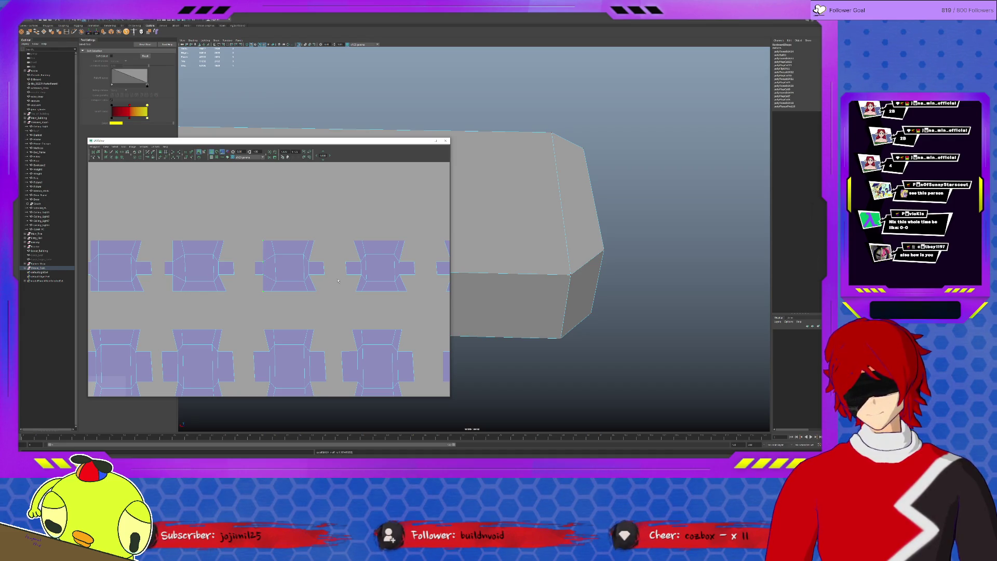
pyautogui.click(352, 243)
pyautogui.click(360, 260)
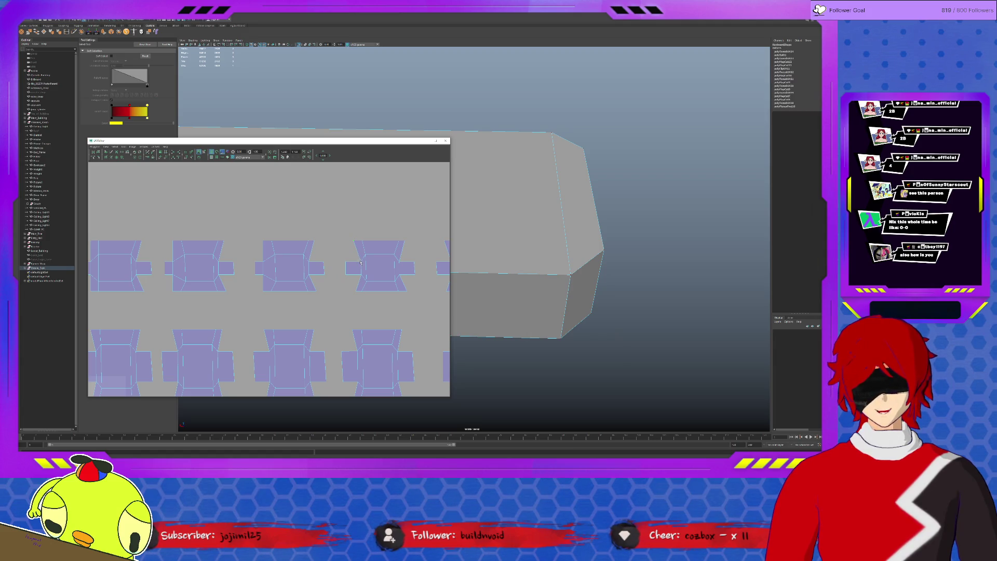
pyautogui.click(358, 290)
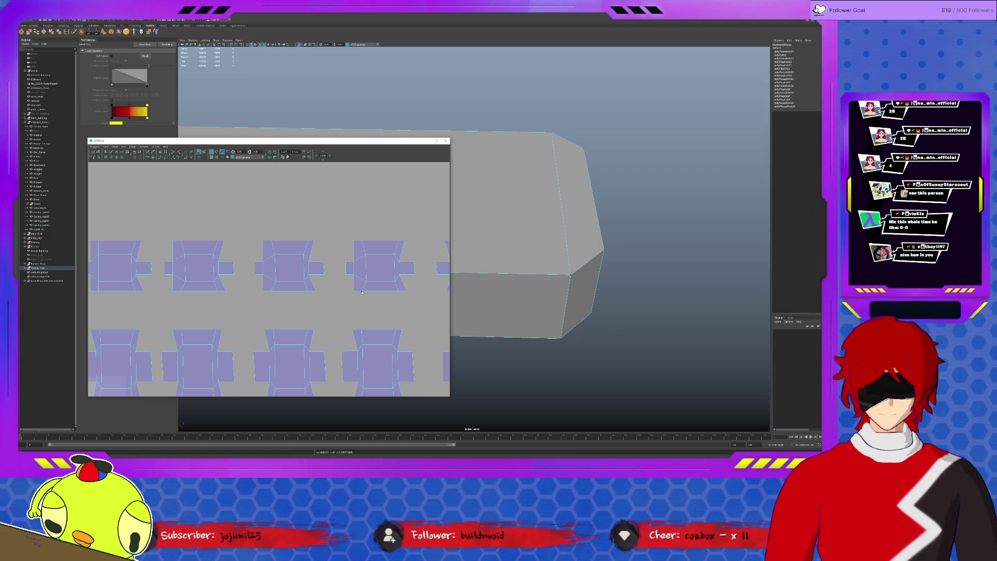
pyautogui.moveTo(367, 242)
pyautogui.keyDown('alt'); pyautogui.mouseDown(button='middle')
pyautogui.moveTo(301, 260)
pyautogui.moveTo(319, 263)
pyautogui.mouseUp(button='middle'); pyautogui.keyUp('alt')
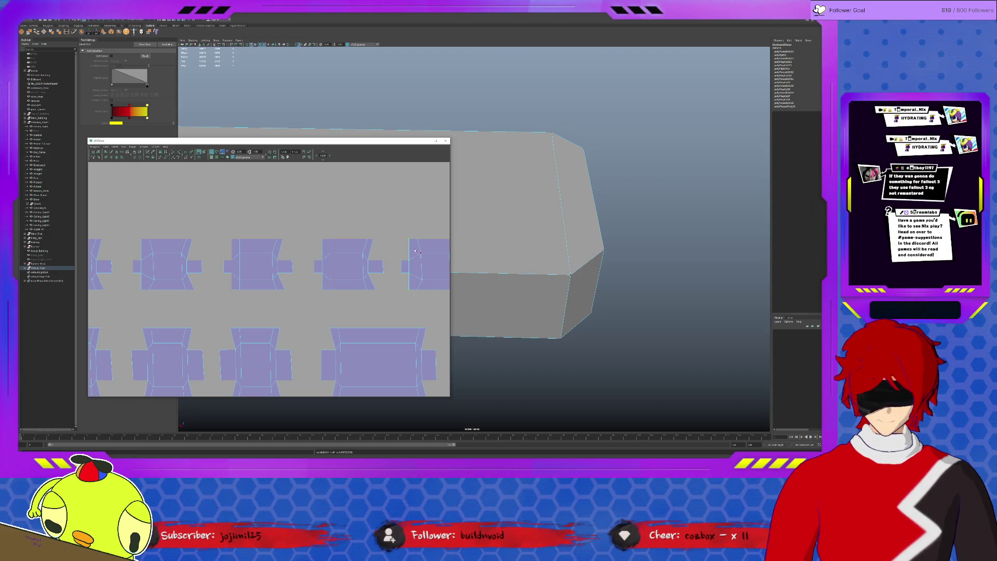
pyautogui.keyDown('alt'); pyautogui.moveTo(425, 293); pyautogui.dragTo(346, 265, button='middle'); pyautogui.keyUp('alt')
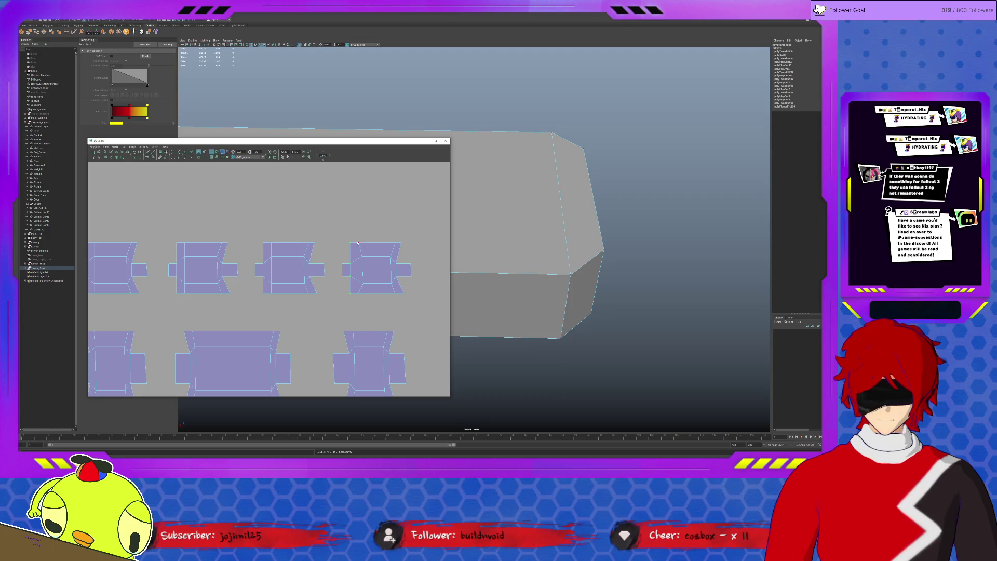
pyautogui.scroll(-3, 358, 300)
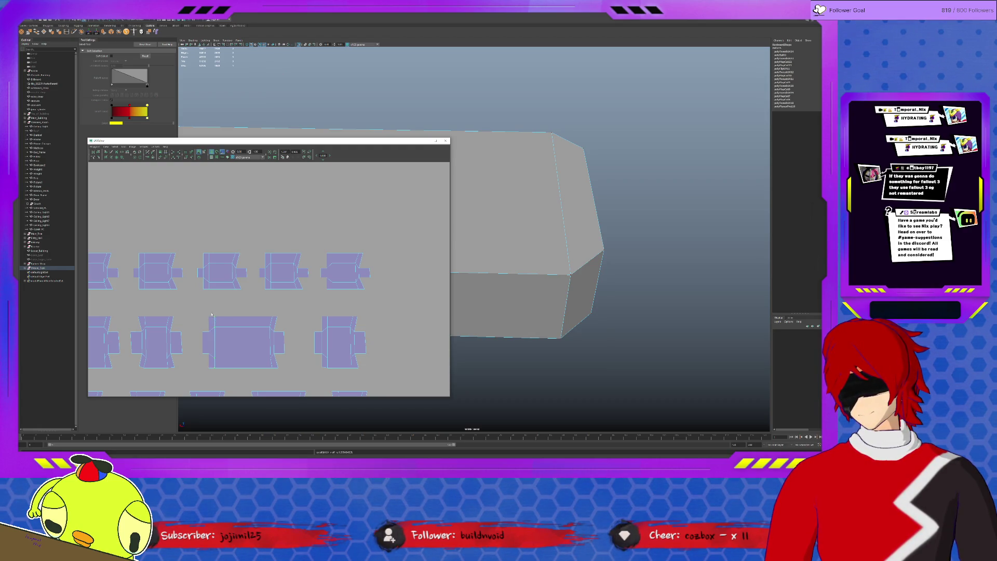
pyautogui.click(139, 323)
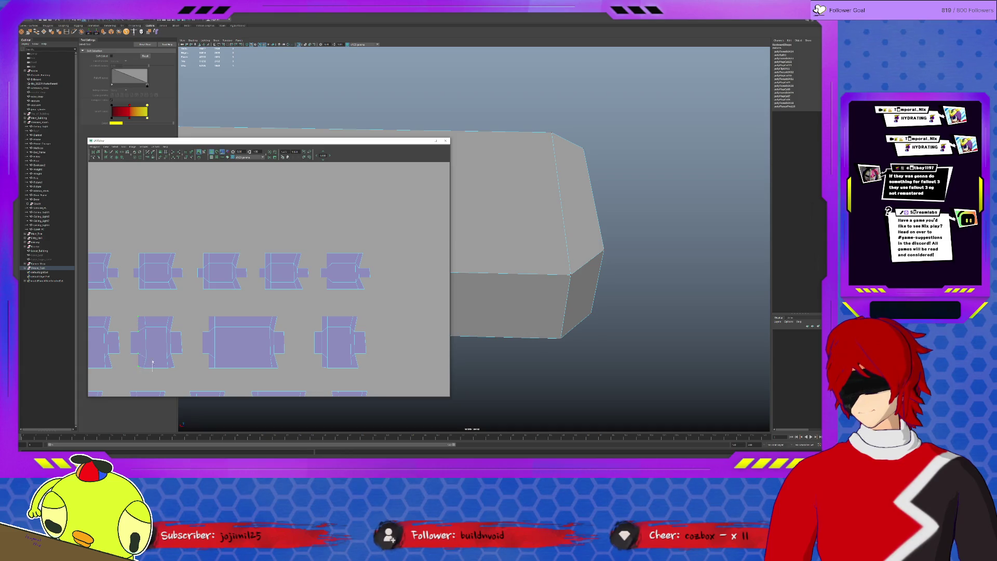
pyautogui.keyDown('alt'); pyautogui.moveTo(140, 312); pyautogui.dragTo(293, 305, button='middle'); pyautogui.keyUp('alt')
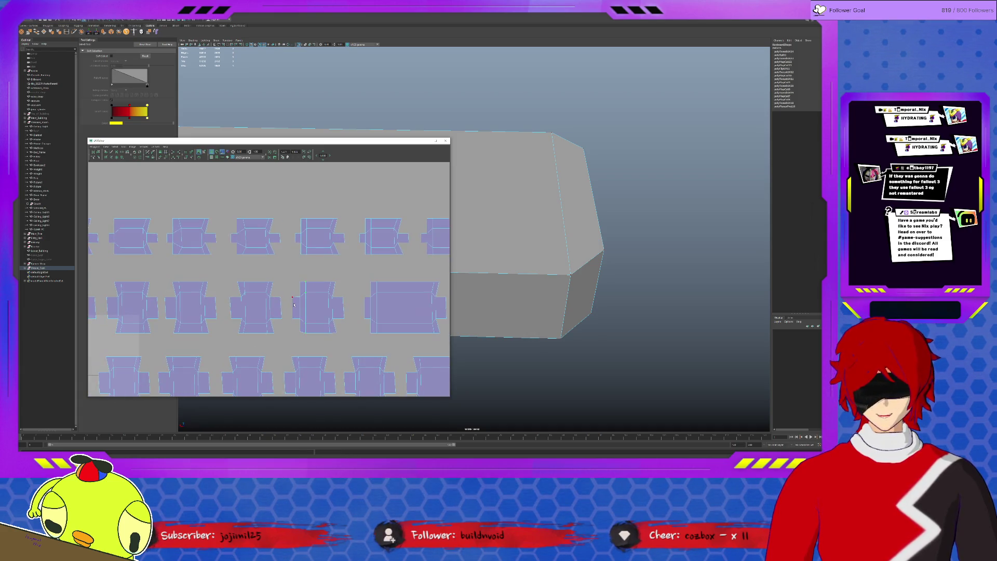
# Reselect the keycap object and marquee-select the edge UVs of the first keycap shells.
pyautogui.click(238, 287)
pyautogui.click(240, 294)
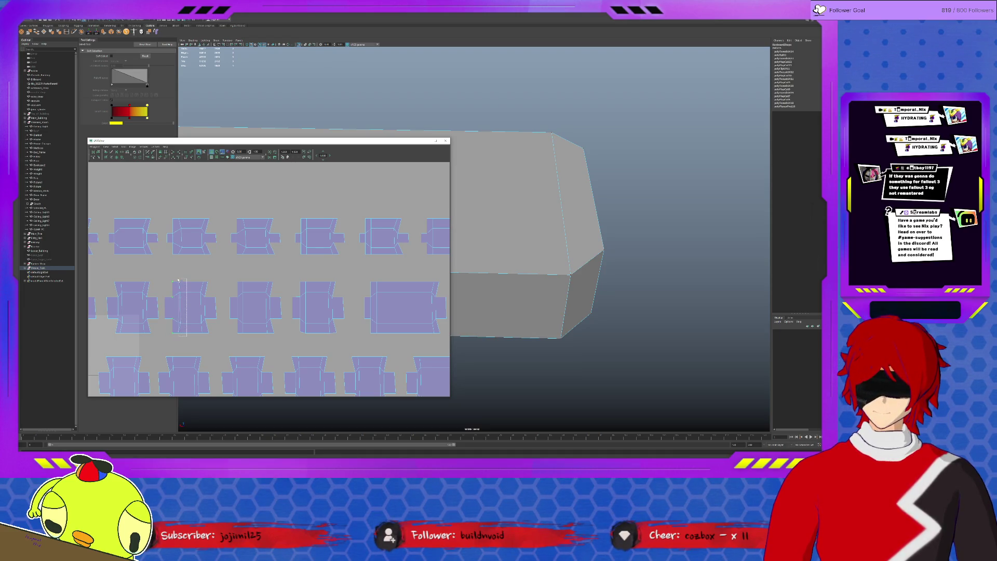
pyautogui.keyDown('alt'); pyautogui.moveTo(162, 288); pyautogui.dragTo(298, 289, button='middle'); pyautogui.keyUp('alt')
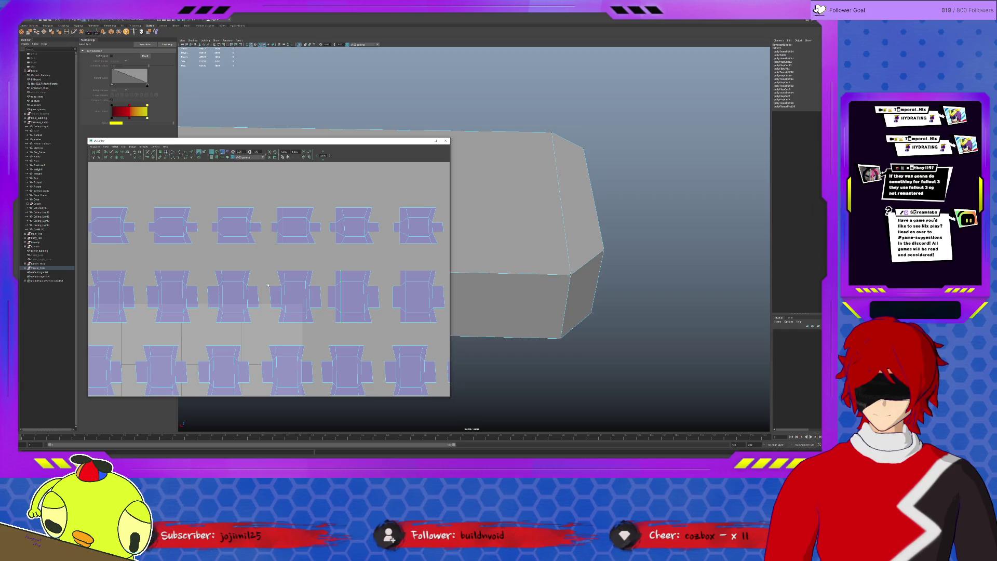
pyautogui.moveTo(272, 268); pyautogui.dragTo(285, 324)
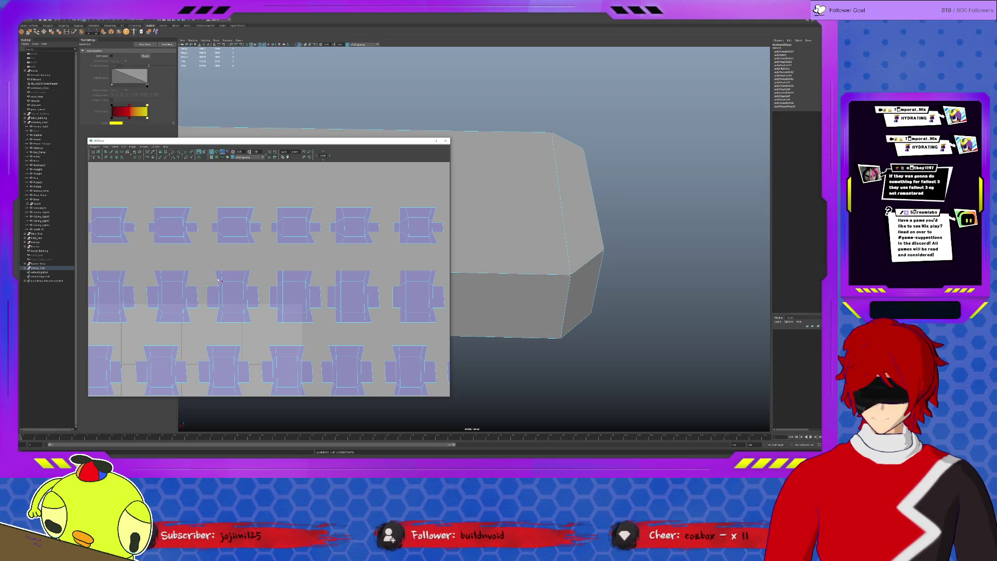
pyautogui.moveTo(219, 269); pyautogui.dragTo(220, 325)
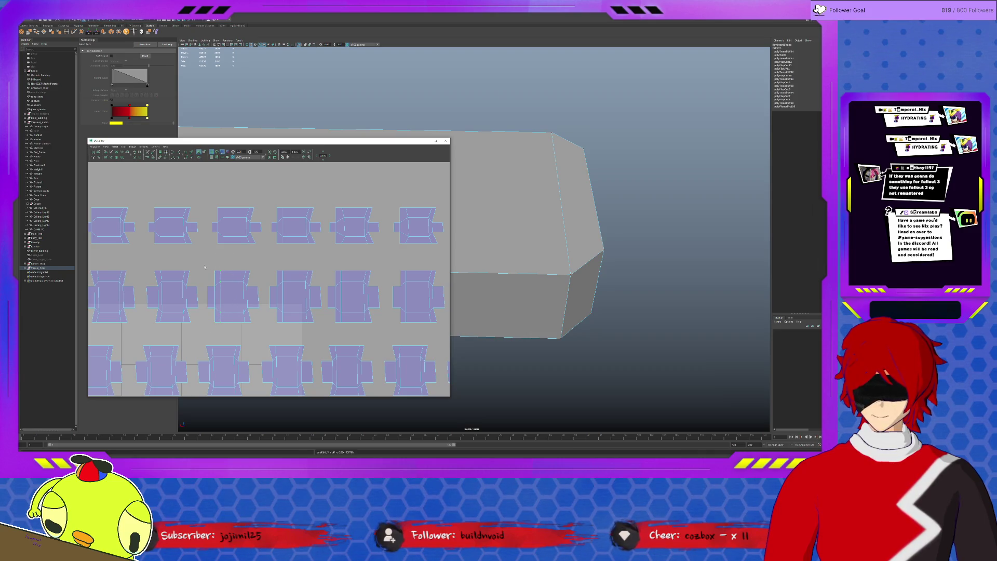
pyautogui.moveTo(153, 269); pyautogui.dragTo(158, 330)
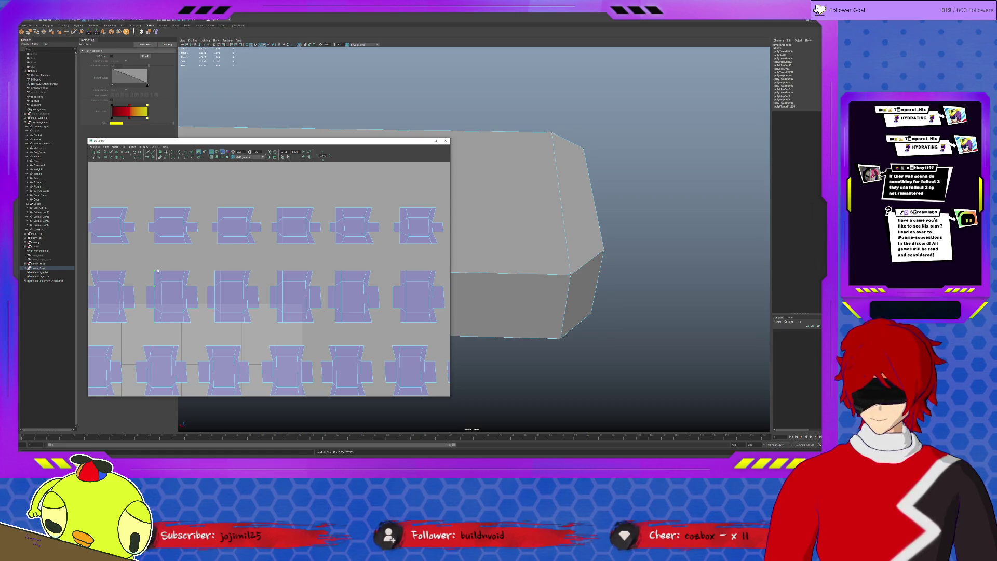
# Select side-edge UVs on further shells, then maximize the UV Editor to full screen.
pyautogui.keyDown('alt'); pyautogui.moveTo(176, 328); pyautogui.dragTo(230, 265, button='middle'); pyautogui.keyUp('alt')
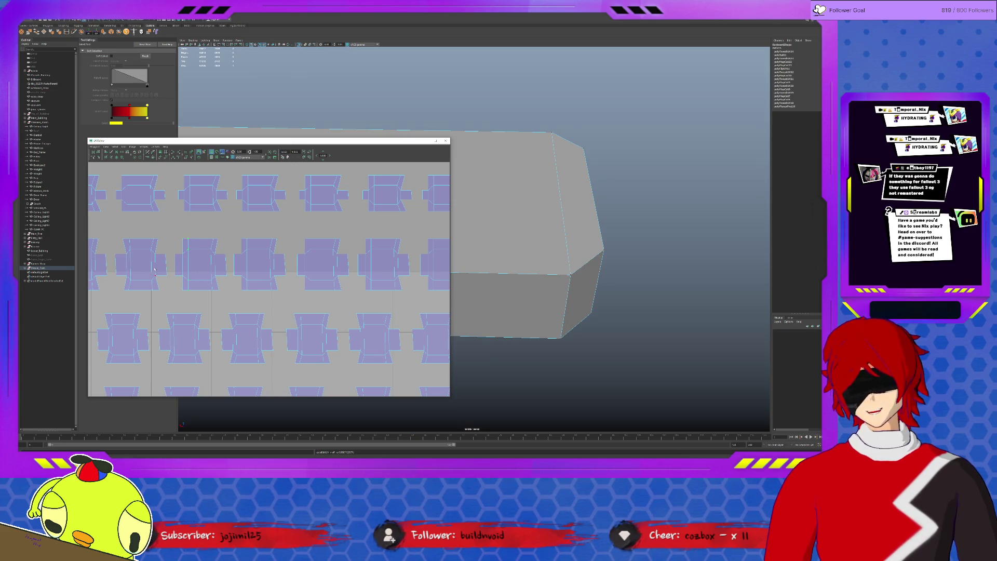
pyautogui.keyDown('alt'); pyautogui.moveTo(183, 278); pyautogui.dragTo(250, 256, button='middle'); pyautogui.keyUp('alt')
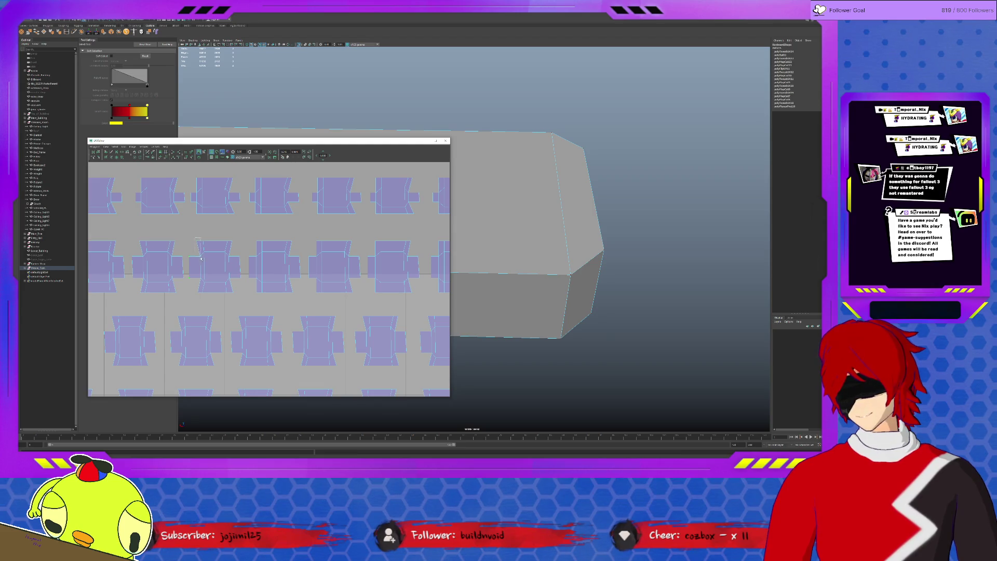
pyautogui.moveTo(200, 289); pyautogui.dragTo(201, 299)
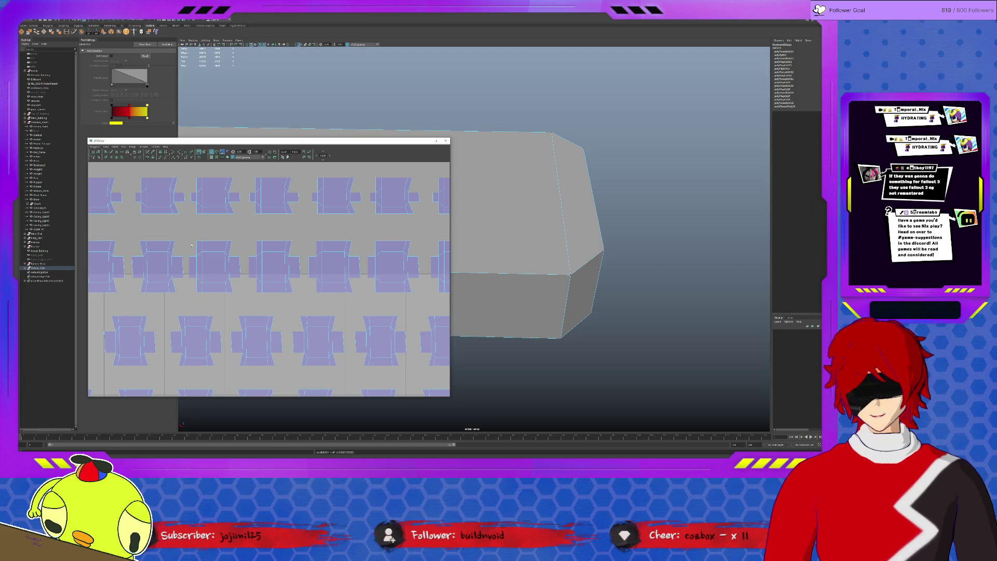
pyautogui.moveTo(137, 240); pyautogui.dragTo(144, 300)
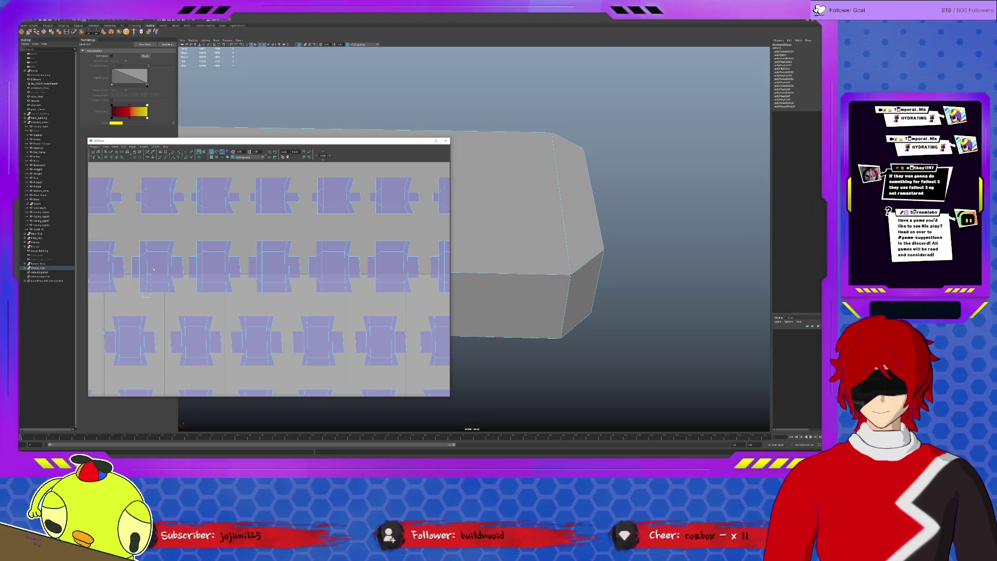
pyautogui.keyDown('alt'); pyautogui.moveTo(117, 257); pyautogui.dragTo(267, 260, button='middle'); pyautogui.keyUp('alt')
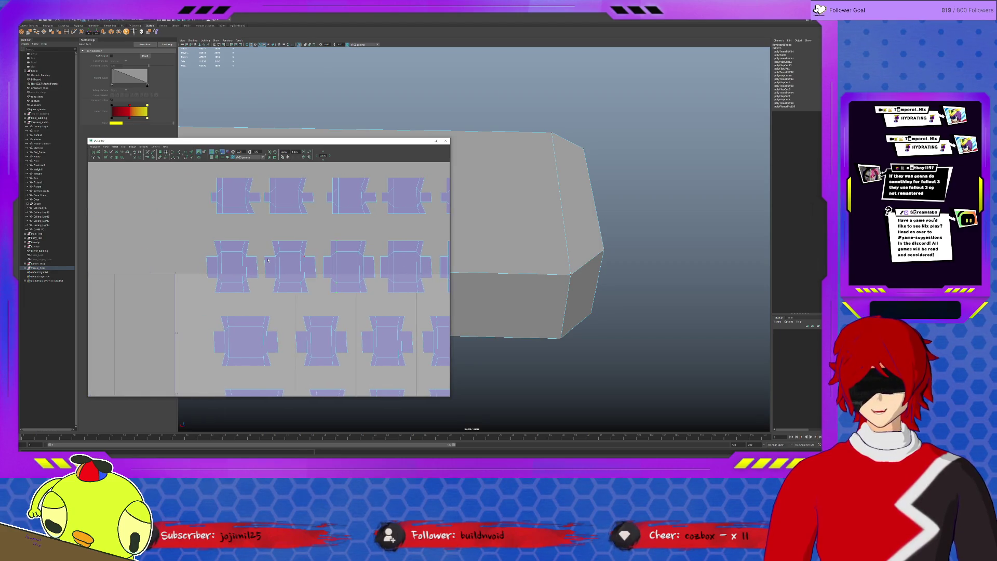
pyautogui.moveTo(267, 275)
pyautogui.mouseDown()
pyautogui.moveTo(278, 272)
pyautogui.moveTo(277, 257)
pyautogui.mouseUp()
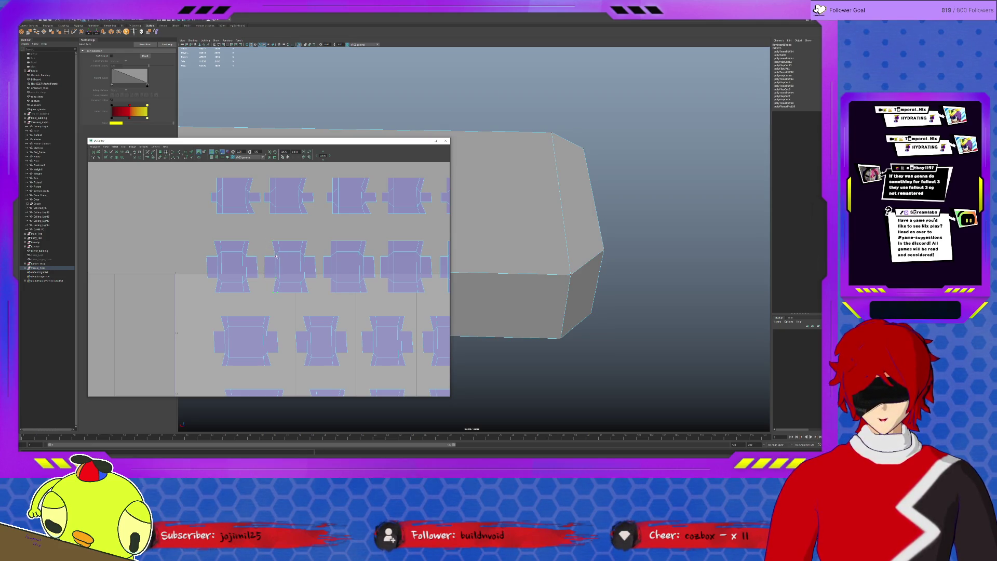
pyautogui.moveTo(277, 294); pyautogui.dragTo(275, 245)
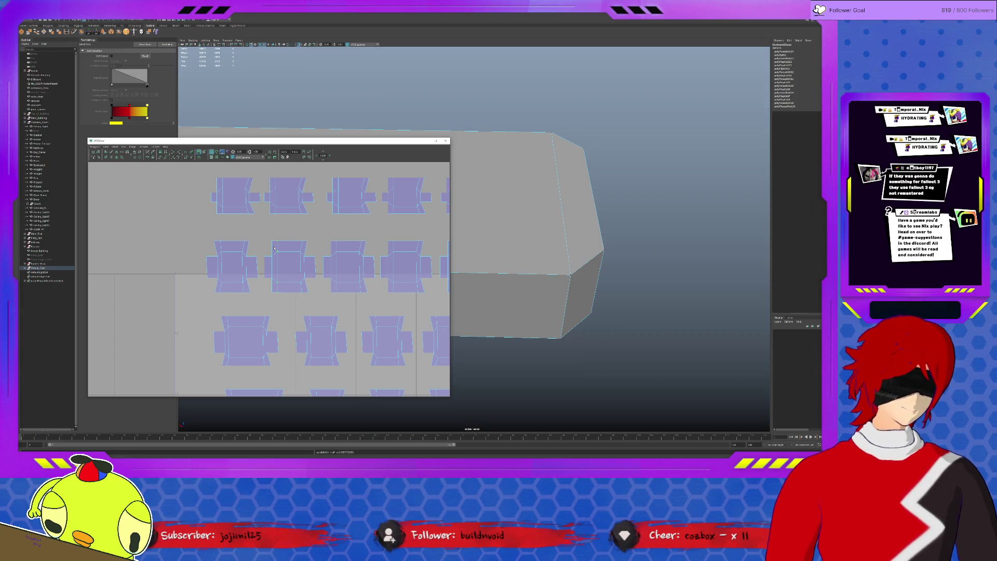
pyautogui.moveTo(213, 253); pyautogui.dragTo(212, 283)
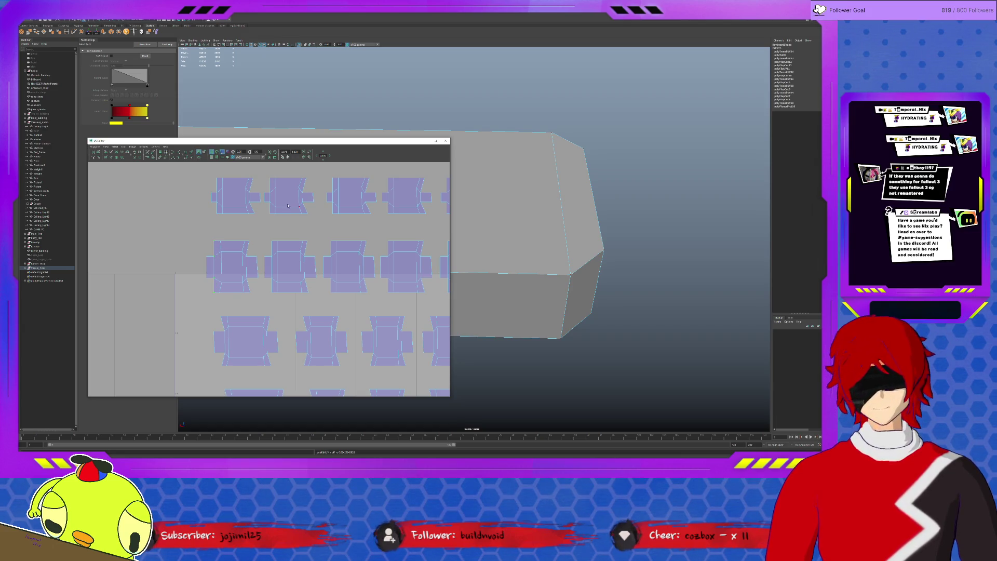
pyautogui.doubleClick(284, 140)
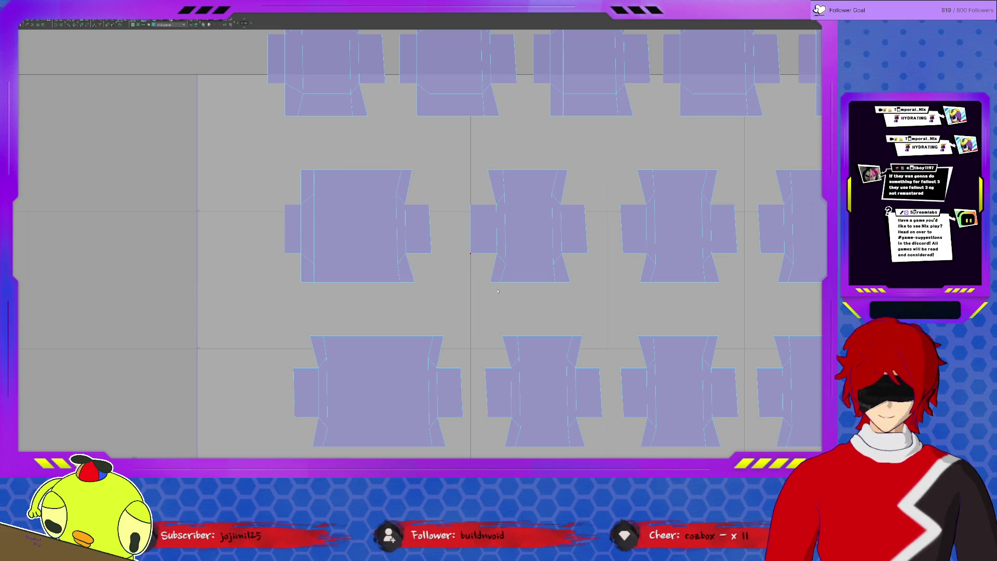
# Make the middle-row shells' left edges vertical and lay the shells out in an even grid.
pyautogui.moveTo(610, 191); pyautogui.dragTo(631, 245)
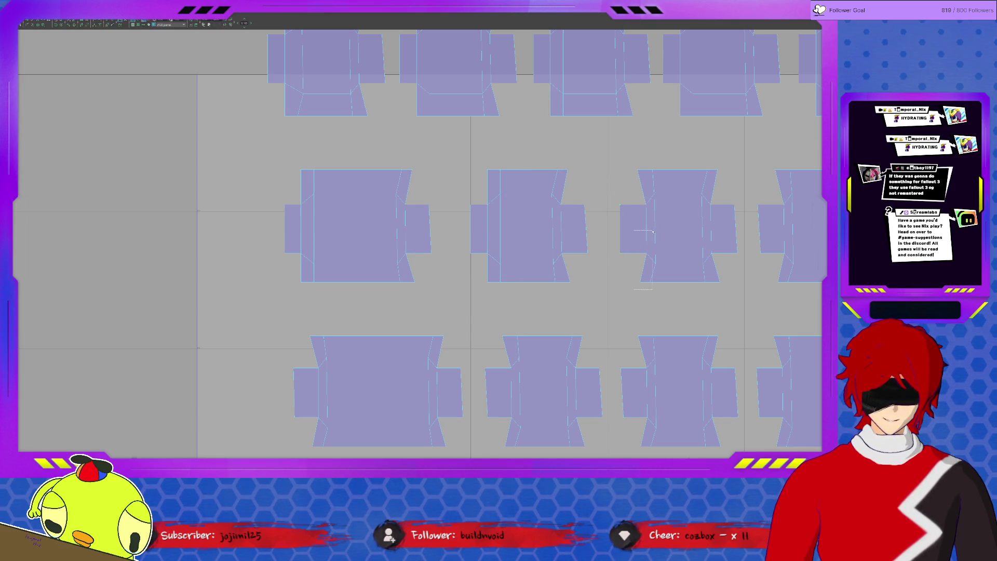
pyautogui.moveTo(650, 203); pyautogui.dragTo(651, 203)
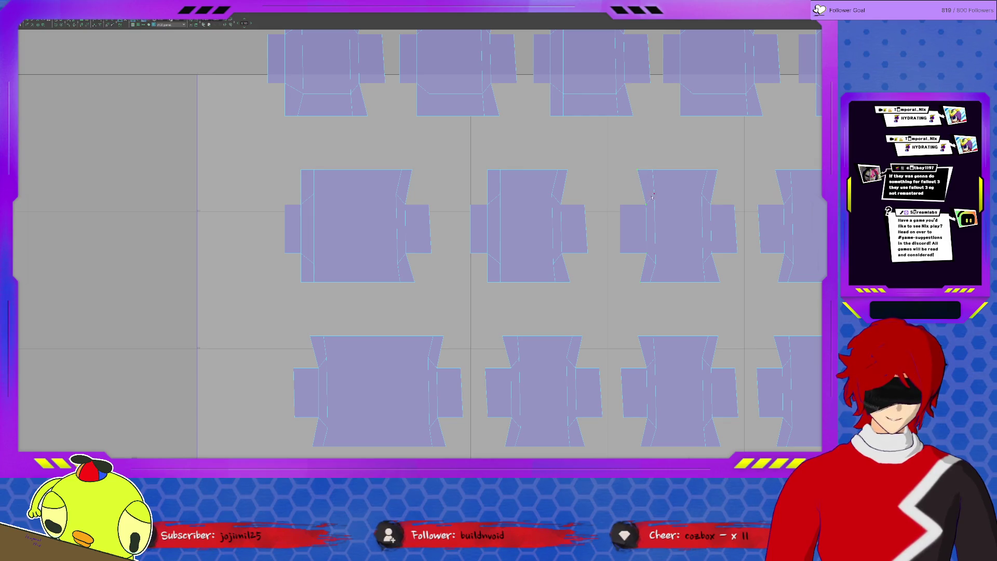
pyautogui.press('p')
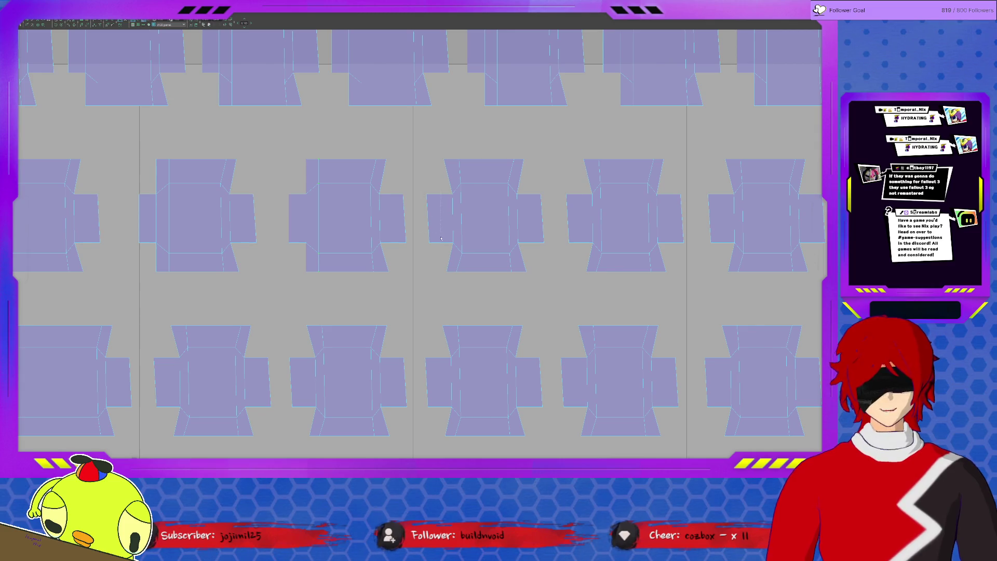
# Make the fourth and fifth shells' left edges vertical.
pyautogui.moveTo(435, 274); pyautogui.dragTo(455, 237)
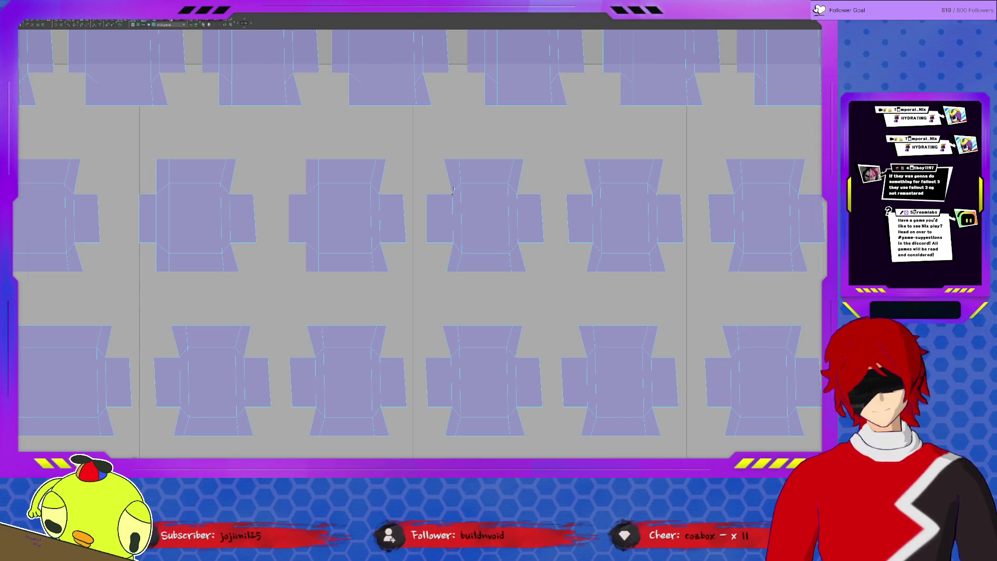
pyautogui.moveTo(440, 155)
pyautogui.mouseDown()
pyautogui.moveTo(454, 200)
pyautogui.moveTo(454, 183)
pyautogui.mouseUp()
pyautogui.moveTo(487, 155); pyautogui.dragTo(519, 299)
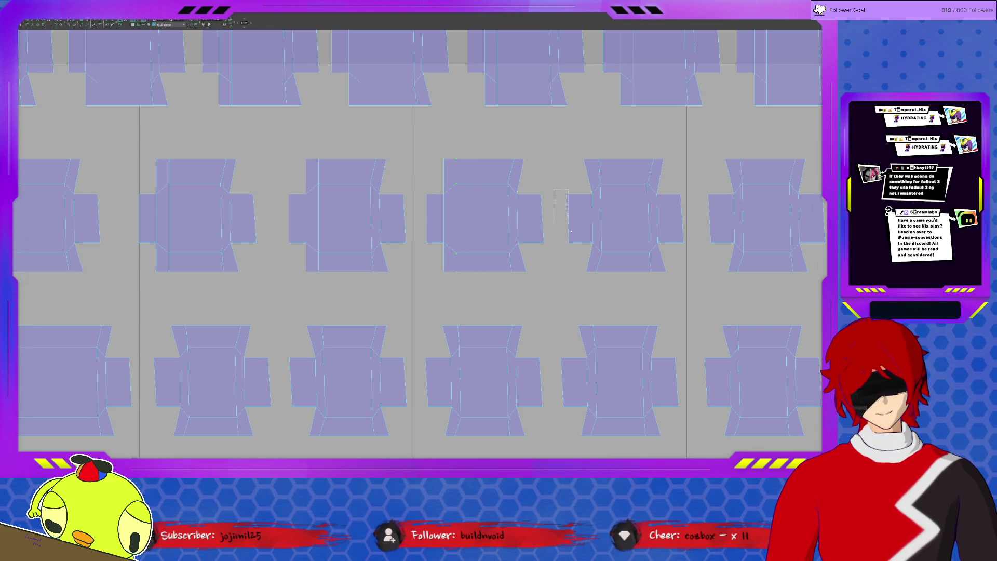
pyautogui.moveTo(576, 161)
pyautogui.mouseDown()
pyautogui.moveTo(596, 281)
pyautogui.moveTo(607, 203)
pyautogui.moveTo(597, 150)
pyautogui.moveTo(594, 157)
pyautogui.mouseUp()
# Select and straighten the left UV columns of the next shells to the right.
pyautogui.moveTo(646, 239); pyautogui.dragTo(545, 250, button='middle')
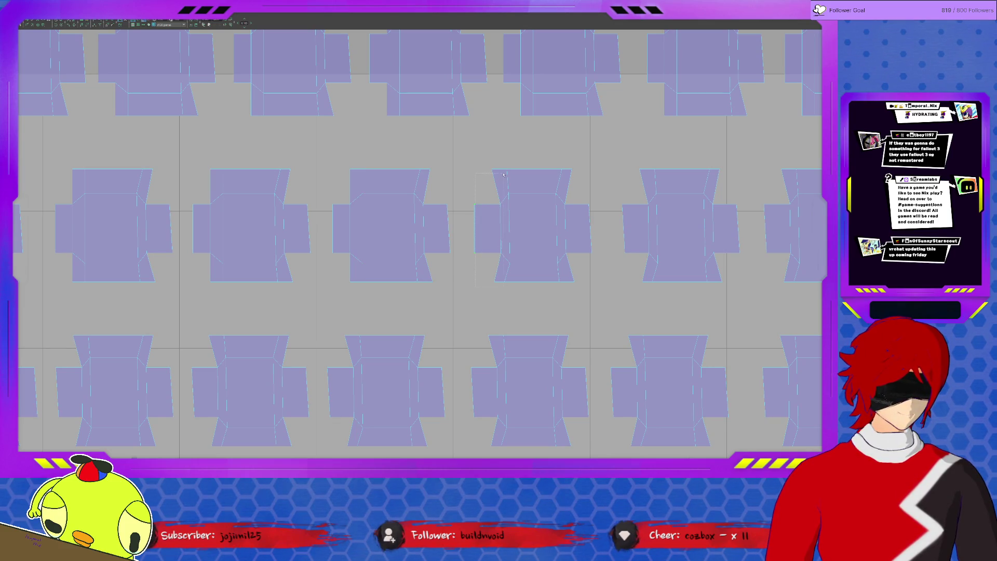
pyautogui.moveTo(487, 161)
pyautogui.mouseDown()
pyautogui.moveTo(500, 311)
pyautogui.moveTo(516, 237)
pyautogui.mouseUp()
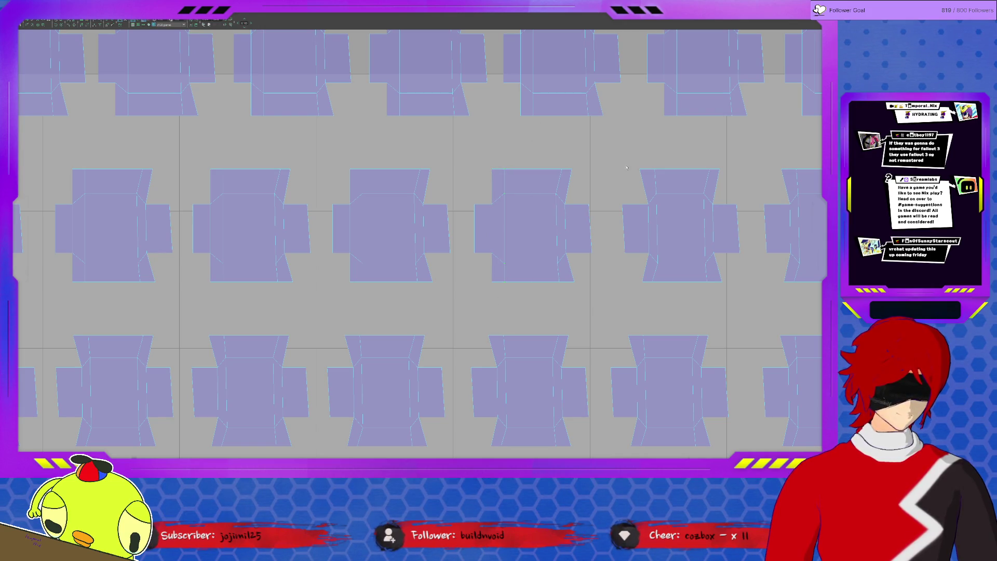
pyautogui.moveTo(619, 222); pyautogui.dragTo(629, 253)
pyautogui.moveTo(644, 203)
pyautogui.mouseDown()
pyautogui.moveTo(645, 289)
pyautogui.moveTo(648, 169)
pyautogui.mouseUp()
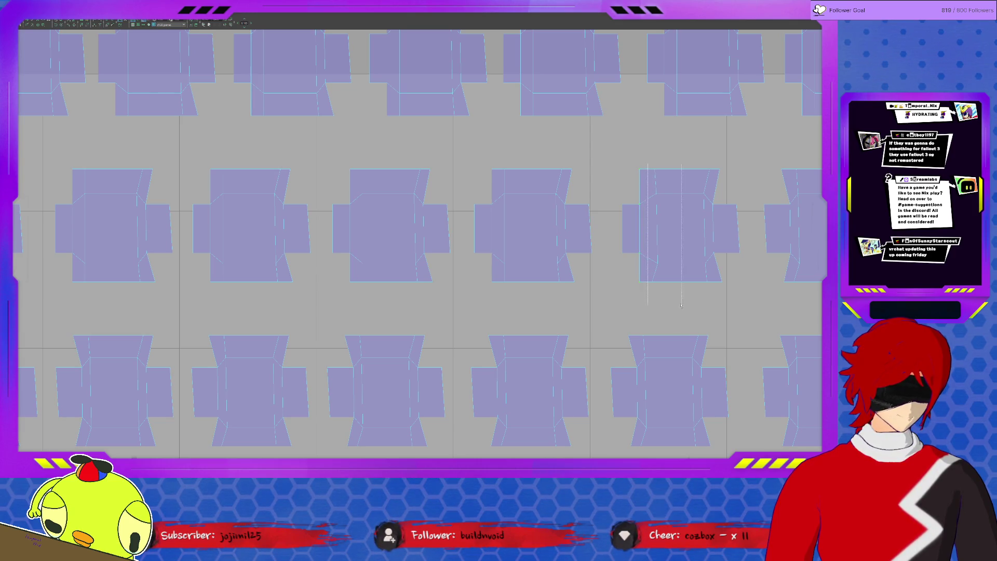
pyautogui.moveTo(721, 284); pyautogui.dragTo(544, 287, button='middle')
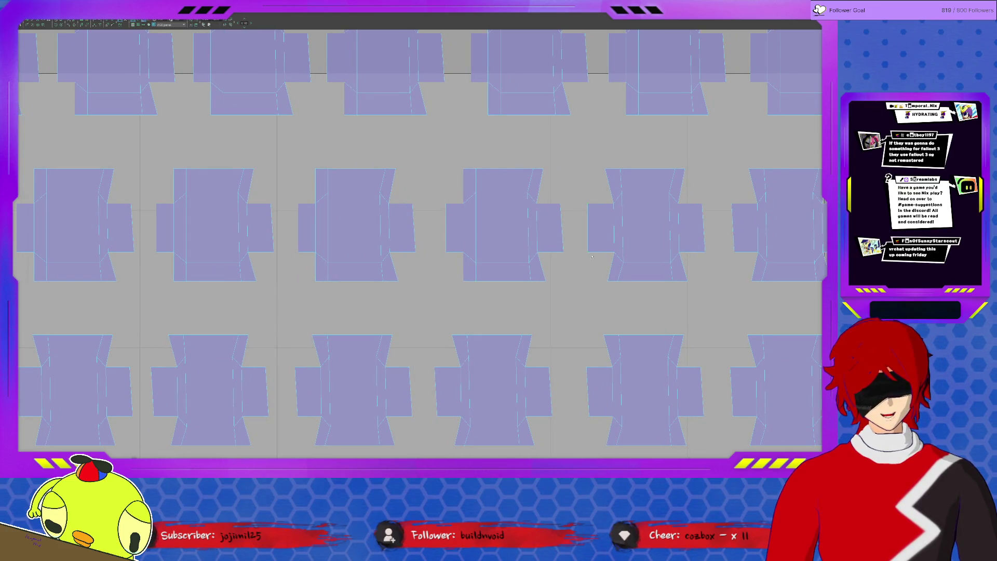
pyautogui.moveTo(598, 157); pyautogui.dragTo(618, 301)
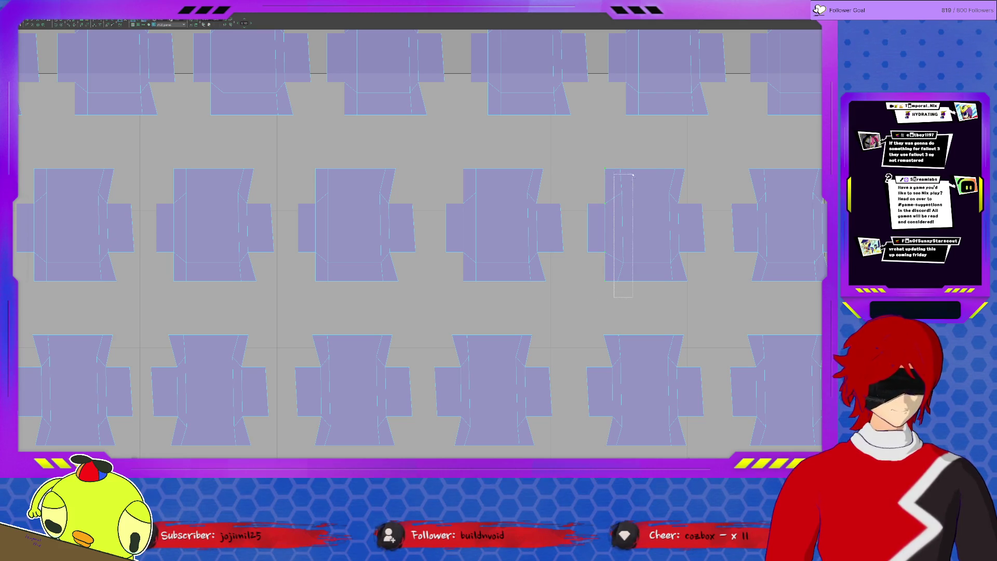
pyautogui.moveTo(664, 247); pyautogui.dragTo(575, 252, button='middle')
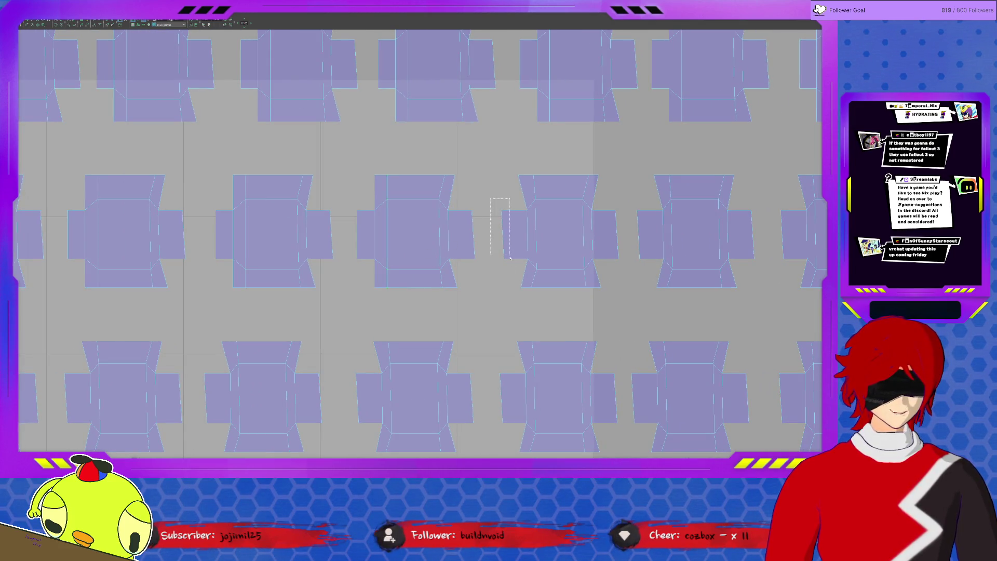
# Straighten the left edge of the next middle-row keycap shell.
pyautogui.moveTo(506, 295)
pyautogui.mouseDown()
pyautogui.moveTo(536, 155)
pyautogui.moveTo(529, 287)
pyautogui.moveTo(554, 300)
pyautogui.mouseUp()
pyautogui.moveTo(641, 297)
pyautogui.mouseDown()
pyautogui.moveTo(646, 202)
pyautogui.moveTo(662, 195)
pyautogui.moveTo(662, 170)
pyautogui.moveTo(470, 220)
pyautogui.mouseUp()
pyautogui.moveTo(498, 272); pyautogui.dragTo(498, 267)
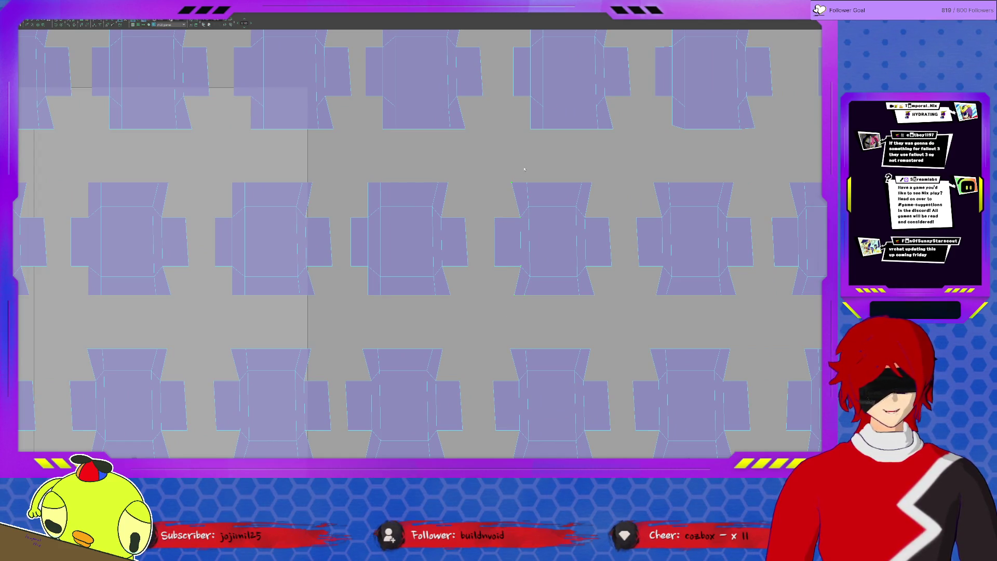
pyautogui.moveTo(524, 291)
pyautogui.mouseDown()
pyautogui.moveTo(522, 211)
pyautogui.moveTo(522, 294)
pyautogui.mouseUp()
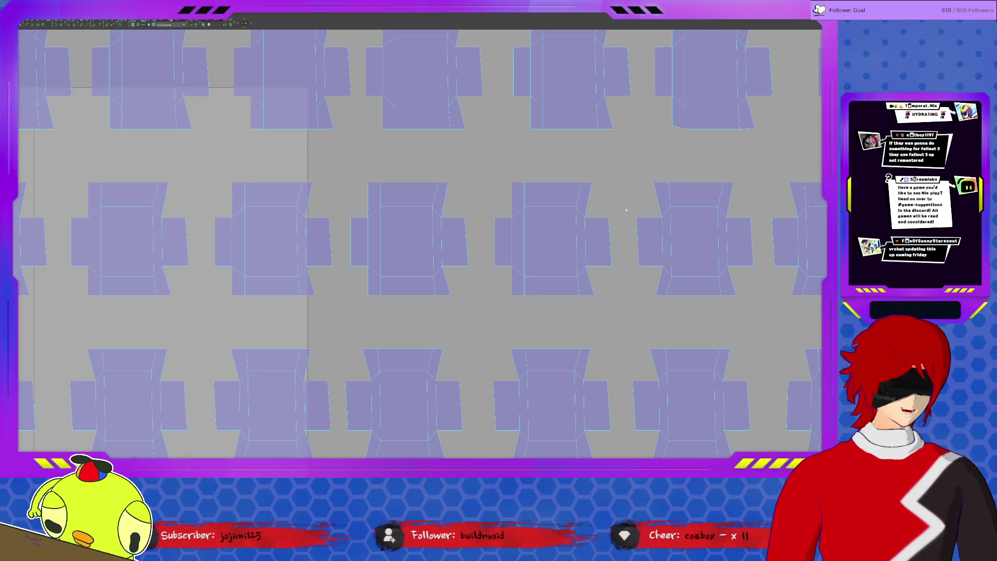
# Make the fourth and fifth middle-row shells' left edges vertical, then clear the selection.
pyautogui.moveTo(642, 309); pyautogui.dragTo(665, 155)
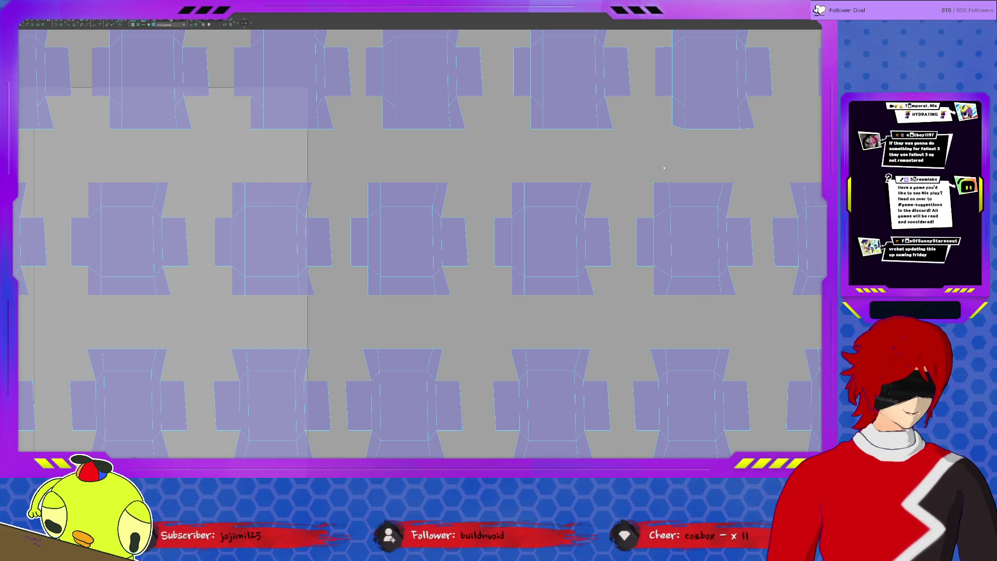
pyautogui.moveTo(766, 216); pyautogui.dragTo(537, 205, button='middle')
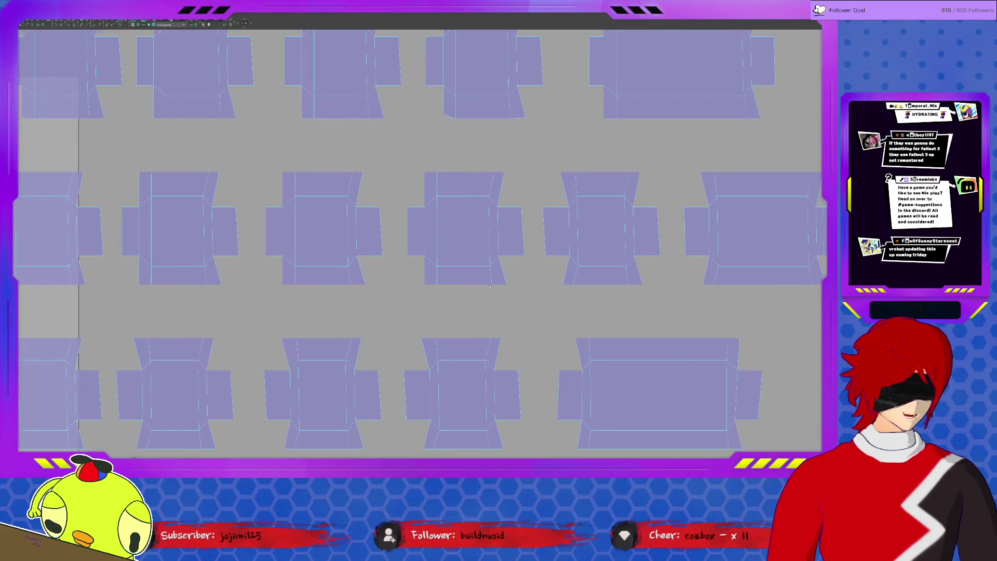
pyautogui.moveTo(556, 291); pyautogui.dragTo(572, 164)
pyautogui.keyDown('shift'); pyautogui.moveTo(572, 166); pyautogui.dragTo(580, 175, button='right'); pyautogui.keyUp('shift')
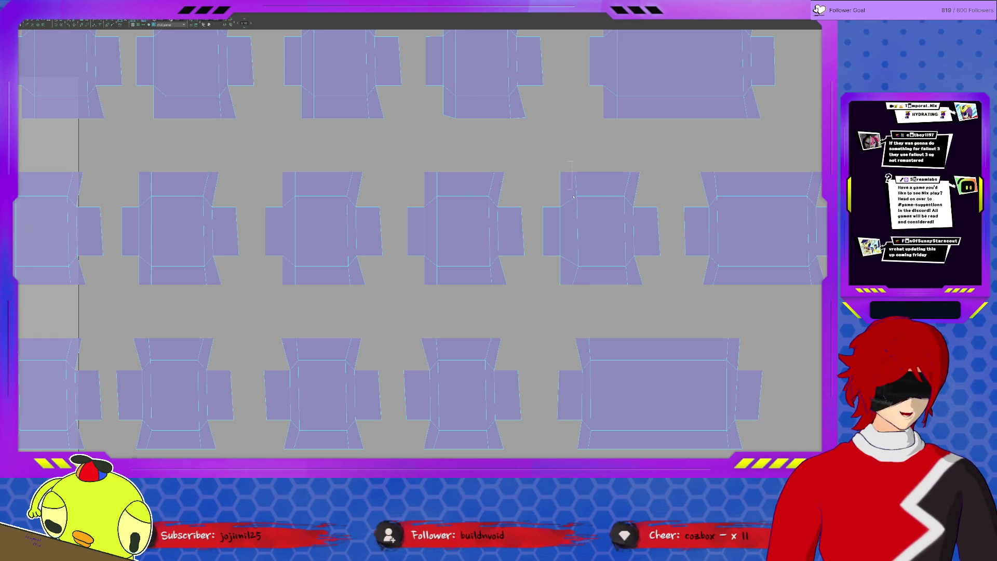
pyautogui.moveTo(570, 185); pyautogui.dragTo(487, 203, button='middle')
pyautogui.moveTo(495, 252)
pyautogui.mouseDown()
pyautogui.moveTo(503, 285)
pyautogui.moveTo(523, 169)
pyautogui.mouseUp()
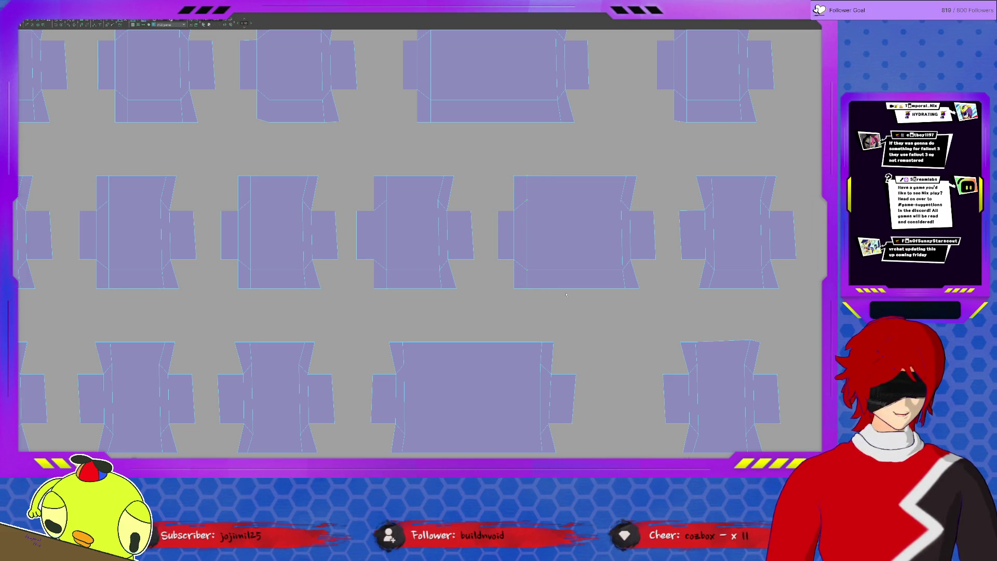
pyautogui.press('KP_Decimal')
pyautogui.click(545, 280)
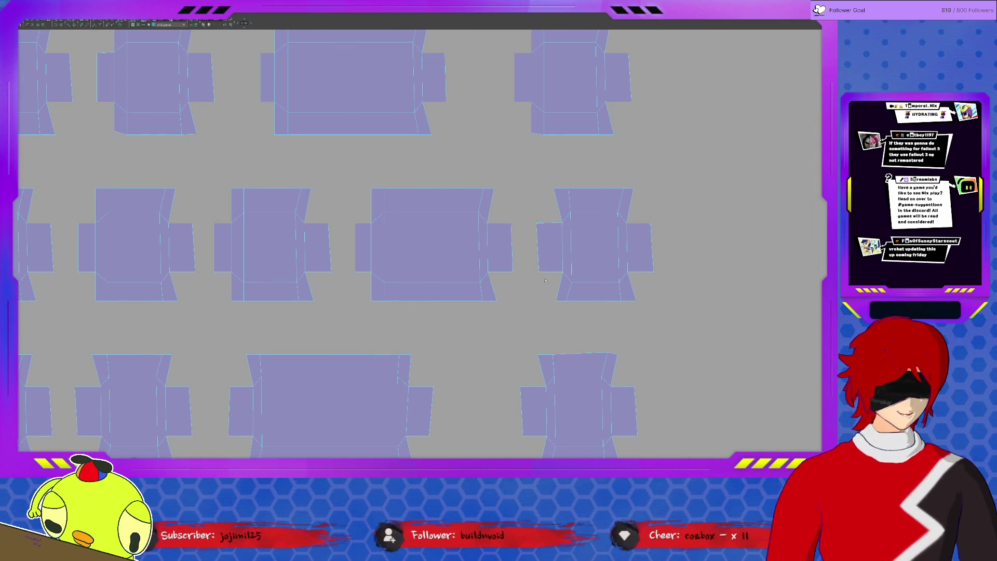
# Straighten row 3's right shell's left edge by scaling it to 0 in X.
pyautogui.moveTo(543, 315); pyautogui.dragTo(565, 179)
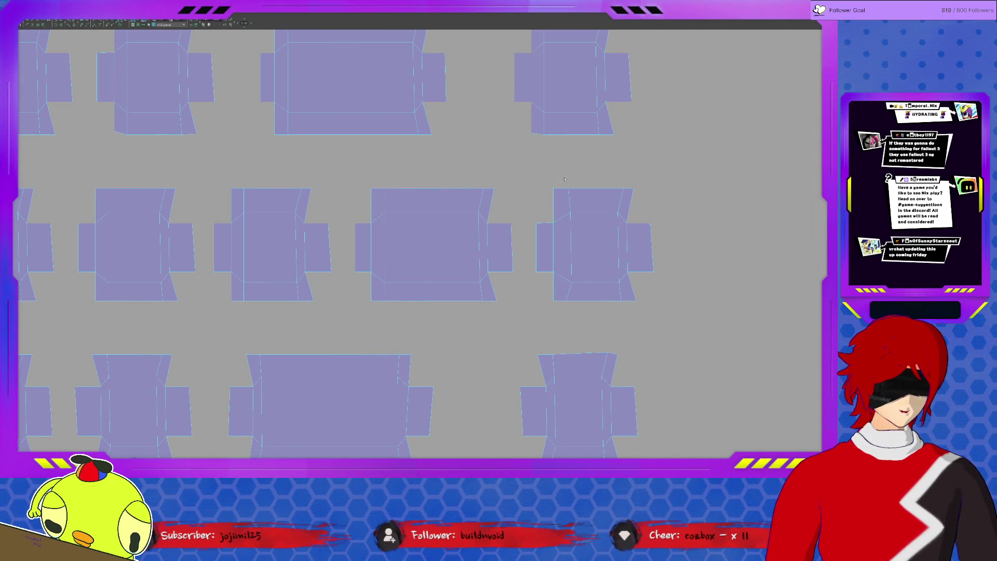
pyautogui.scroll(-3, 535, 249)
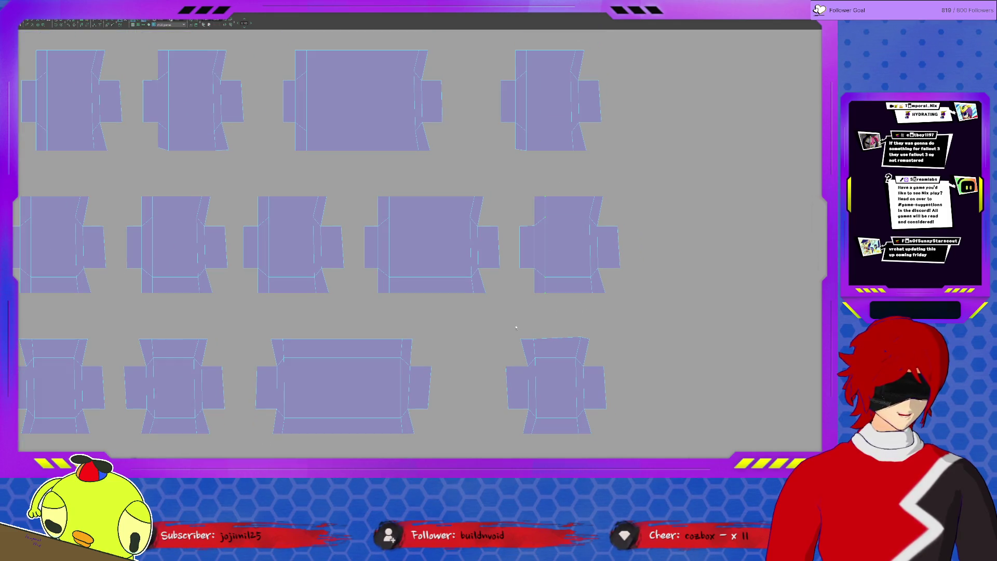
pyautogui.moveTo(513, 321); pyautogui.dragTo(488, 227, button='middle')
pyautogui.moveTo(501, 278); pyautogui.dragTo(501, 279)
pyautogui.press('s')
pyautogui.press('x')
pyautogui.press('0')
pyautogui.press('Return')
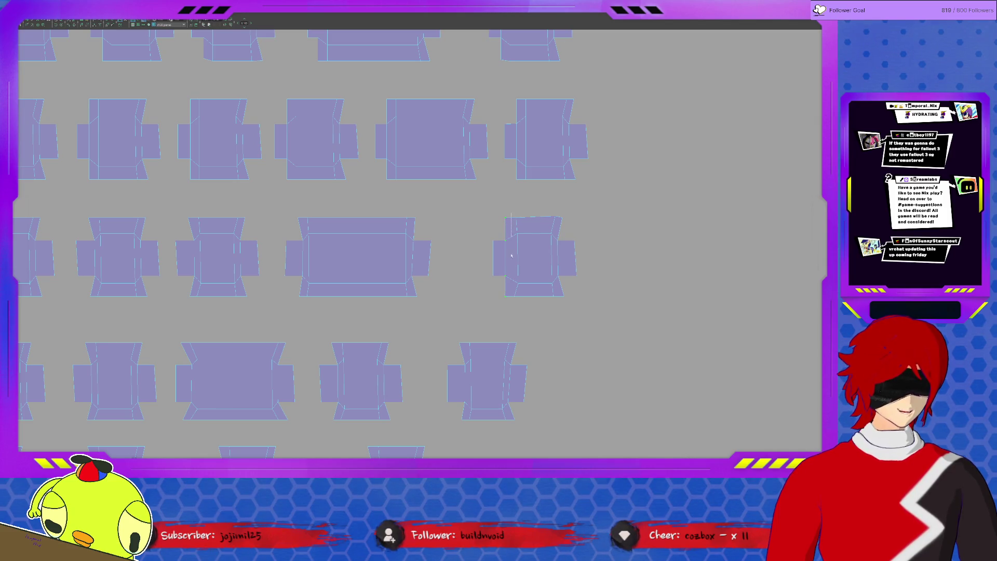
# Make the large shell's left edge vertical by scaling its UVs to 0 in X.
pyautogui.click(299, 253)
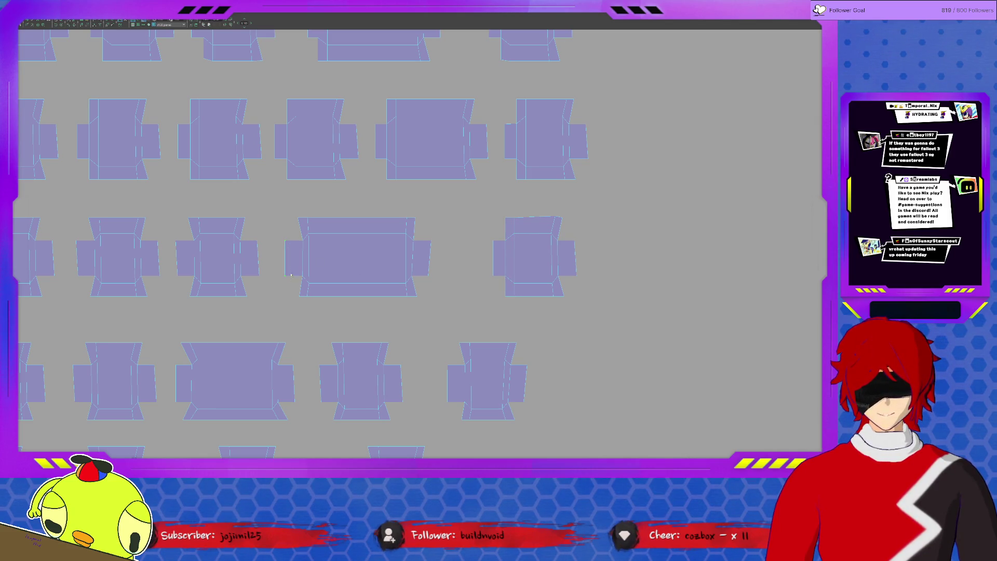
pyautogui.moveTo(293, 211); pyautogui.dragTo(306, 315)
pyautogui.press('s')
pyautogui.press('x')
pyautogui.press('0')
pyautogui.press('Return')
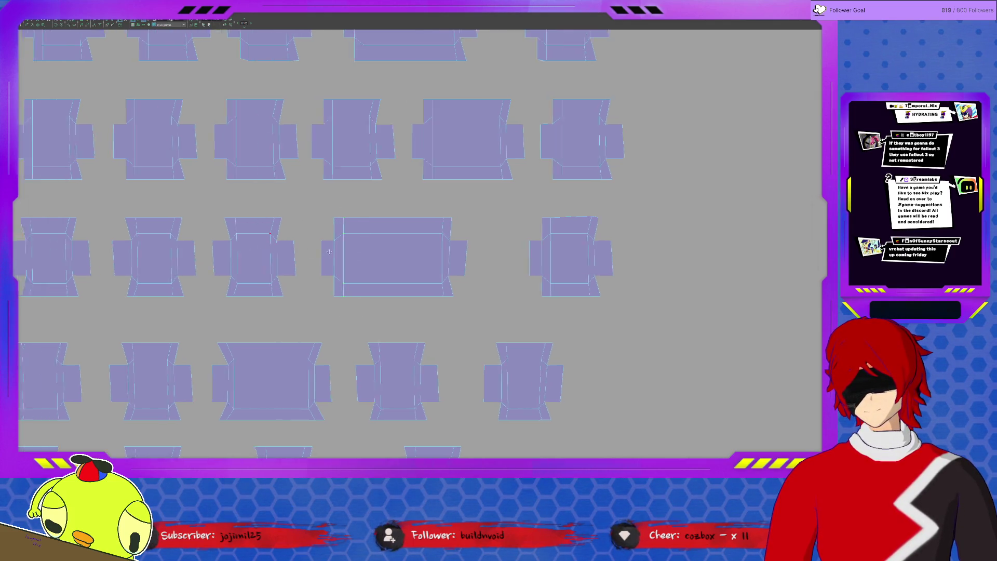
# Straighten the next shell's slanted left edge with an X scale of 0.
pyautogui.moveTo(377, 219); pyautogui.dragTo(380, 268)
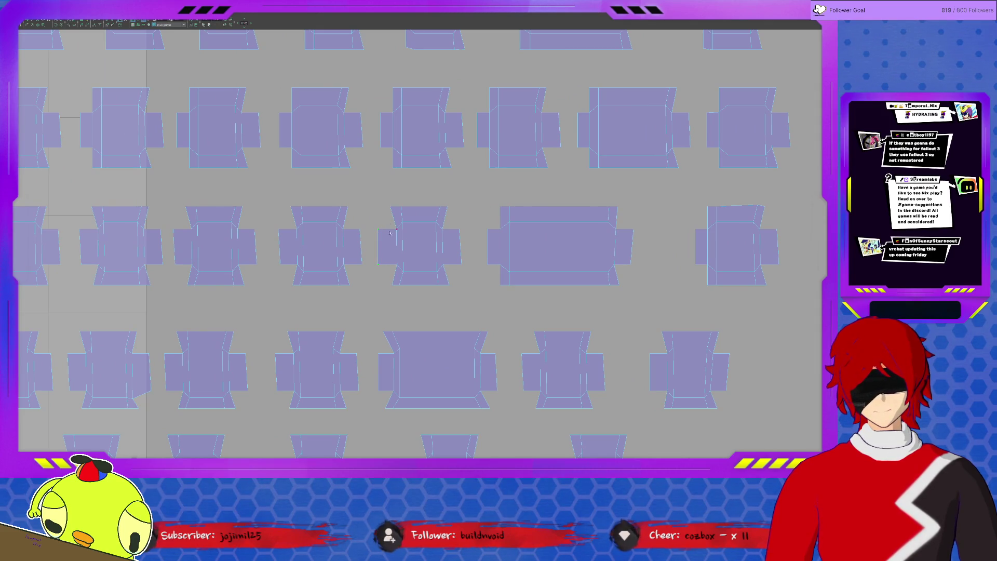
pyautogui.moveTo(384, 206)
pyautogui.mouseDown()
pyautogui.moveTo(400, 286)
pyautogui.moveTo(414, 291)
pyautogui.mouseUp()
pyautogui.press('s')
pyautogui.press('x')
pyautogui.press('0')
pyautogui.press('Return')
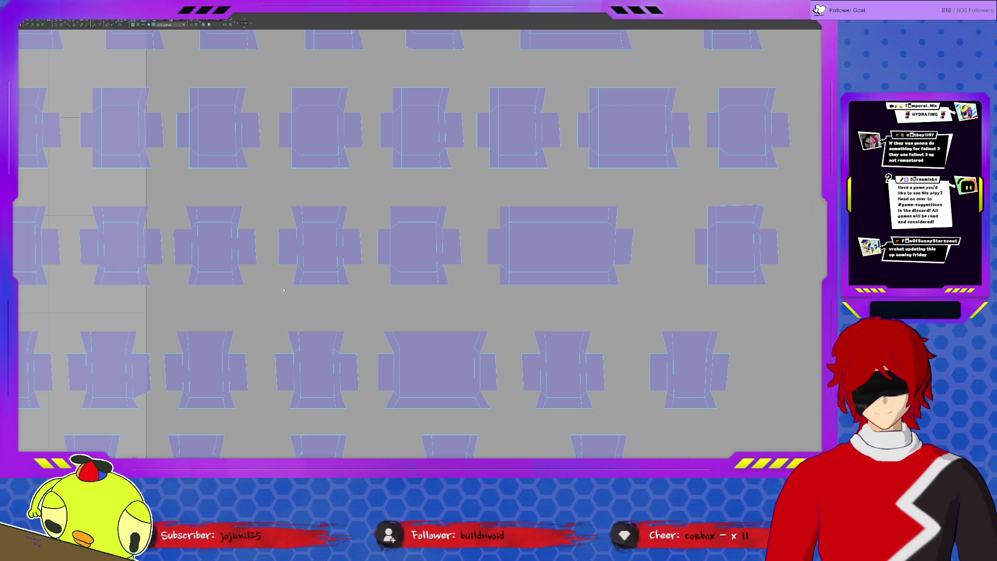
# Straighten the left edges of the next three shells with the Shift+W align hotkey.
pyautogui.moveTo(299, 213); pyautogui.dragTo(300, 206)
pyautogui.hotkey('shift', 'w')
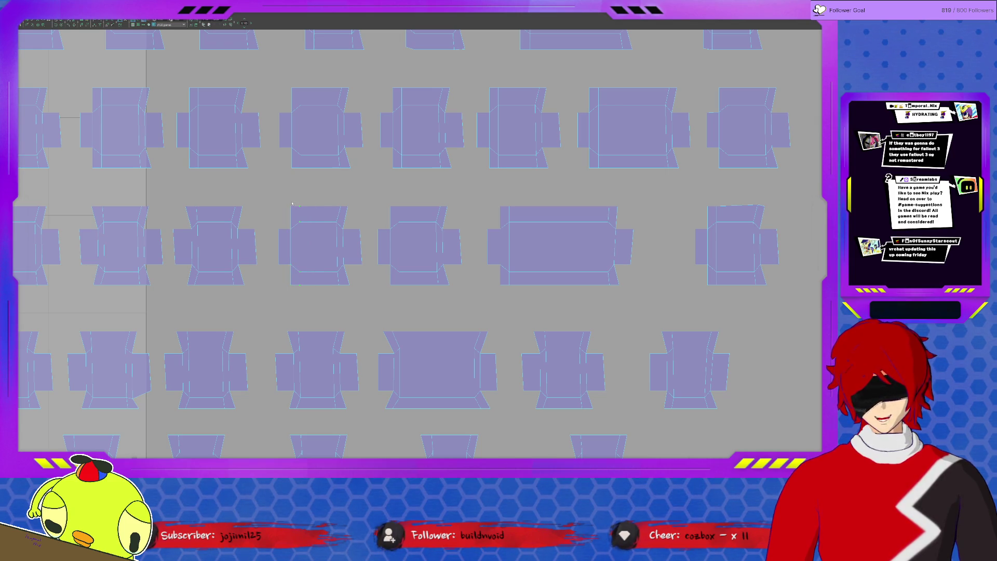
pyautogui.moveTo(240, 225); pyautogui.dragTo(256, 221, button='middle')
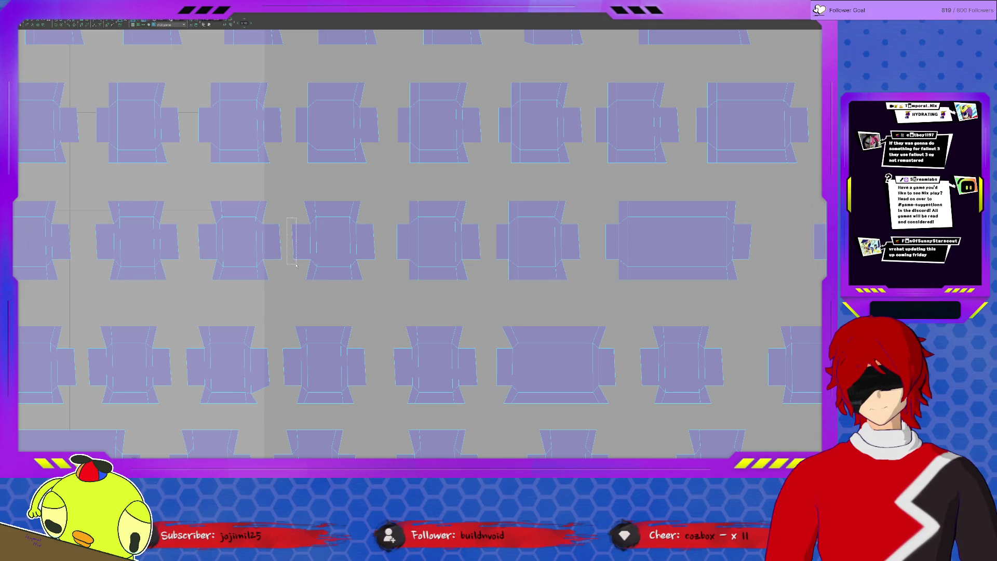
pyautogui.moveTo(297, 284)
pyautogui.mouseDown()
pyautogui.moveTo(298, 219)
pyautogui.moveTo(311, 192)
pyautogui.mouseUp()
pyautogui.hotkey('shift', 'w')
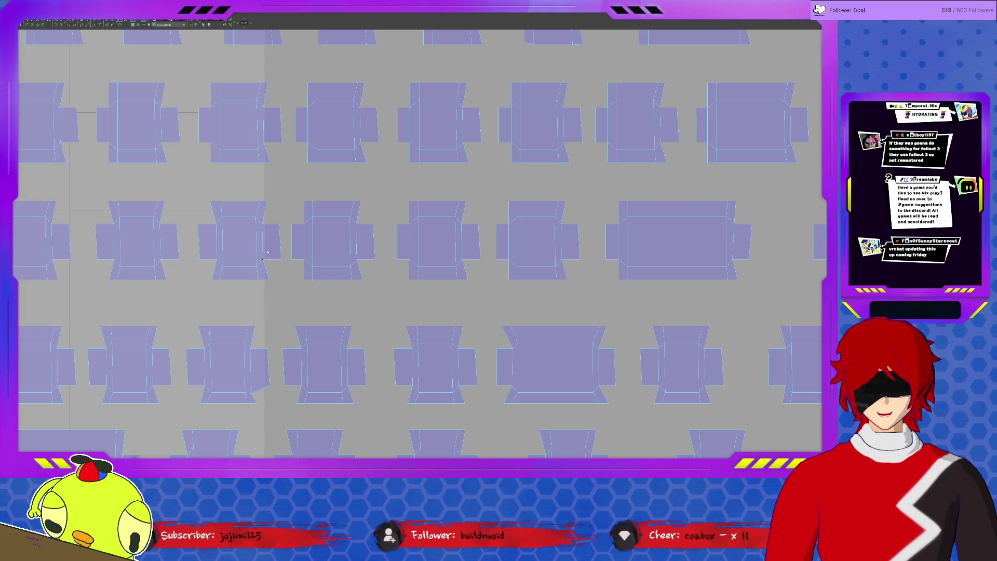
pyautogui.moveTo(269, 252); pyautogui.dragTo(360, 248, button='middle')
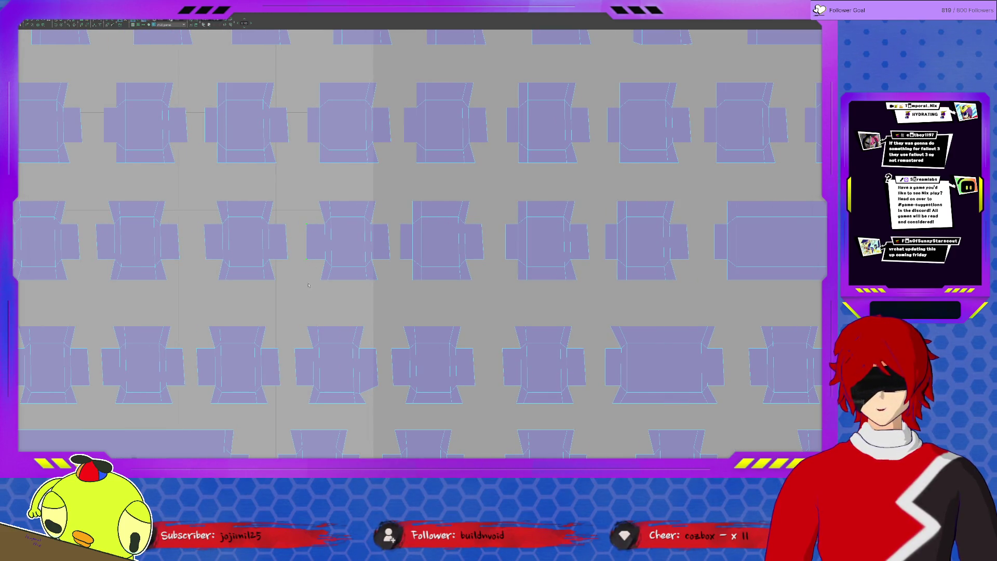
pyautogui.moveTo(330, 286)
pyautogui.mouseDown()
pyautogui.moveTo(327, 194)
pyautogui.moveTo(342, 290)
pyautogui.mouseUp()
pyautogui.hotkey('shift', 'w')
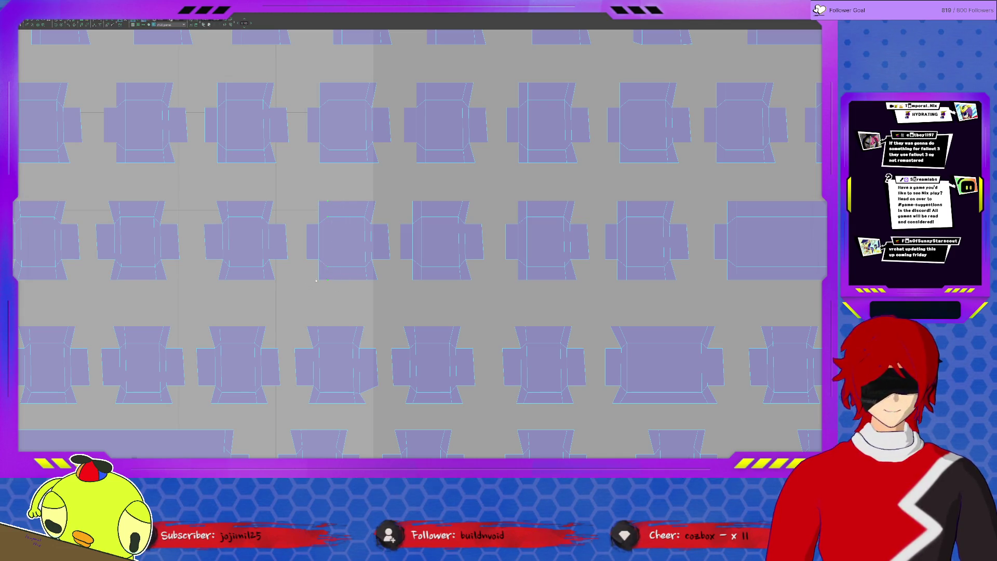
# Select the left-edge UVs of several more shells along the row.
pyautogui.moveTo(321, 282); pyautogui.dragTo(353, 288, button='middle')
pyautogui.moveTo(352, 224); pyautogui.dragTo(364, 276)
pyautogui.moveTo(365, 200); pyautogui.dragTo(378, 295)
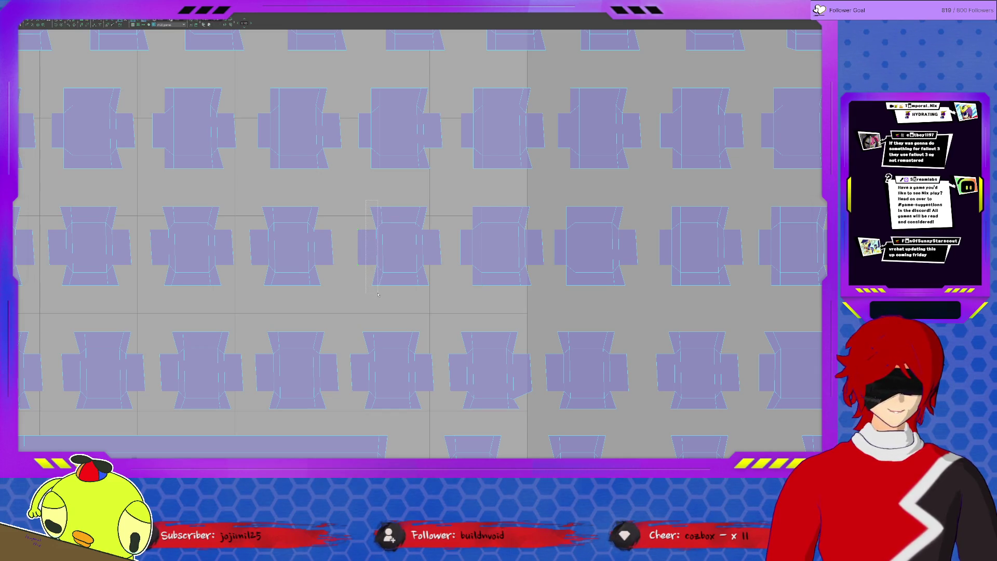
pyautogui.moveTo(381, 246); pyautogui.dragTo(386, 268)
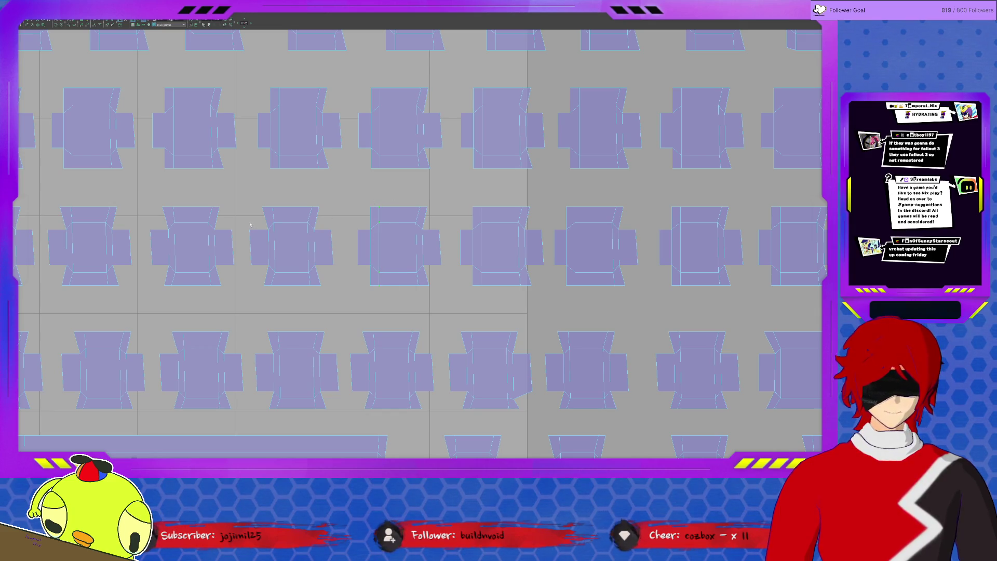
pyautogui.moveTo(255, 295)
pyautogui.mouseDown()
pyautogui.moveTo(273, 204)
pyautogui.moveTo(291, 249)
pyautogui.moveTo(262, 304)
pyautogui.mouseUp()
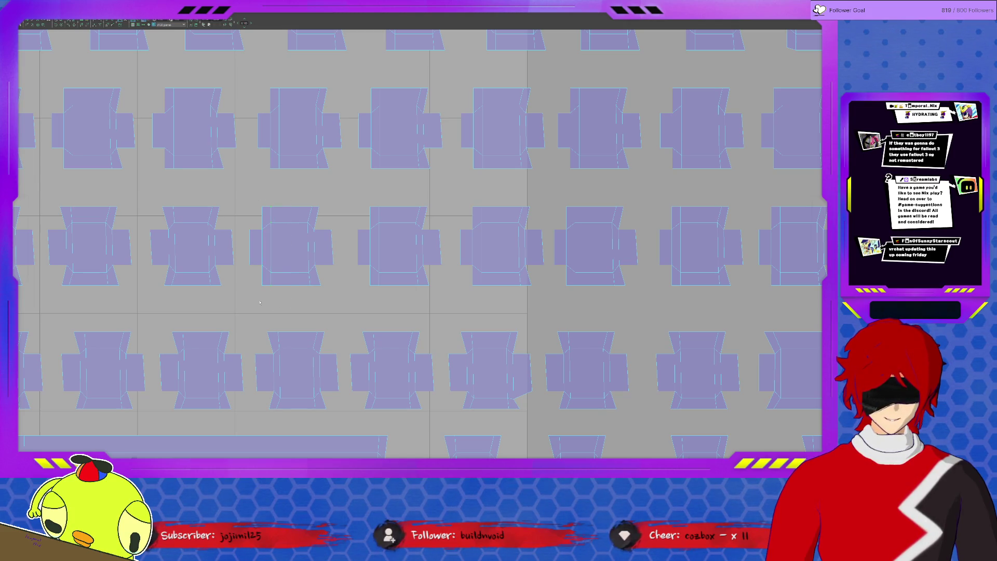
pyautogui.moveTo(150, 294)
pyautogui.mouseDown()
pyautogui.moveTo(166, 208)
pyautogui.moveTo(158, 227)
pyautogui.mouseUp()
pyautogui.moveTo(186, 292)
pyautogui.mouseDown()
pyautogui.moveTo(171, 223)
pyautogui.moveTo(158, 211)
pyautogui.moveTo(165, 204)
pyautogui.mouseUp()
pyautogui.moveTo(218, 219); pyautogui.dragTo(331, 234, button='middle')
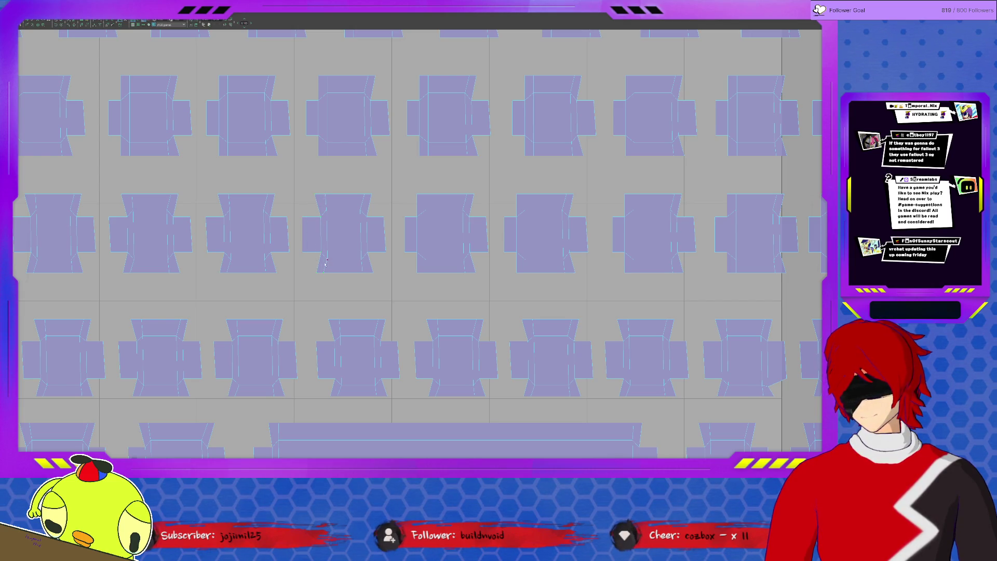
# Continue selecting shells' left edges, undoing one change, toward the left end of the rows.
pyautogui.moveTo(331, 279); pyautogui.dragTo(337, 279)
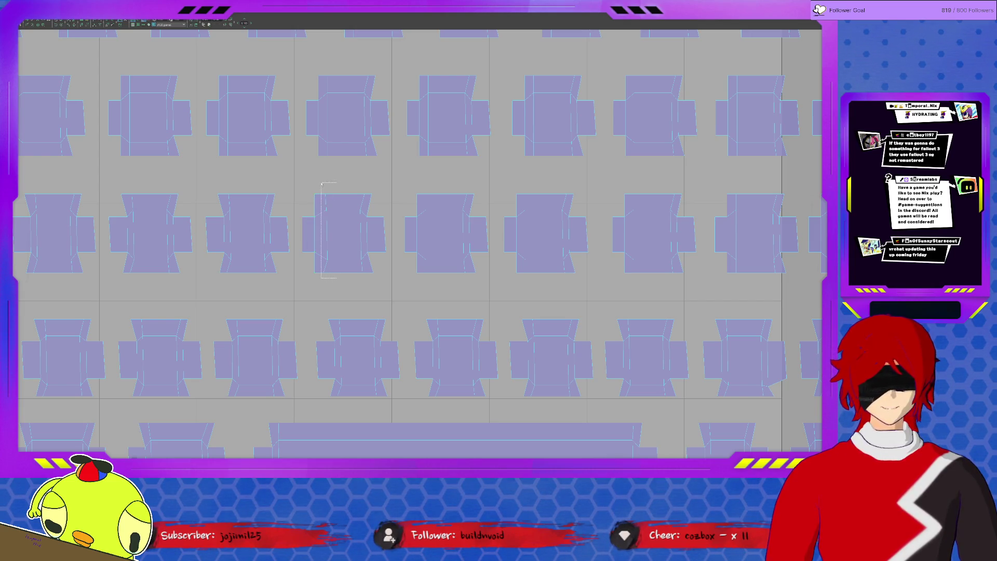
pyautogui.moveTo(327, 199); pyautogui.dragTo(361, 226, button='middle')
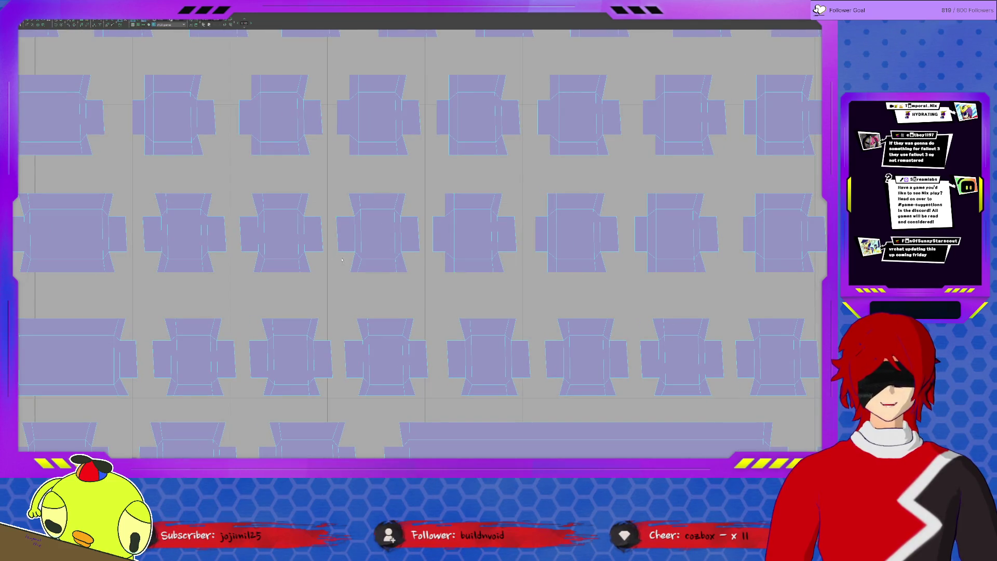
pyautogui.moveTo(341, 284)
pyautogui.mouseDown()
pyautogui.moveTo(341, 188)
pyautogui.moveTo(357, 185)
pyautogui.mouseUp()
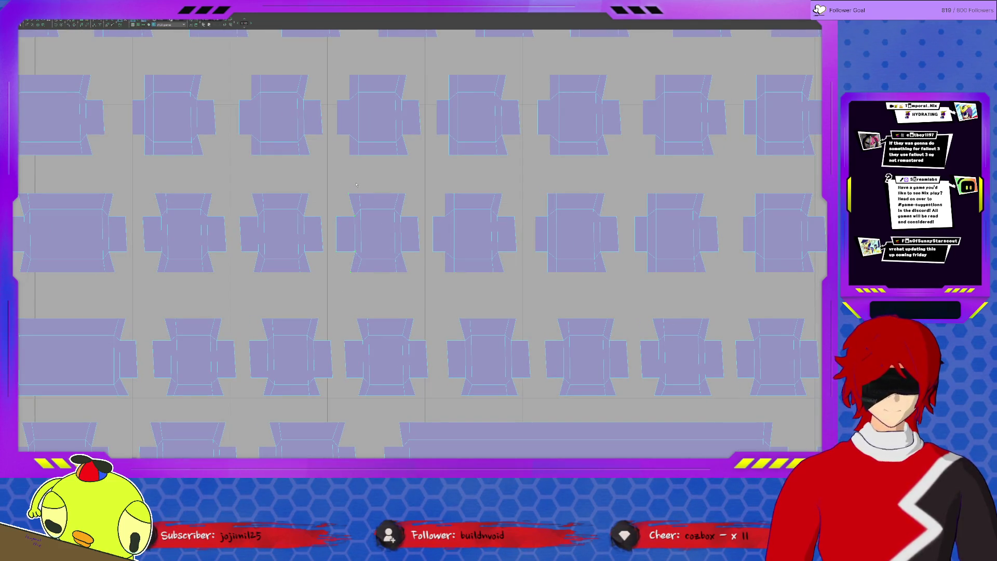
pyautogui.hotkey('ctrl', 'z')
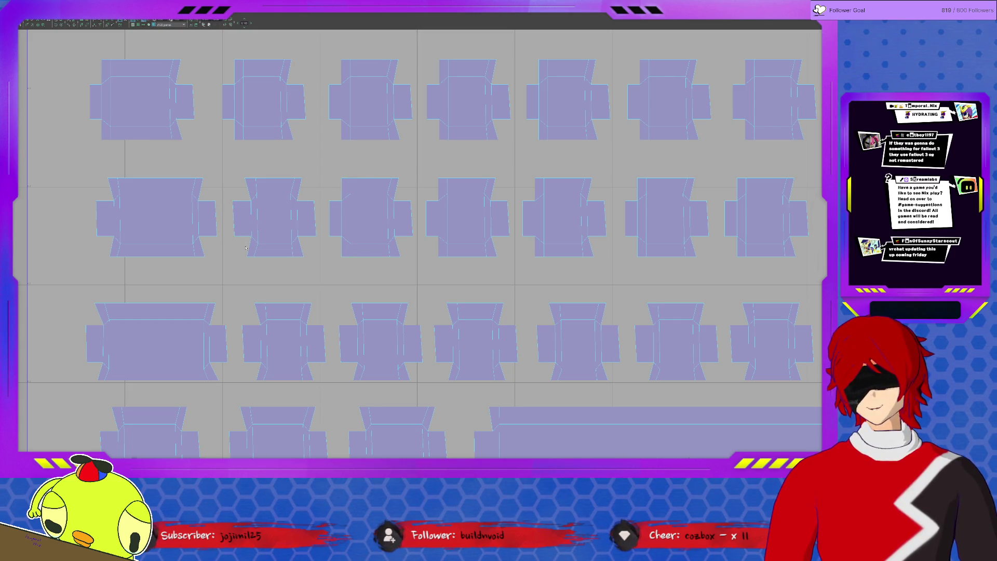
pyautogui.moveTo(254, 179); pyautogui.dragTo(254, 170)
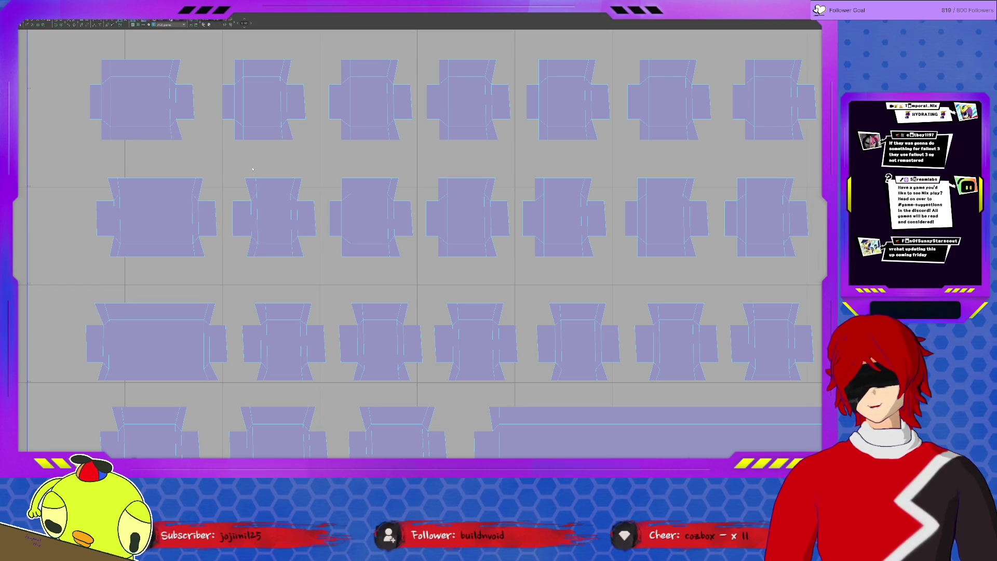
pyautogui.moveTo(43, 195); pyautogui.dragTo(140, 199, button='middle')
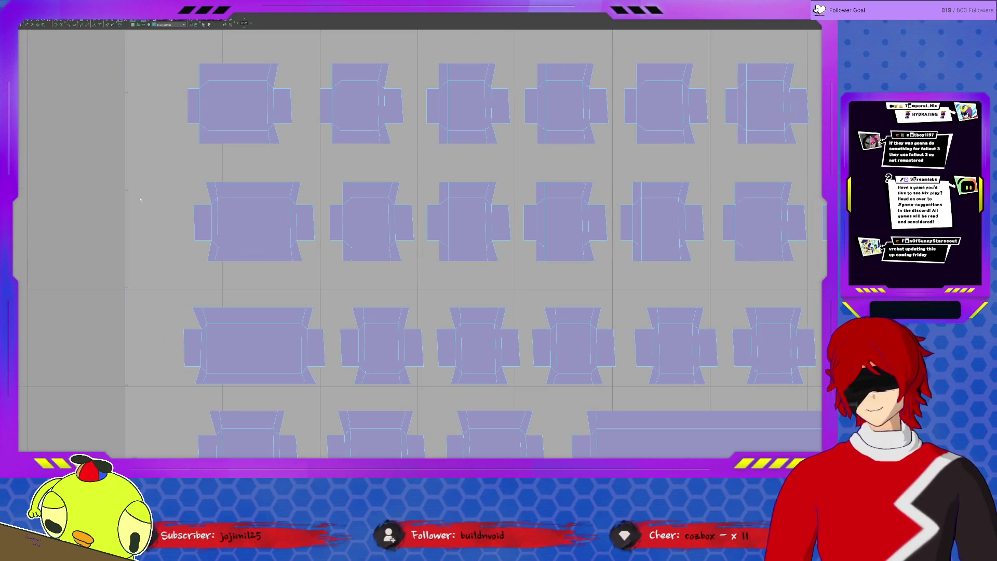
pyautogui.moveTo(185, 215); pyautogui.dragTo(195, 262)
# Make the third lower-row keycap shell's left edge straight and vertical.
pyautogui.moveTo(210, 215)
pyautogui.mouseDown()
pyautogui.moveTo(211, 194)
pyautogui.moveTo(213, 274)
pyautogui.mouseUp()
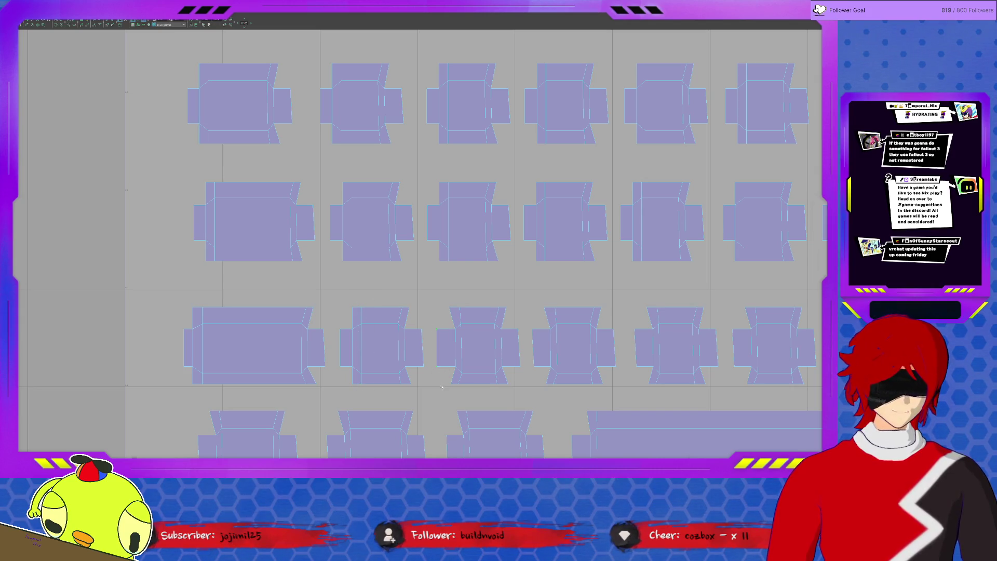
pyautogui.click(467, 304)
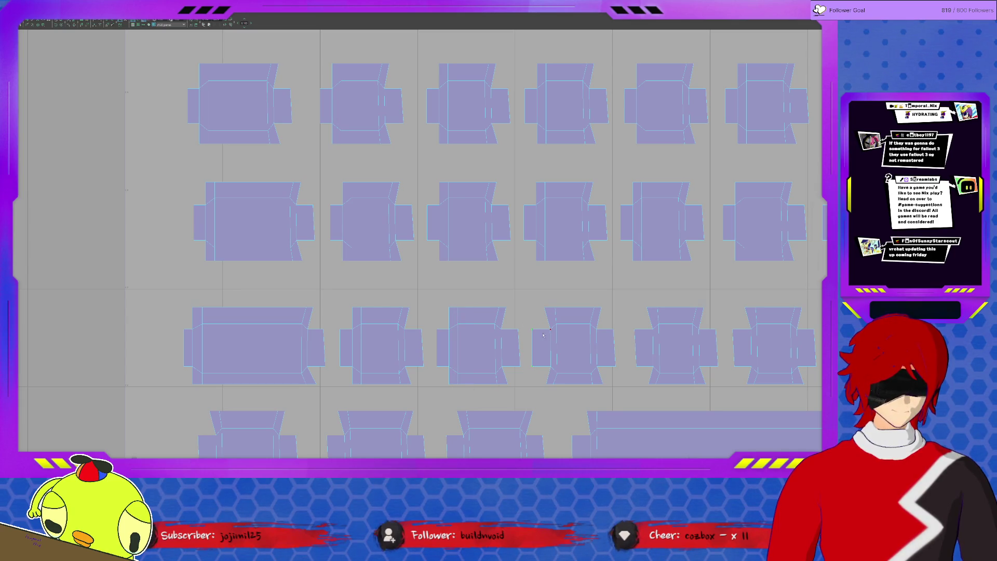
# Straighten the slanted left sides of the first several third-row shells.
pyautogui.click(552, 384)
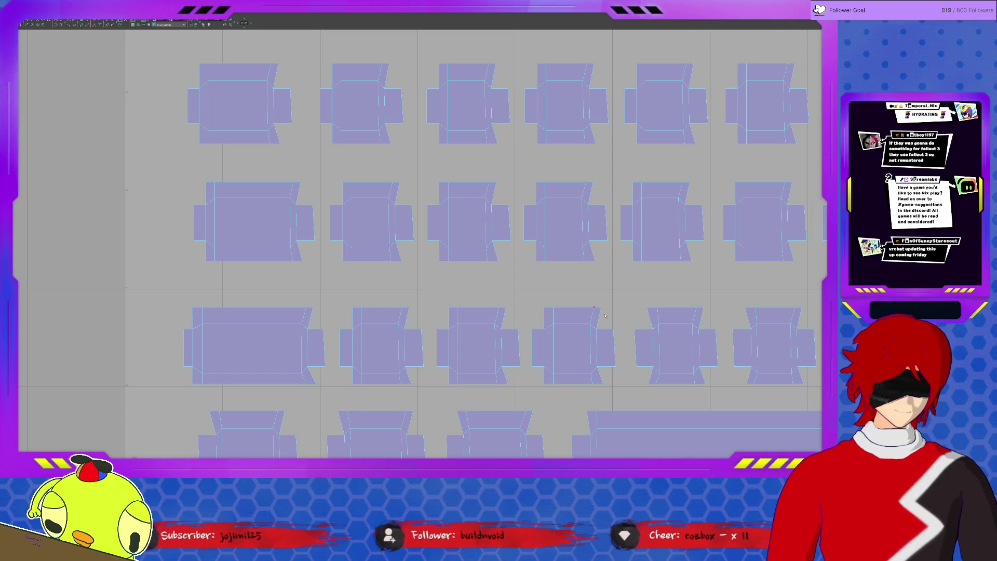
pyautogui.click(655, 396)
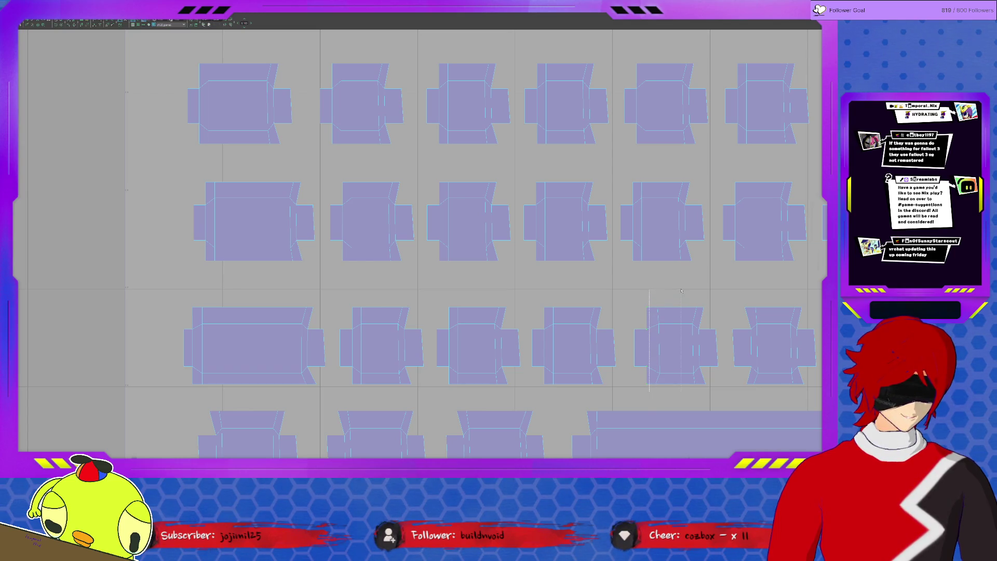
pyautogui.moveTo(679, 340); pyautogui.dragTo(440, 297, button='middle')
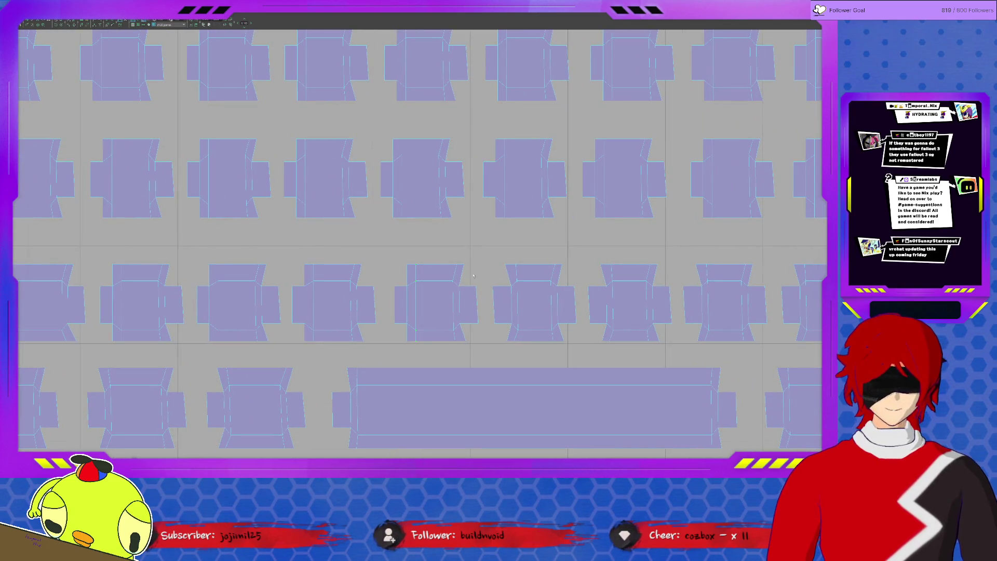
pyautogui.click(511, 342)
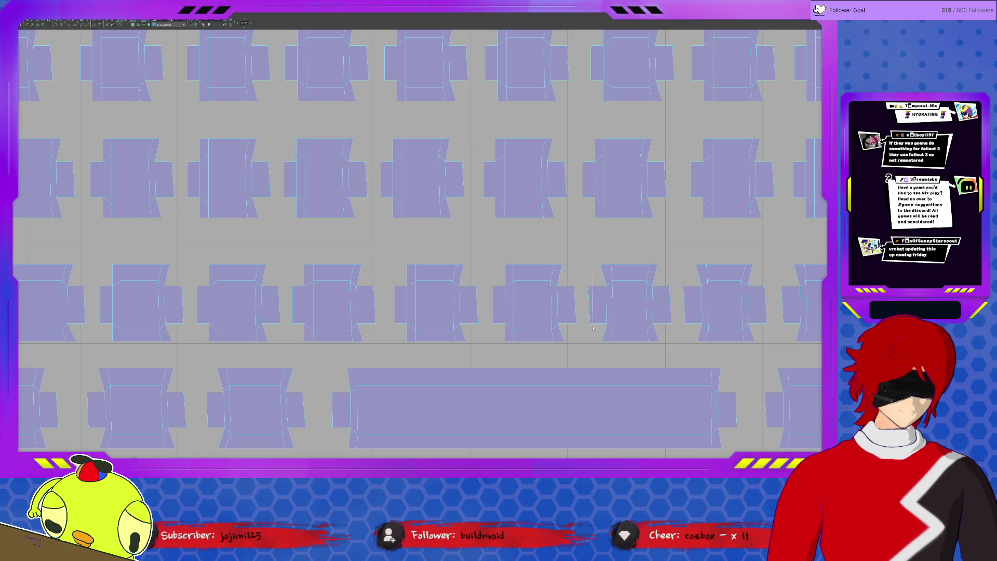
pyautogui.moveTo(608, 258); pyautogui.dragTo(608, 258)
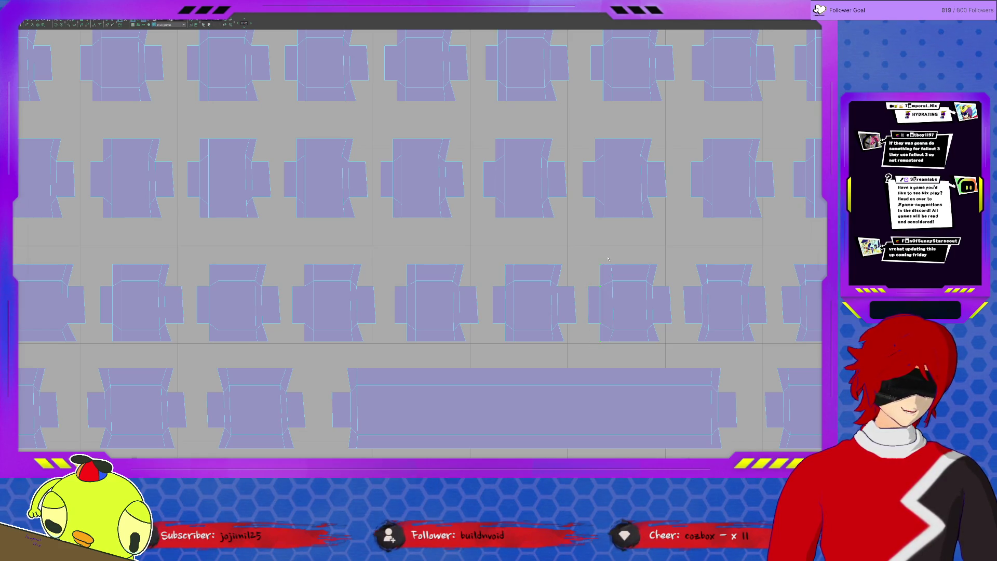
pyautogui.moveTo(614, 302); pyautogui.dragTo(549, 279, button='middle')
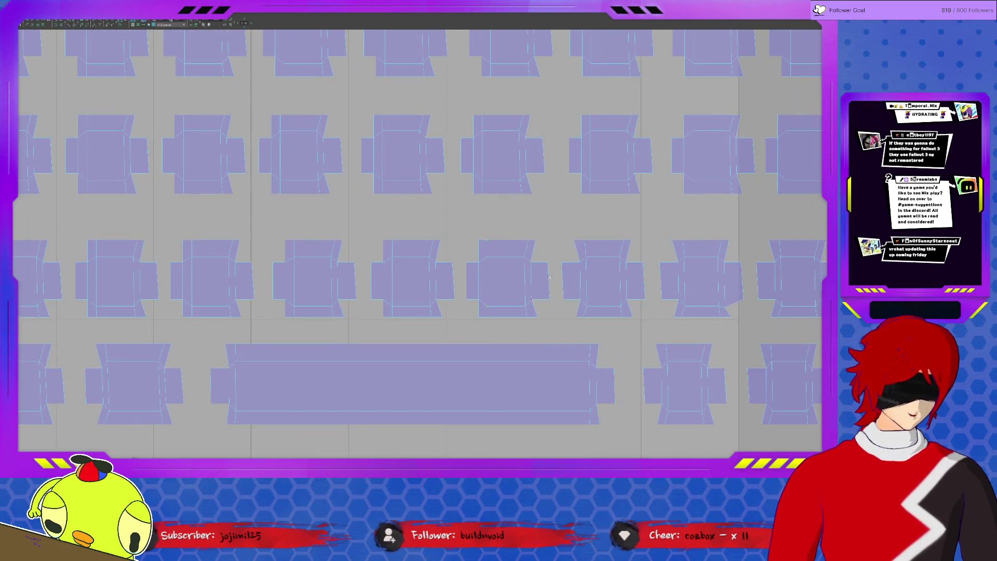
# Select and straighten the left edges of the remaining third-row shells.
pyautogui.moveTo(565, 327); pyautogui.dragTo(581, 229)
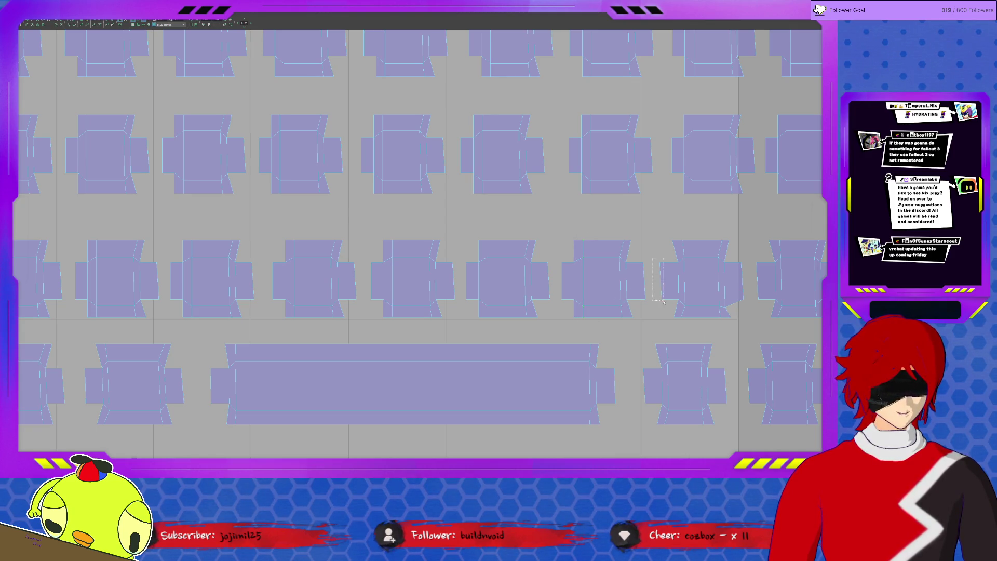
pyautogui.moveTo(679, 231); pyautogui.dragTo(694, 307)
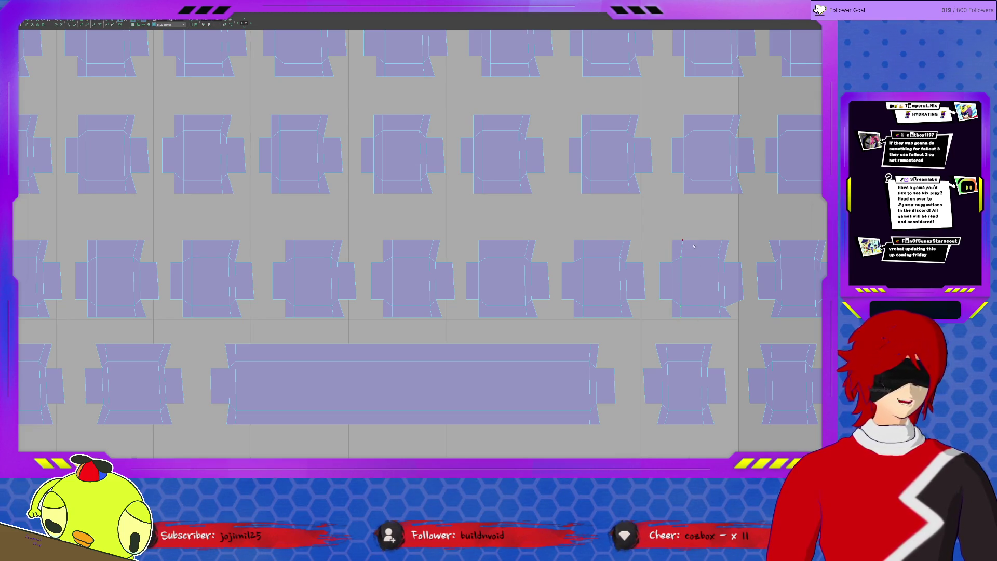
pyautogui.moveTo(701, 267); pyautogui.dragTo(488, 224, button='middle')
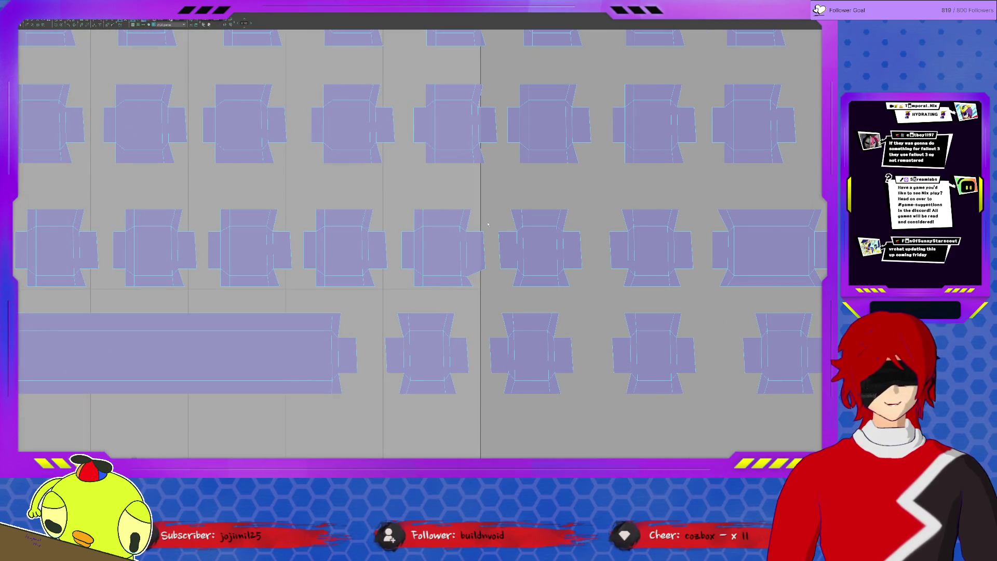
pyautogui.moveTo(507, 199); pyautogui.dragTo(520, 293)
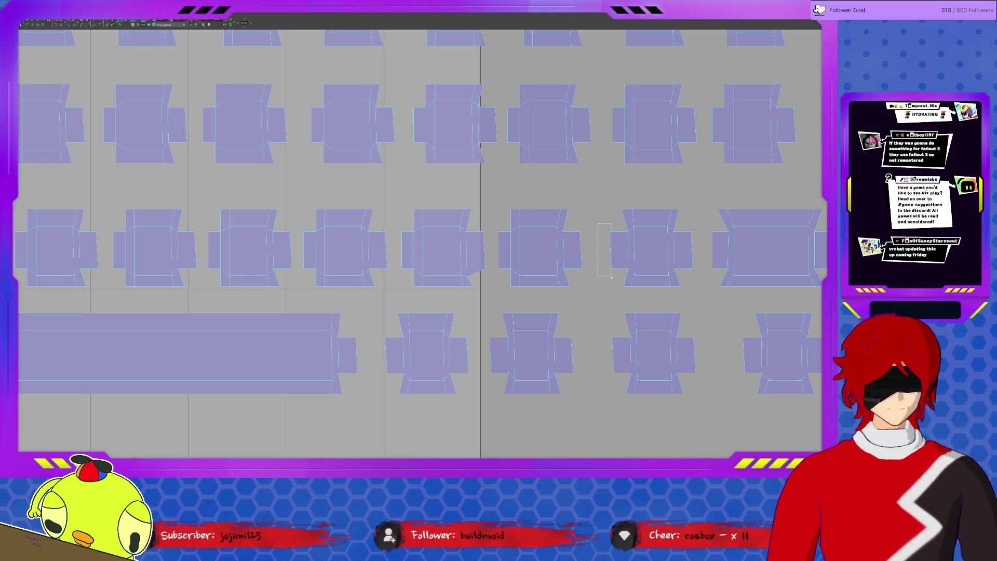
pyautogui.moveTo(609, 293); pyautogui.dragTo(626, 207)
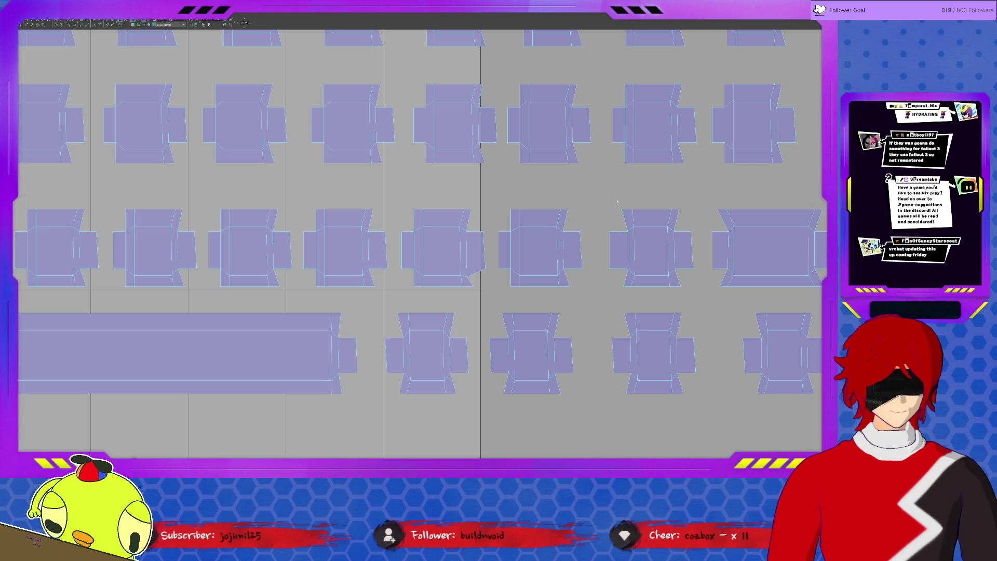
pyautogui.moveTo(630, 300); pyautogui.dragTo(630, 300)
pyautogui.moveTo(621, 235); pyautogui.dragTo(516, 251, button='middle')
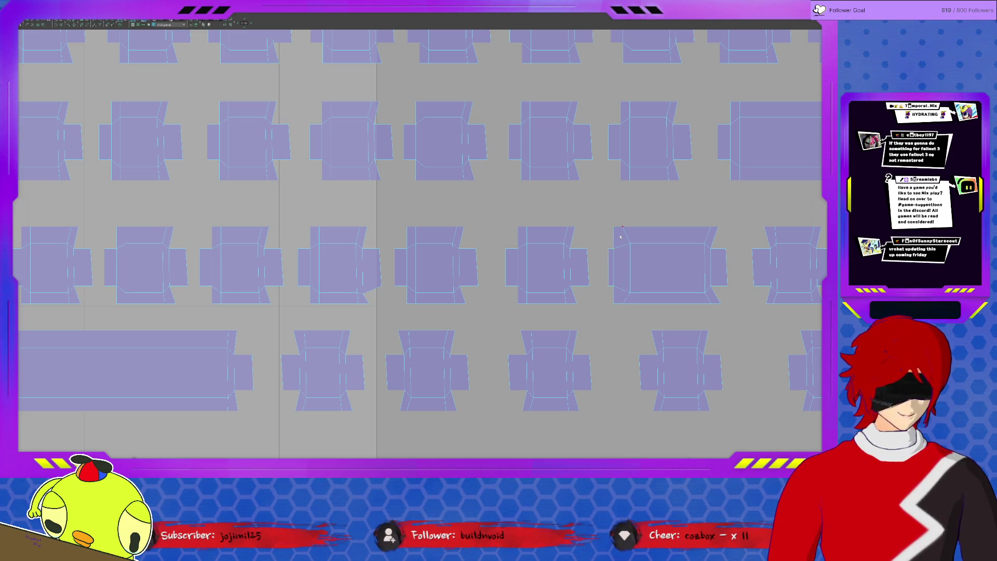
# Shift the shell's left edges slightly along X, undoing an accidental downward move.
pyautogui.click(624, 266)
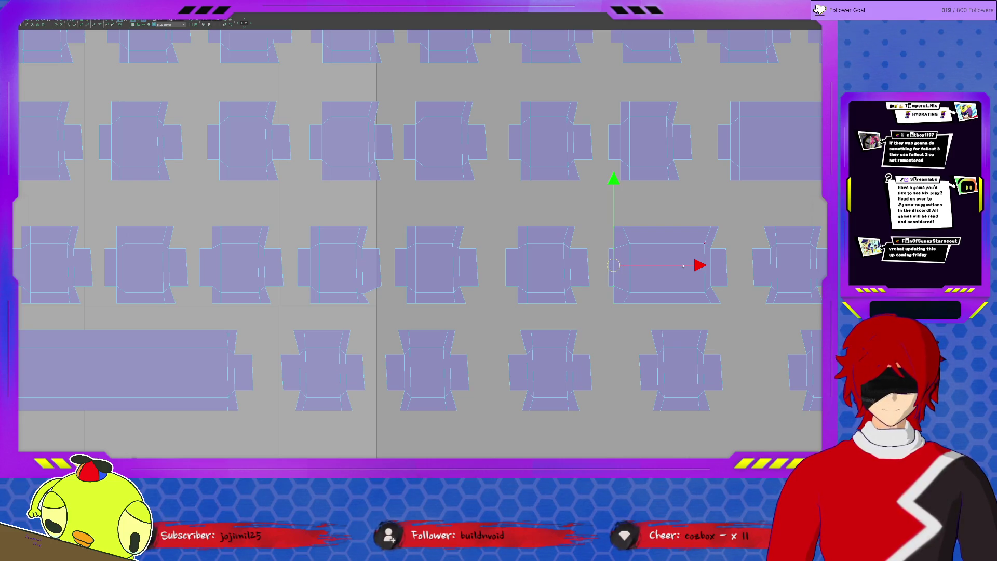
pyautogui.moveTo(692, 265); pyautogui.dragTo(700, 266)
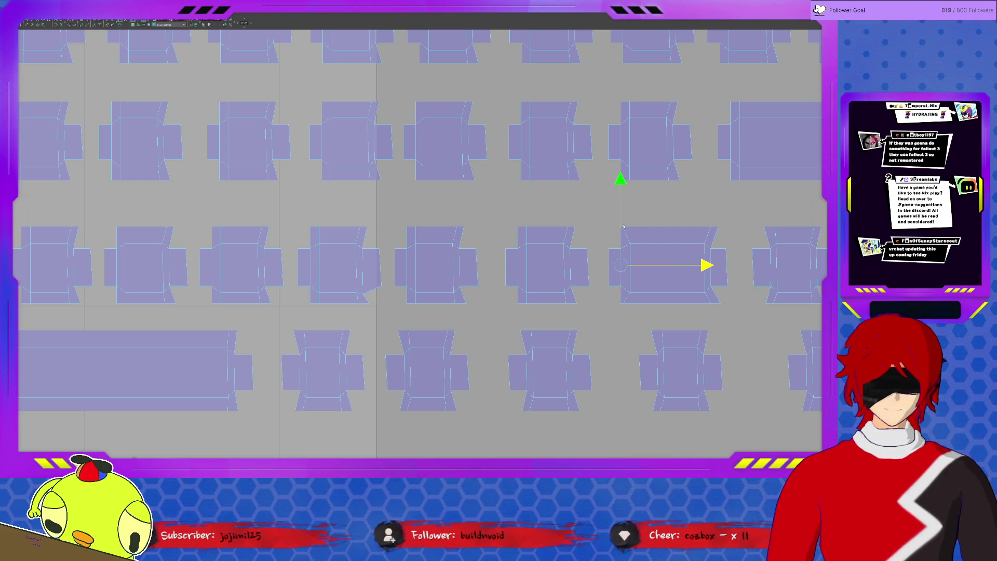
pyautogui.moveTo(624, 225); pyautogui.dragTo(648, 270)
pyautogui.hotkey('ctrl', 'z')
pyautogui.click(613, 253)
pyautogui.click(612, 281)
pyautogui.moveTo(691, 268); pyautogui.dragTo(682, 269)
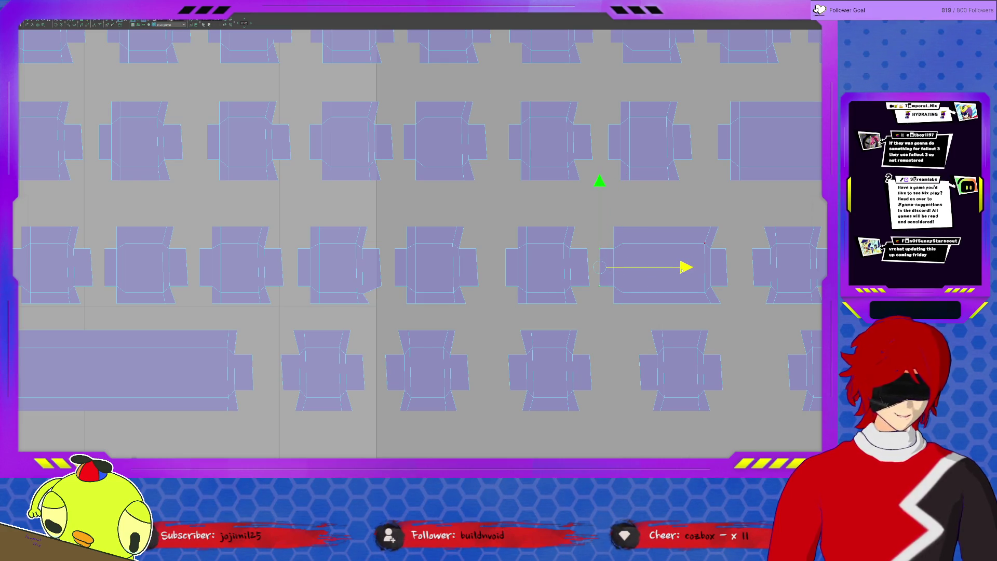
# Select the left and inner vertical edges of the next two shells in the row.
pyautogui.keyDown('alt'); pyautogui.moveTo(748, 259); pyautogui.dragTo(480, 257, button='middle'); pyautogui.keyUp('alt')
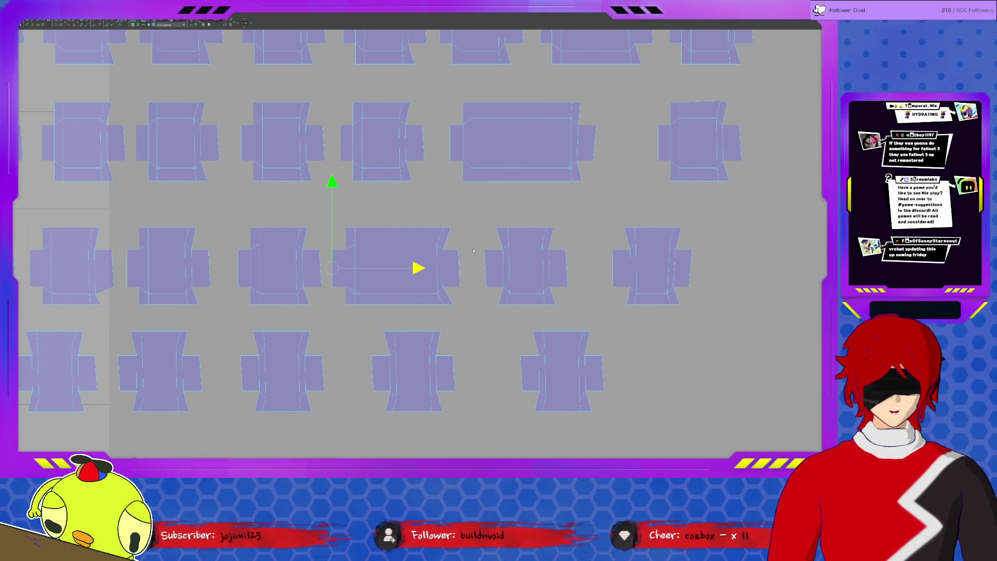
pyautogui.click(484, 278)
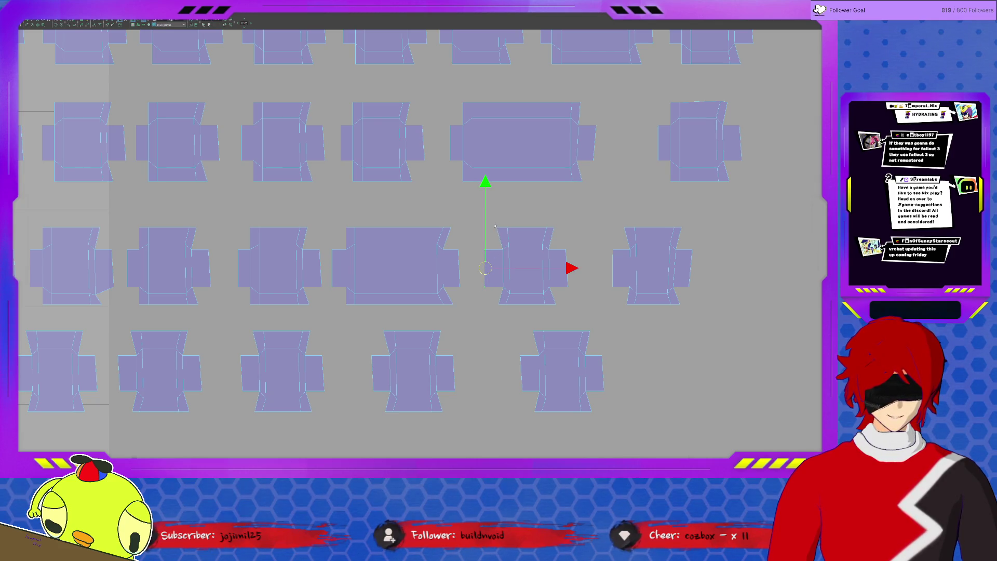
pyautogui.click(498, 297)
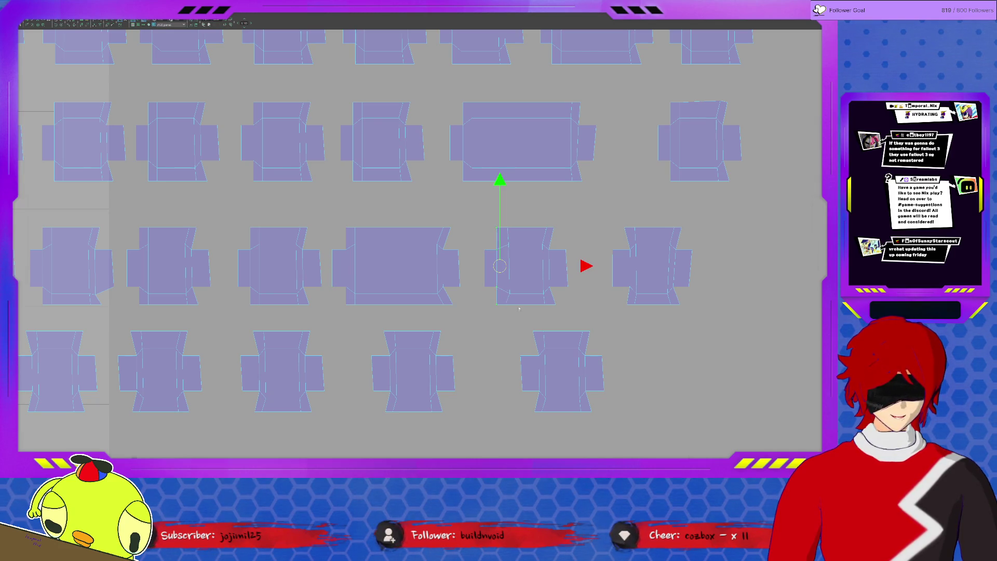
pyautogui.click(516, 218)
pyautogui.click(610, 262)
pyautogui.click(633, 217)
pyautogui.click(635, 290)
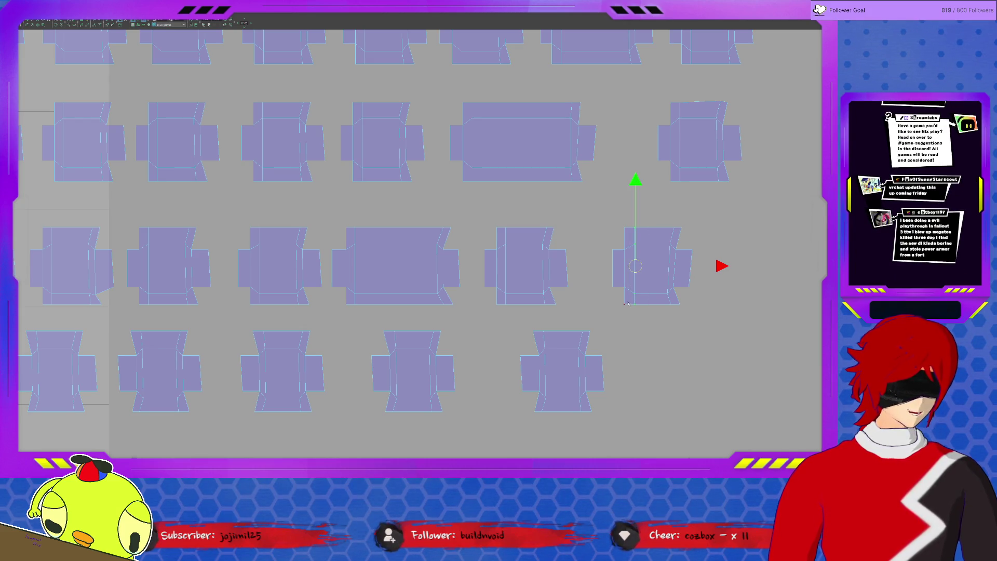
# Select the left-side edges of two bottom-row keycap shells.
pyautogui.scroll(-4, 449, 291)
pyautogui.scroll(1, 449, 291)
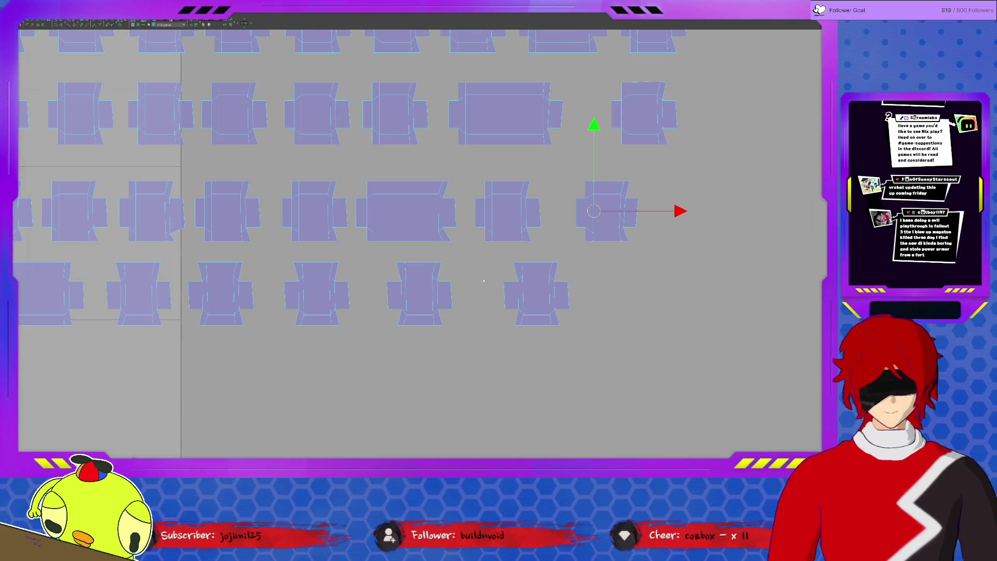
pyautogui.click(508, 283)
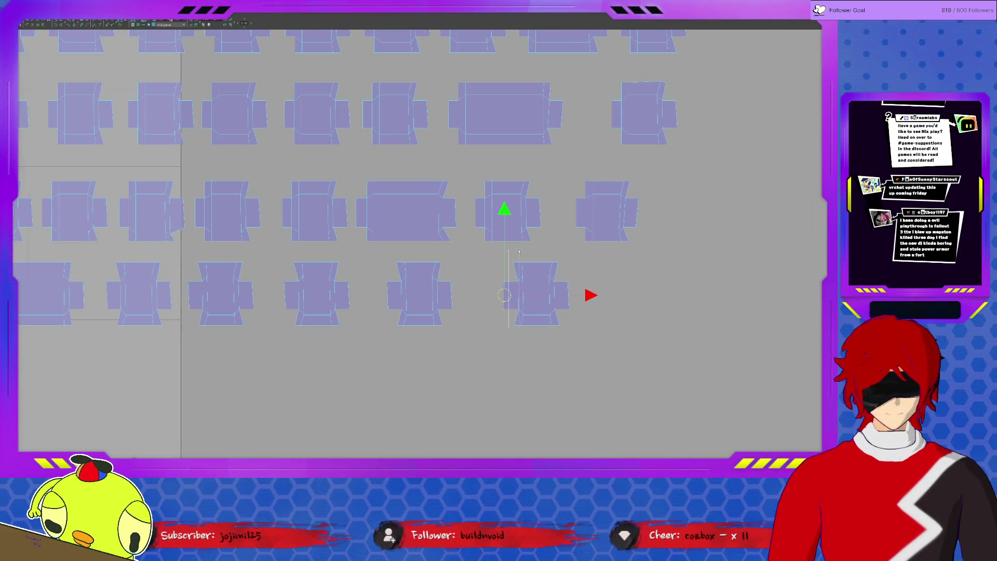
pyautogui.click(519, 286)
pyautogui.click(524, 329)
pyautogui.click(387, 283)
pyautogui.moveTo(403, 257); pyautogui.dragTo(401, 334)
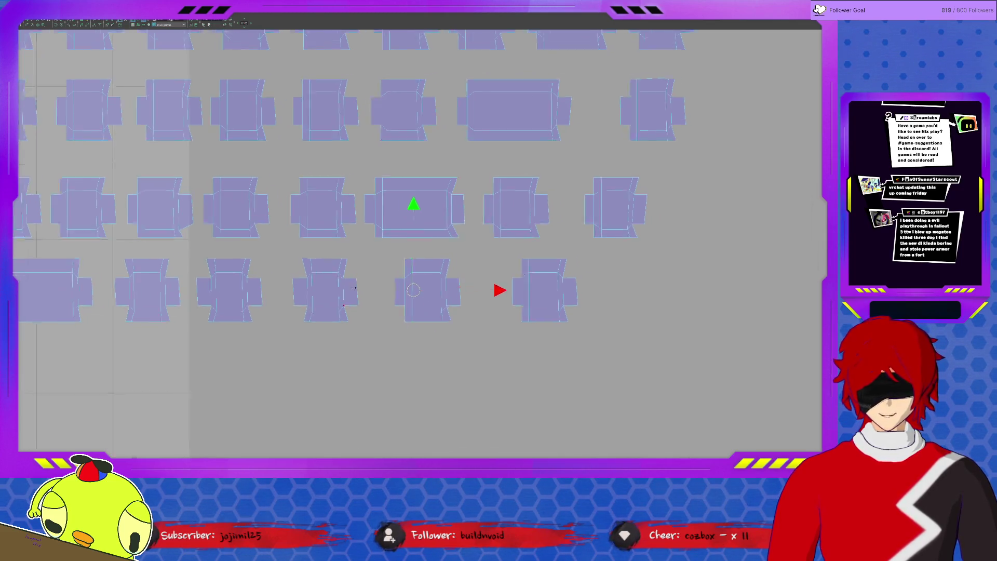
pyautogui.keyDown('alt'); pyautogui.moveTo(401, 333); pyautogui.dragTo(476, 321, button='middle'); pyautogui.keyUp('alt')
# Select the thin shell piece and push it right against its neighbour.
pyautogui.click(364, 288)
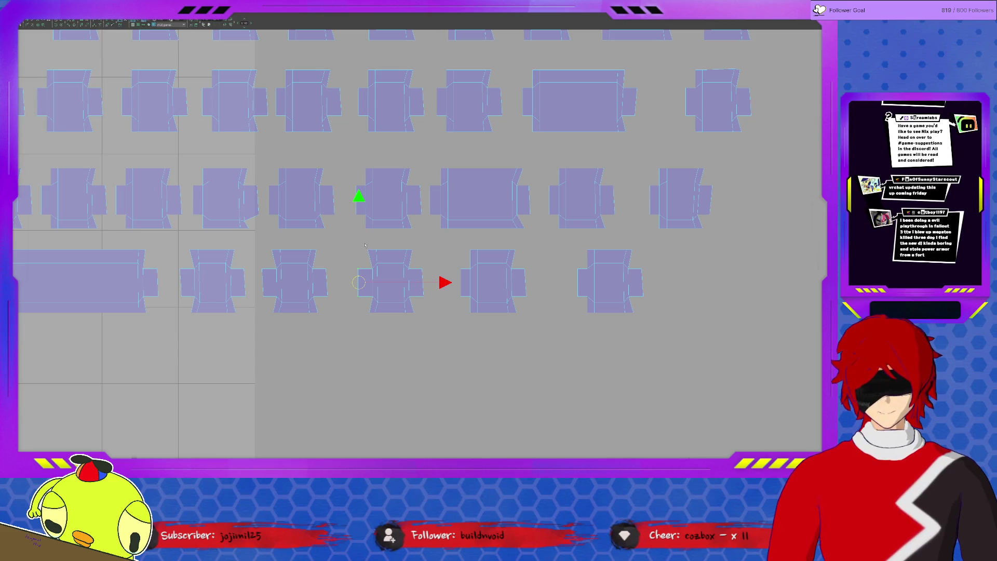
pyautogui.click(371, 312)
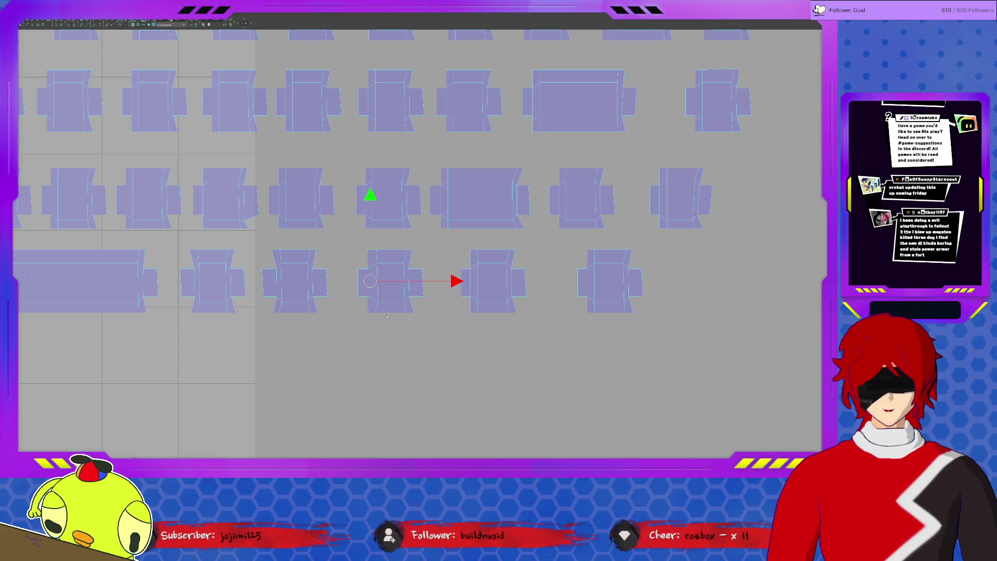
pyautogui.click(374, 250)
pyautogui.click(265, 297)
pyautogui.moveTo(264, 317); pyautogui.dragTo(278, 238)
pyautogui.moveTo(278, 236); pyautogui.dragTo(279, 249)
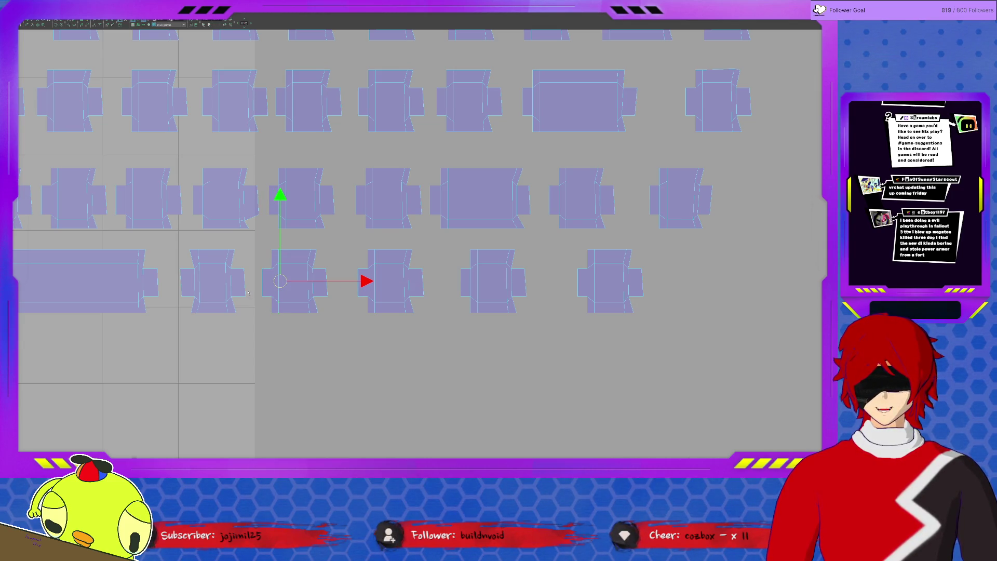
# Raise the piece to its left into line with the row and shift it slightly right.
pyautogui.click(179, 268)
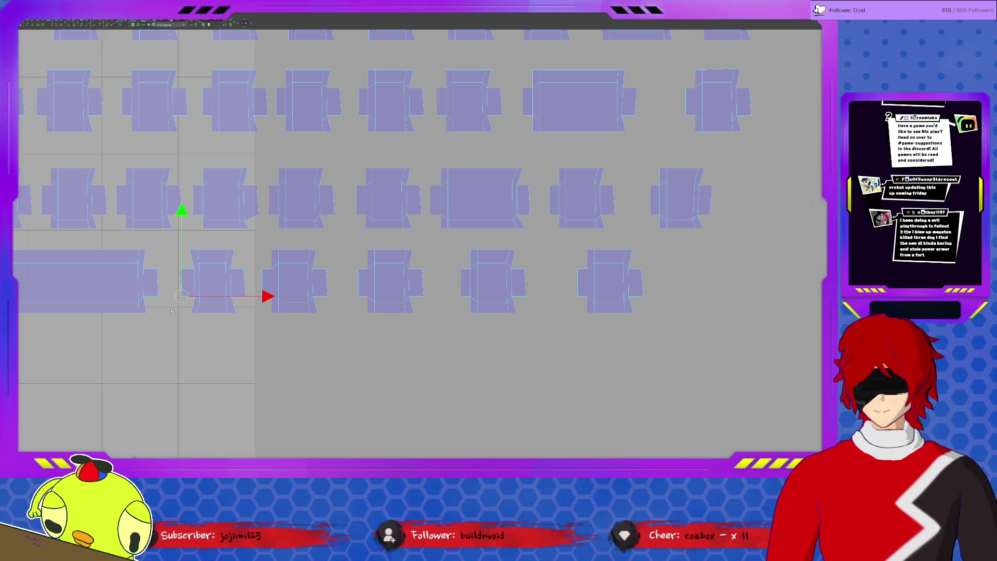
pyautogui.moveTo(182, 261); pyautogui.dragTo(187, 252)
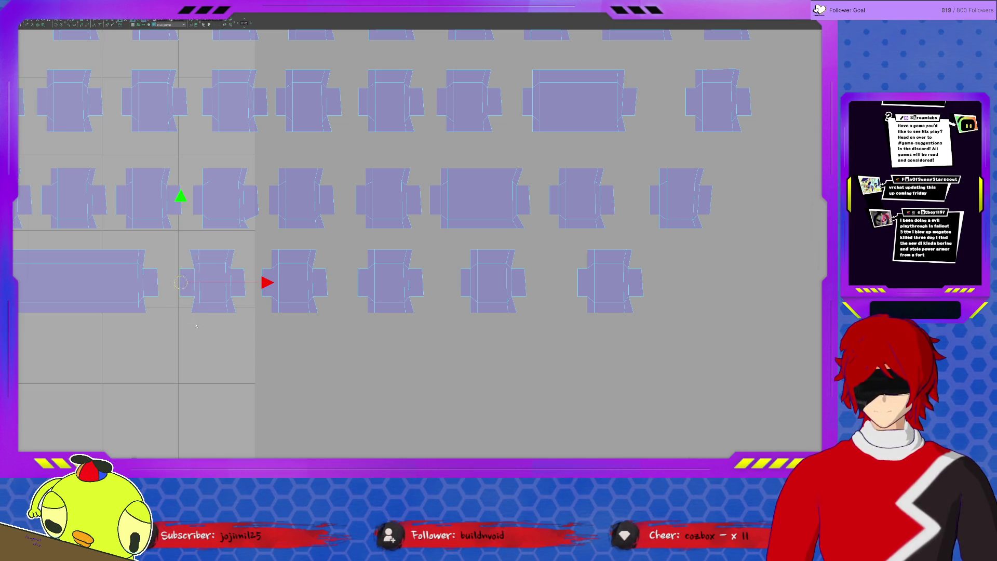
pyautogui.moveTo(199, 311); pyautogui.dragTo(217, 320)
pyautogui.moveTo(217, 320)
pyautogui.mouseDown(button='middle')
pyautogui.moveTo(525, 303)
pyautogui.moveTo(558, 311)
pyautogui.mouseUp(button='middle')
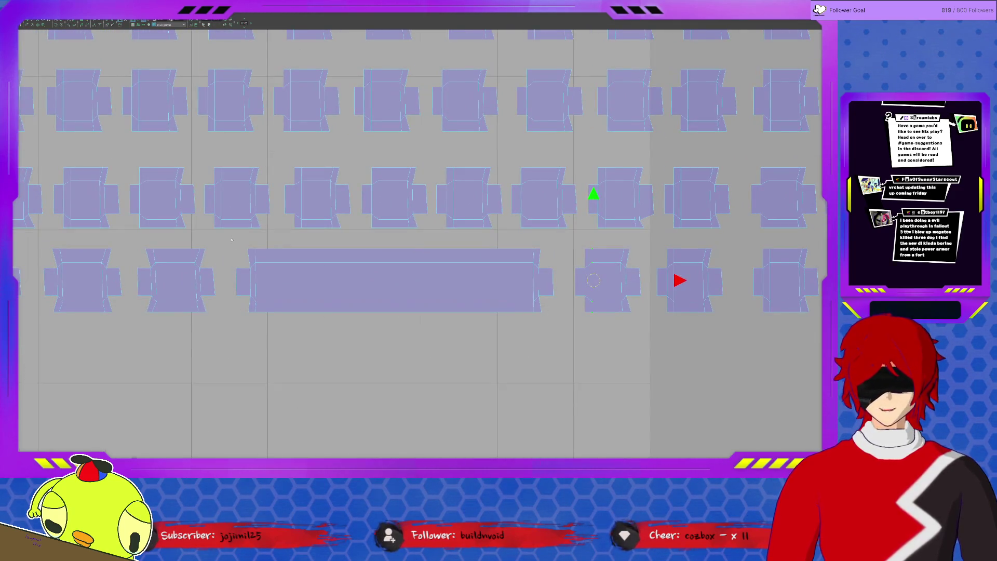
# Nudge the long spacebar shell slightly to the right.
pyautogui.click(235, 266)
pyautogui.moveTo(237, 304); pyautogui.dragTo(239, 305)
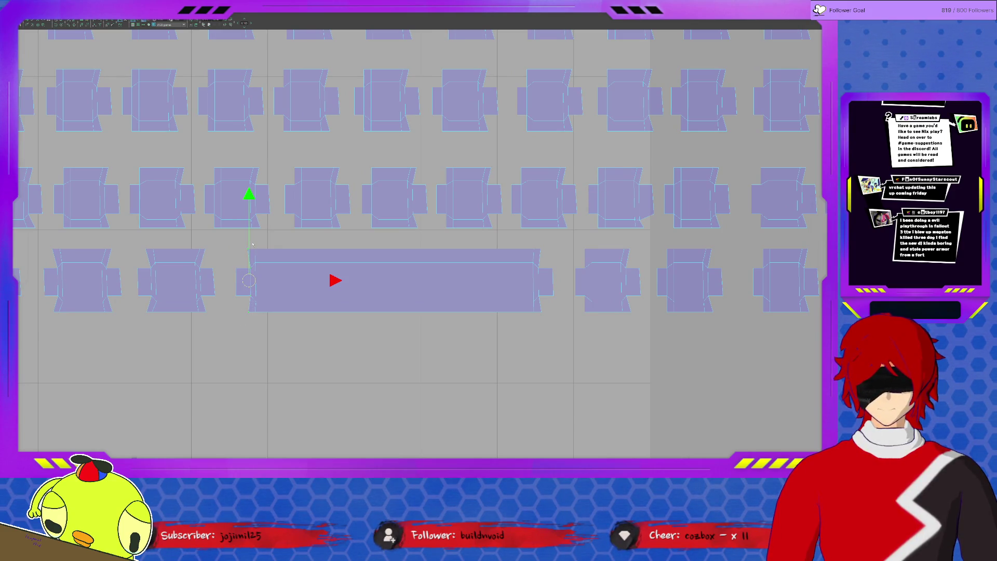
pyautogui.moveTo(251, 307); pyautogui.dragTo(257, 322)
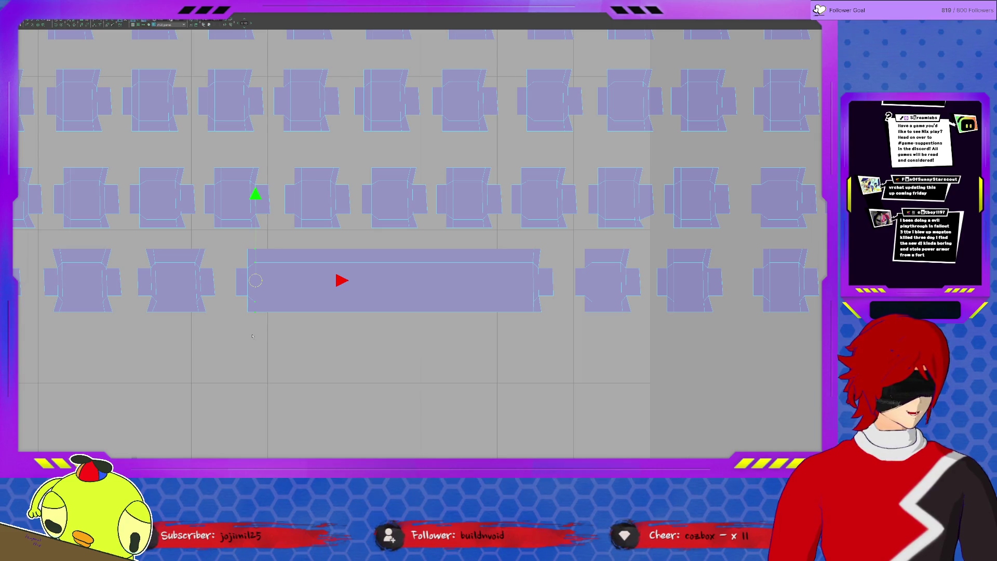
# Nudge the three remaining bottom-row shells slightly right to even the gaps.
pyautogui.press('Left')
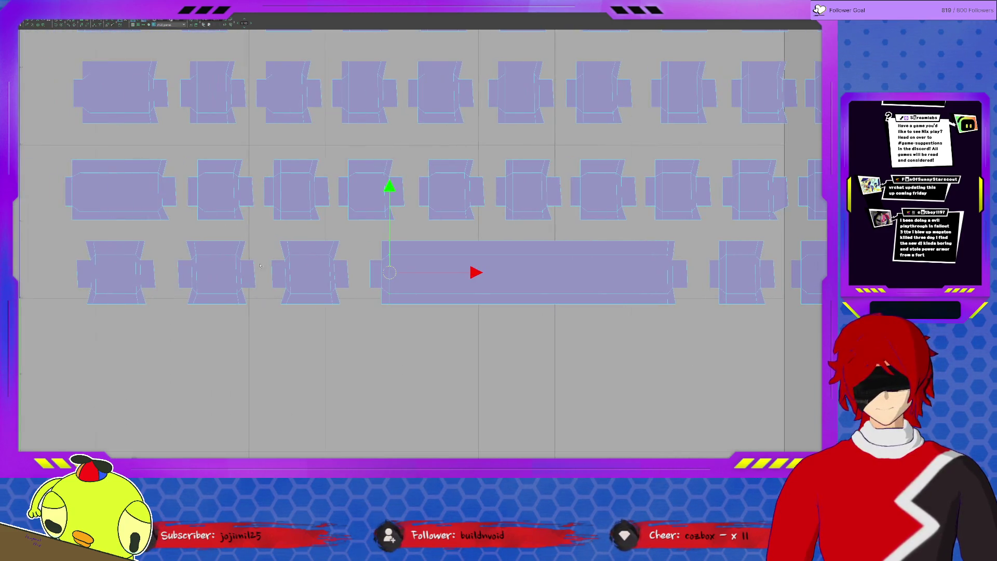
pyautogui.moveTo(275, 307); pyautogui.dragTo(286, 235)
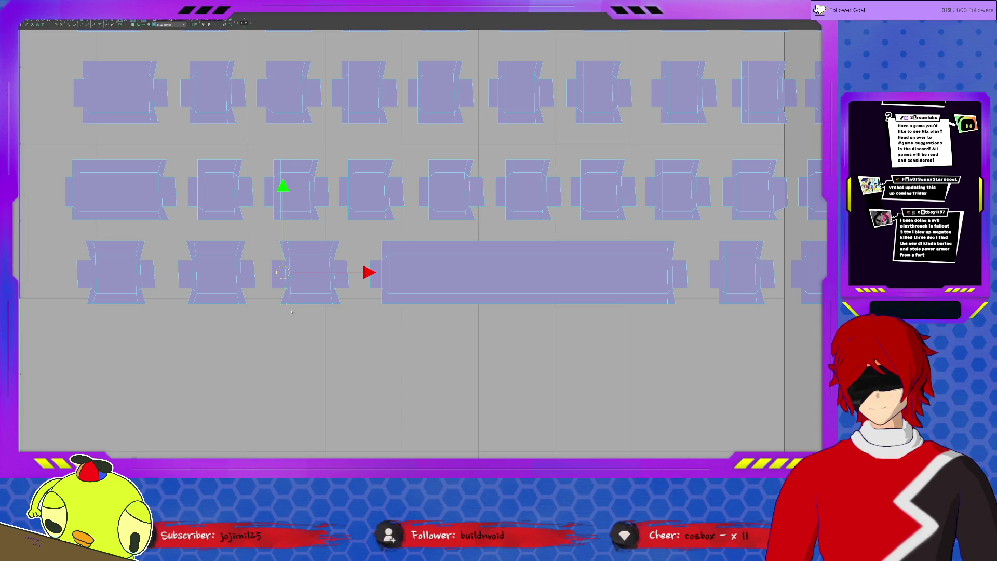
pyautogui.moveTo(291, 238); pyautogui.dragTo(291, 240)
pyautogui.moveTo(172, 258); pyautogui.dragTo(181, 276)
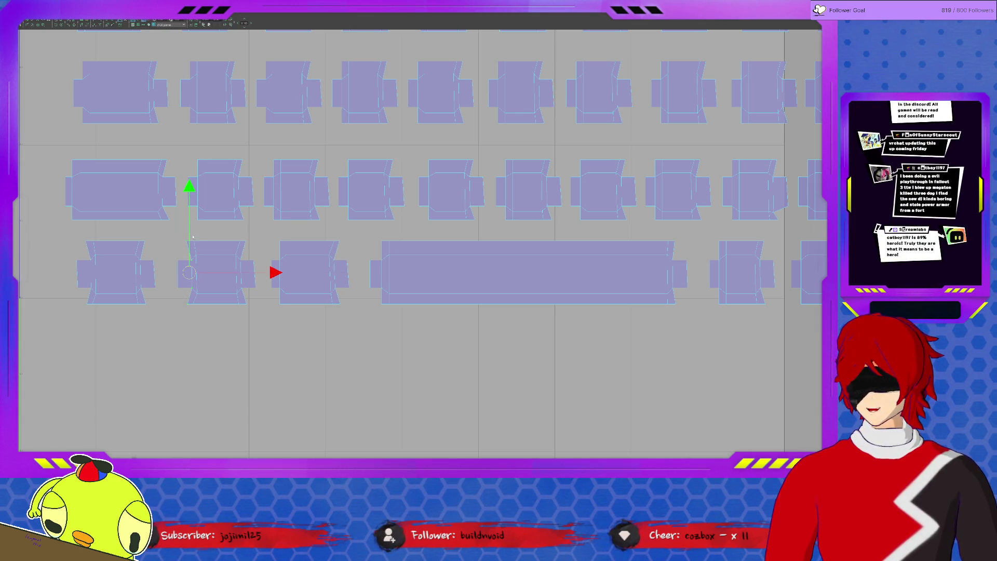
pyautogui.moveTo(193, 247); pyautogui.dragTo(190, 307)
pyautogui.moveTo(79, 255)
pyautogui.mouseDown()
pyautogui.moveTo(82, 312)
pyautogui.moveTo(93, 253)
pyautogui.moveTo(109, 279)
pyautogui.moveTo(92, 314)
pyautogui.moveTo(111, 286)
pyautogui.mouseUp()
pyautogui.click(111, 285)
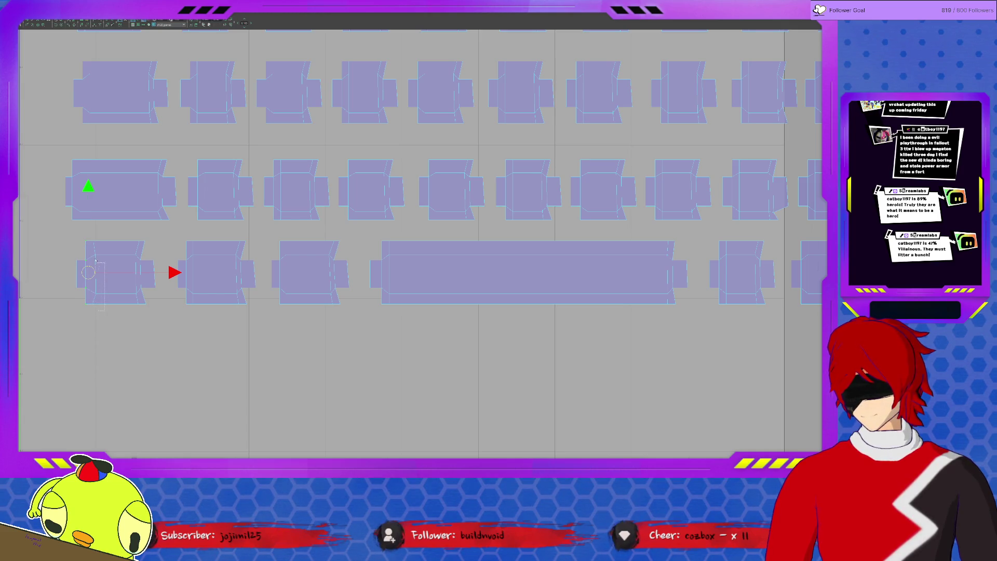
pyautogui.click(89, 240)
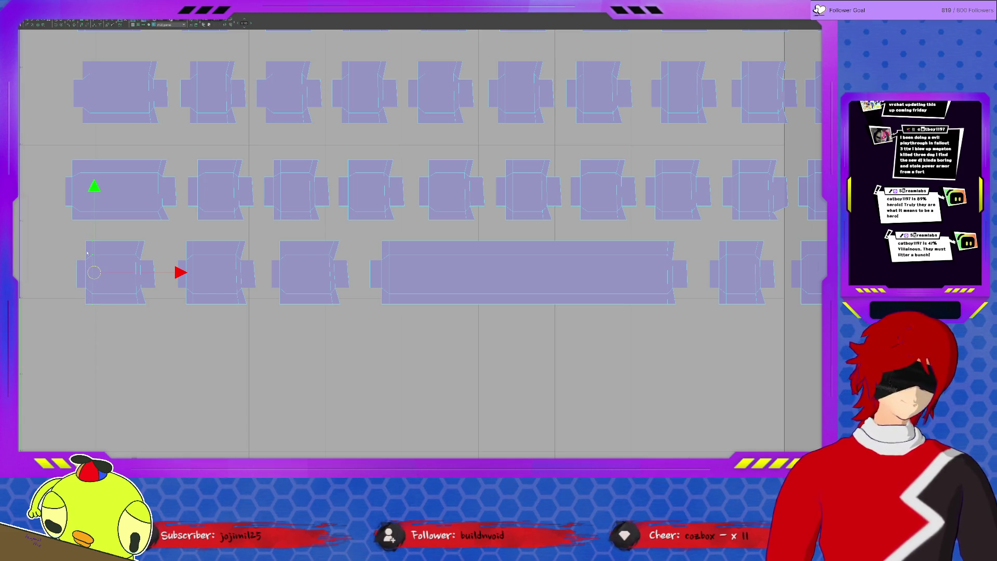
pyautogui.scroll(-1, 164, 248)
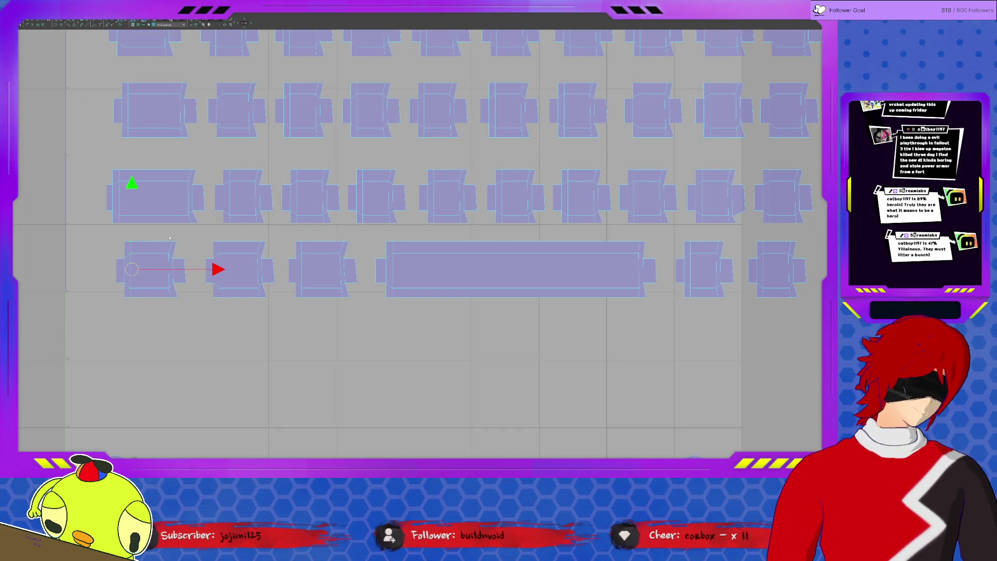
# Zoom in and select the side edges of the first two keycap shells.
pyautogui.scroll(-1, 170, 238)
pyautogui.scroll(-1, 222, 270)
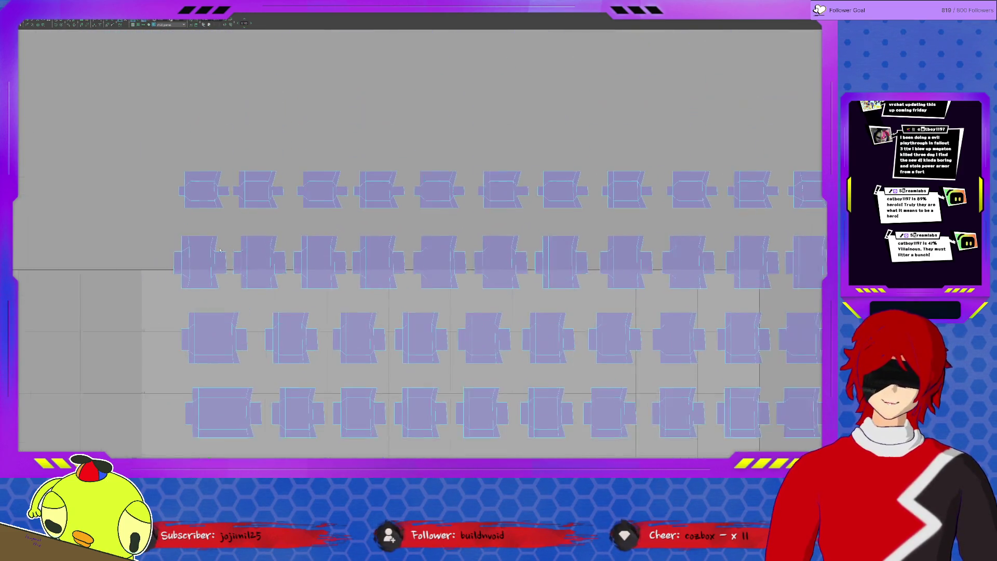
pyautogui.scroll(3, 222, 270)
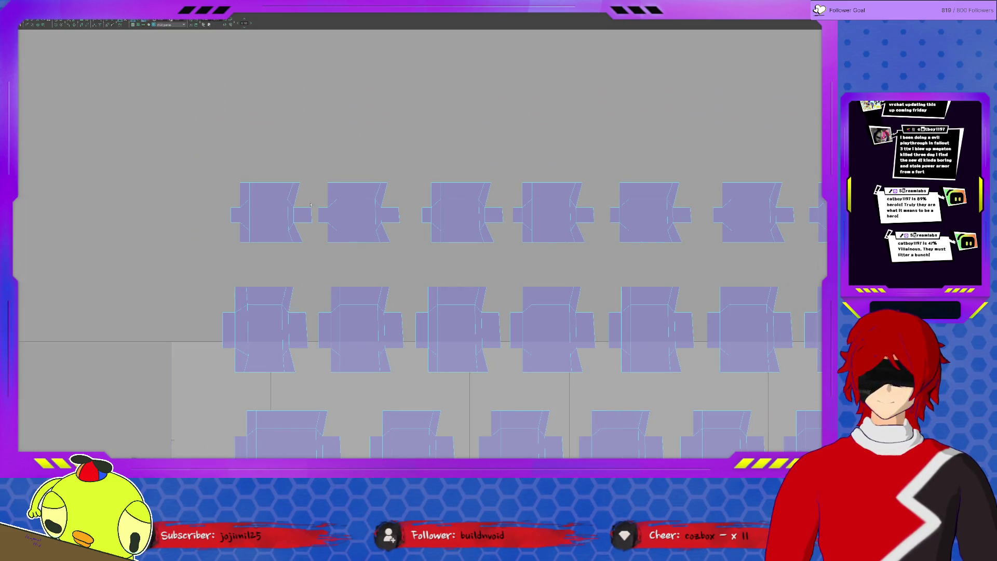
pyautogui.click(308, 237)
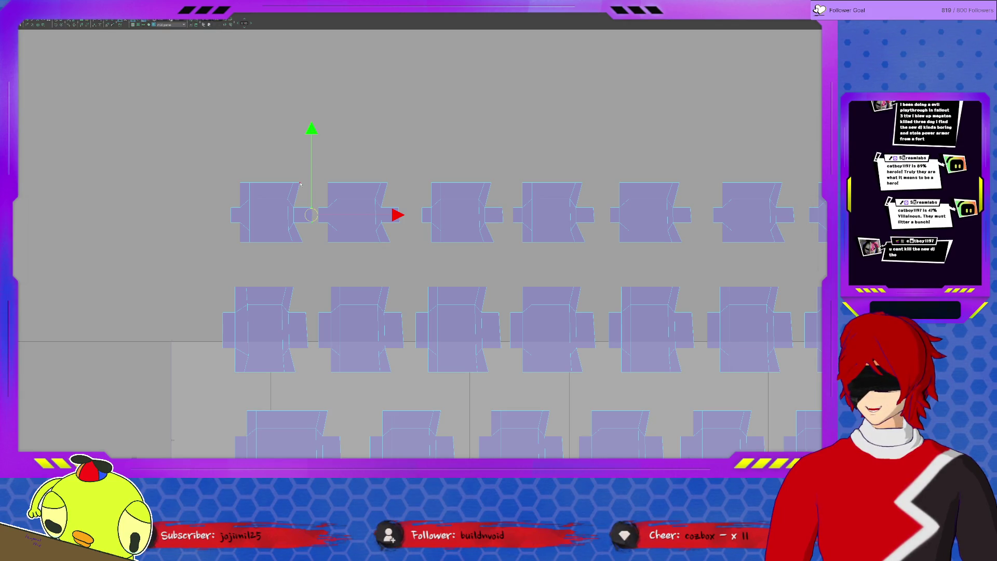
pyautogui.click(298, 243)
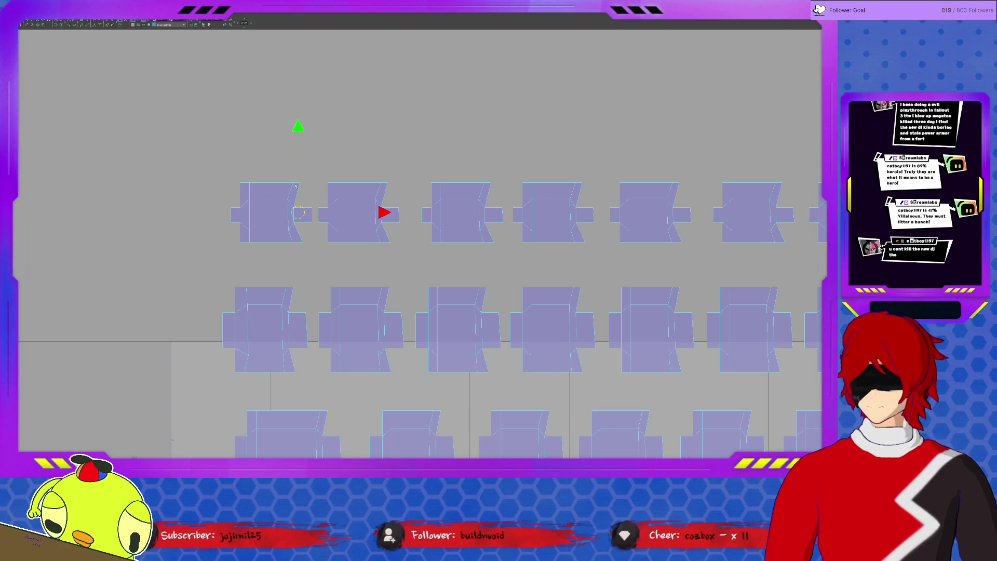
pyautogui.click(304, 241)
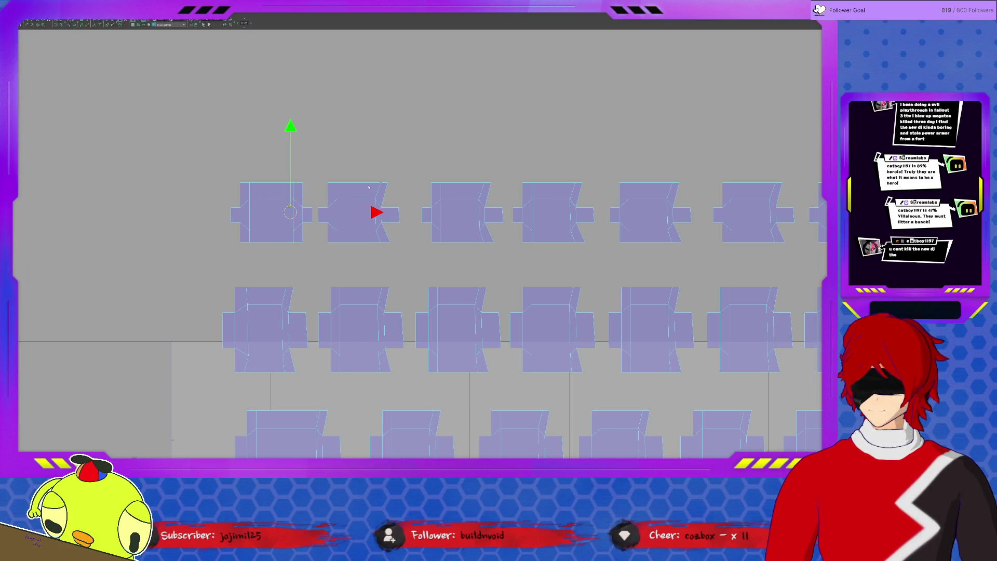
pyautogui.click(390, 205)
pyautogui.click(387, 186)
pyautogui.click(382, 207)
pyautogui.moveTo(362, 251); pyautogui.dragTo(394, 180)
# Select the third shell's edges and move the fourth shell's slanted edge into line.
pyautogui.click(502, 213)
pyautogui.click(494, 245)
pyautogui.click(486, 204)
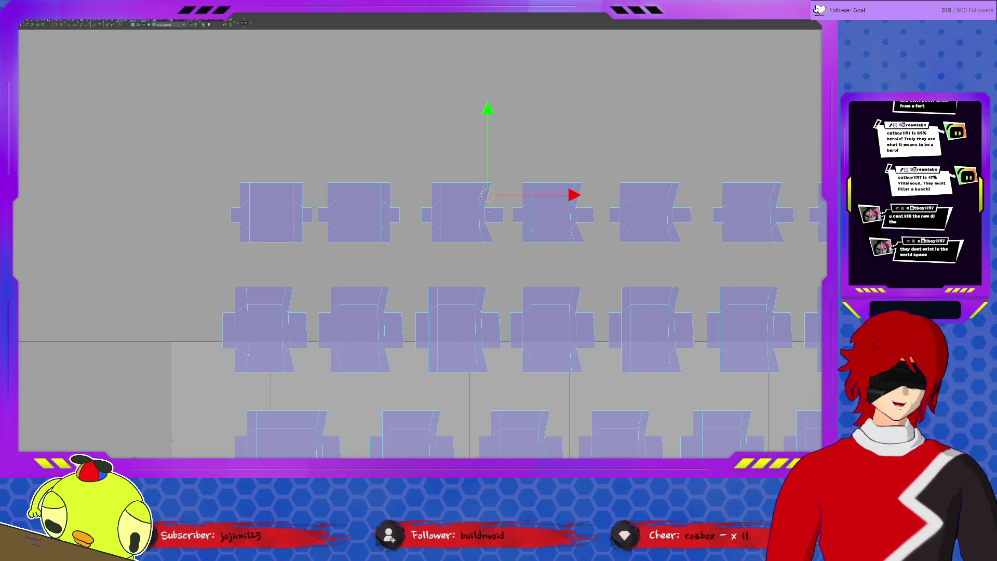
pyautogui.click(486, 223)
pyautogui.click(490, 228)
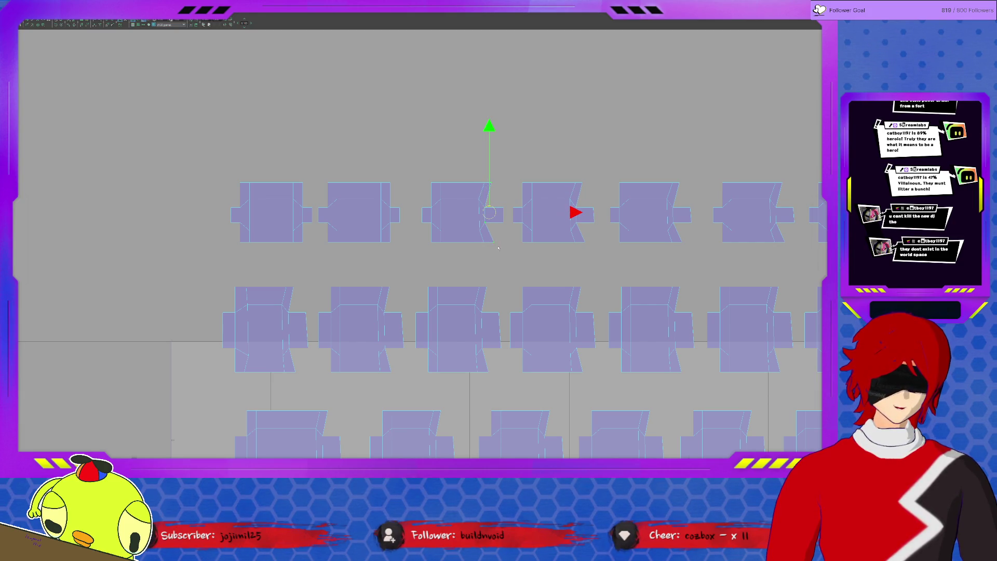
pyautogui.moveTo(467, 251); pyautogui.dragTo(489, 170)
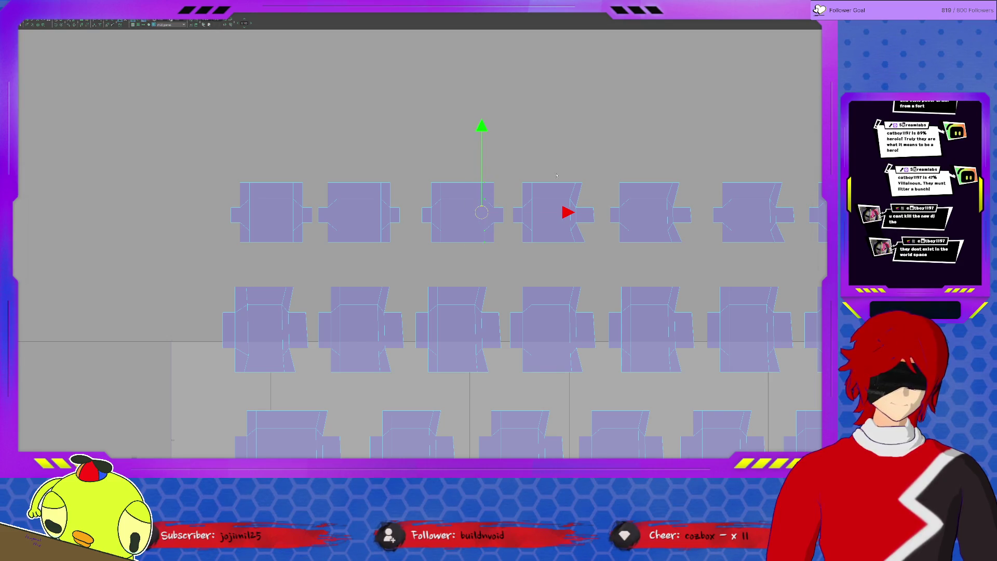
pyautogui.moveTo(595, 226); pyautogui.dragTo(596, 227)
pyautogui.moveTo(581, 182)
pyautogui.mouseDown()
pyautogui.moveTo(570, 153)
pyautogui.moveTo(560, 192)
pyautogui.moveTo(582, 246)
pyautogui.mouseUp()
# Pick edges on the shells further right, nudging one edge down slightly.
pyautogui.click(684, 204)
pyautogui.moveTo(689, 221); pyautogui.dragTo(700, 236)
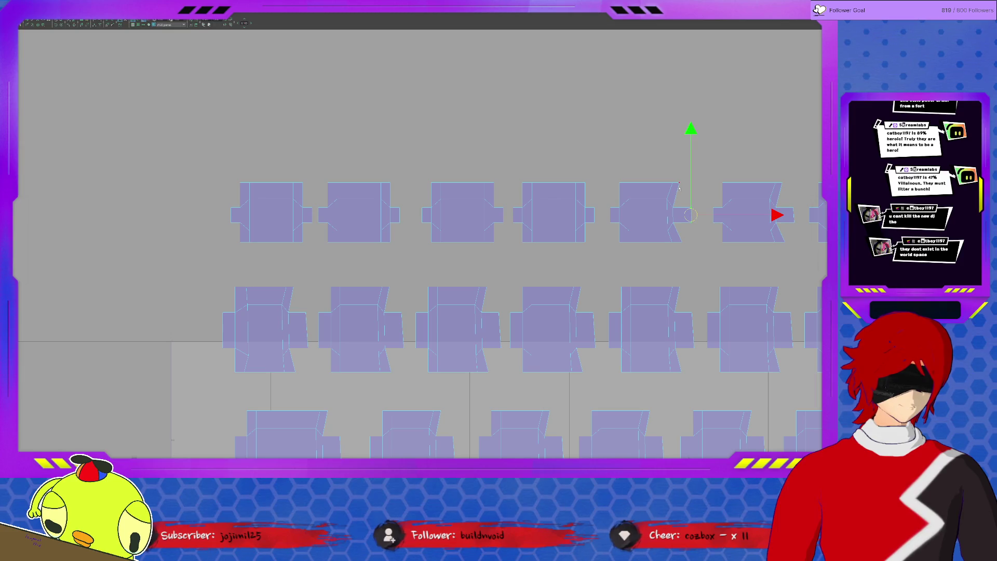
pyautogui.click(674, 214)
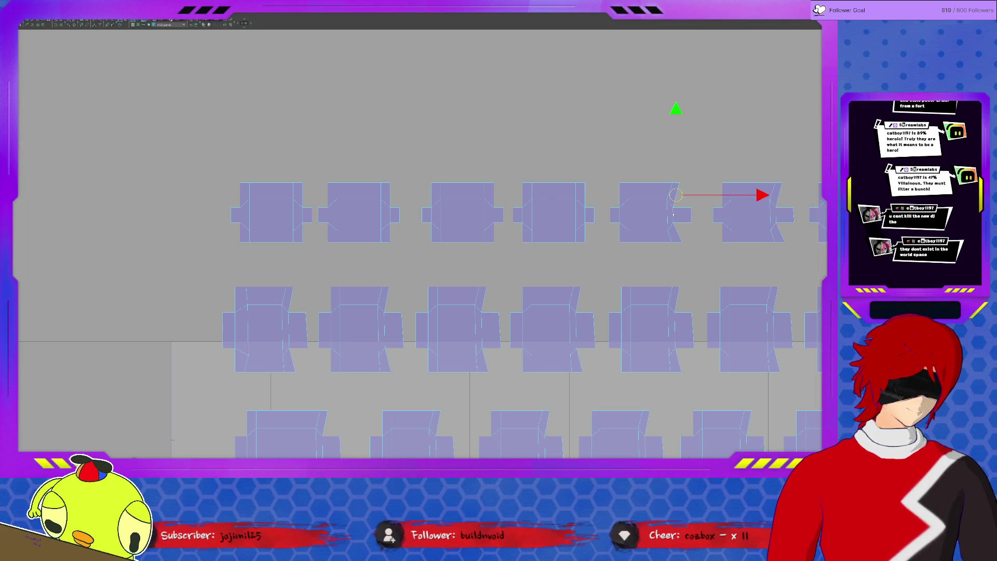
pyautogui.click(673, 220)
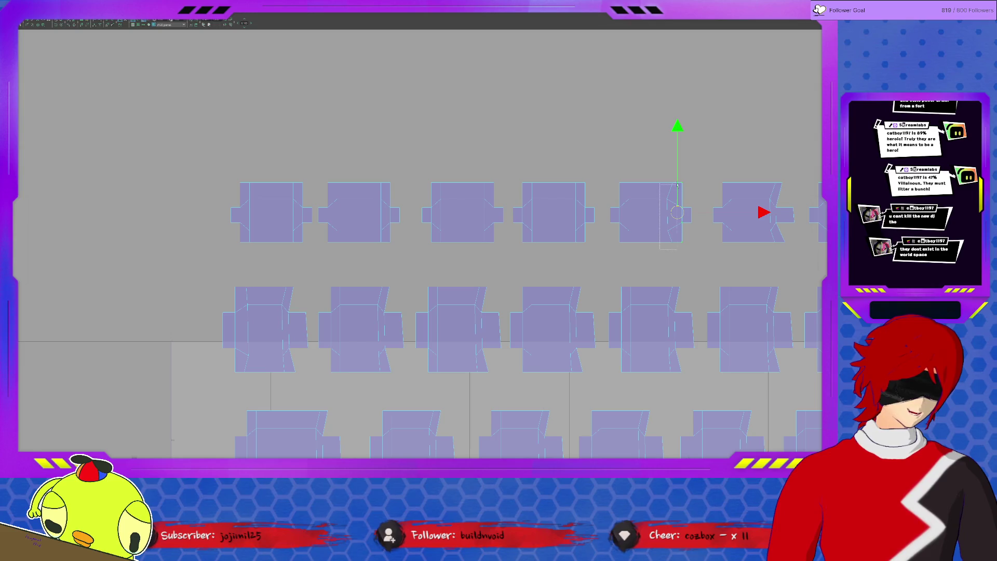
pyautogui.moveTo(678, 170); pyautogui.dragTo(434, 196, button='middle')
pyautogui.click(541, 245)
pyautogui.click(530, 214)
pyautogui.click(527, 225)
pyautogui.click(529, 232)
pyautogui.click(531, 272)
pyautogui.click(523, 269)
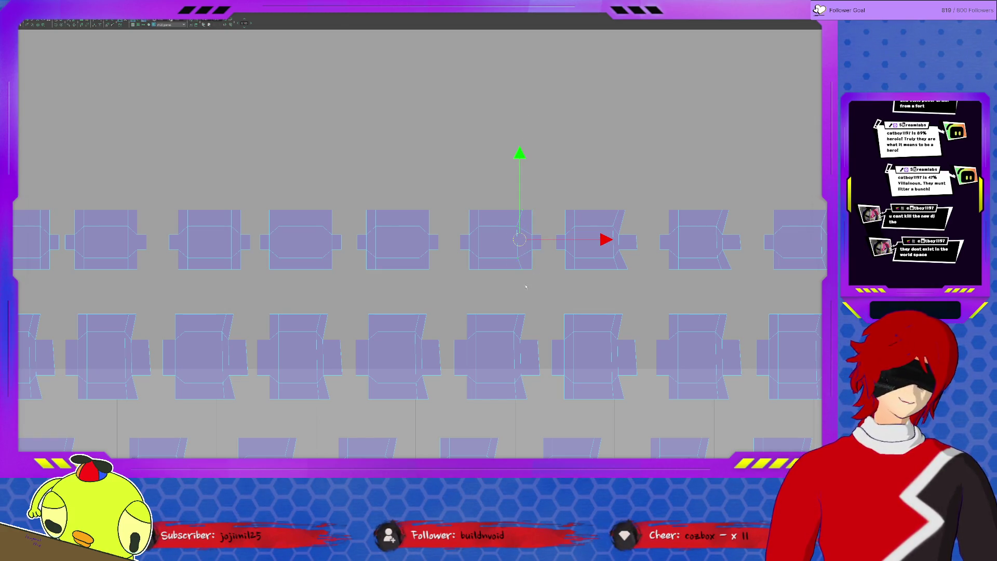
# Straighten the next shell's slanted edge and its small tab edge to vertical.
pyautogui.click(630, 230)
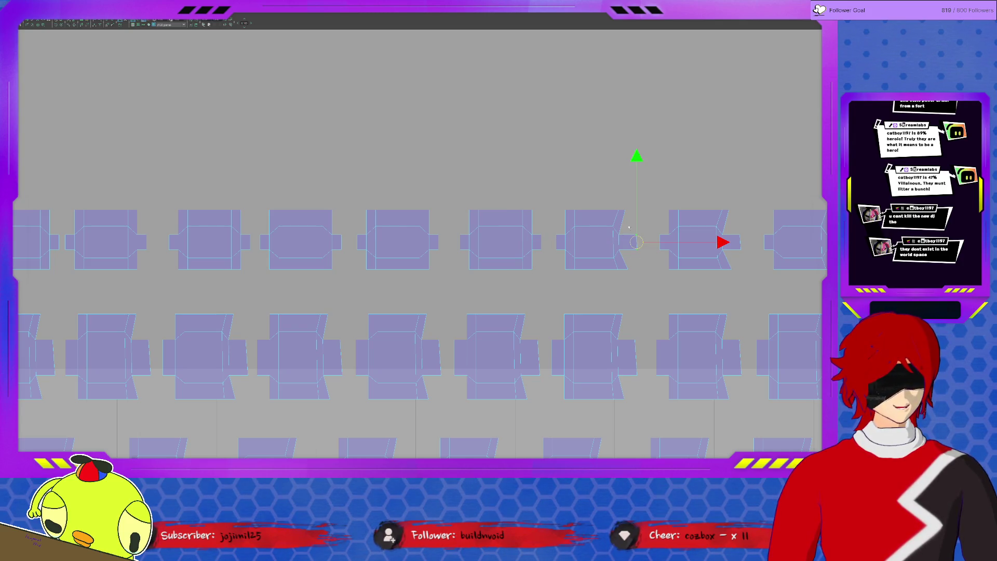
pyautogui.moveTo(625, 211)
pyautogui.mouseDown()
pyautogui.moveTo(612, 177)
pyautogui.moveTo(610, 208)
pyautogui.moveTo(599, 201)
pyautogui.mouseUp()
pyautogui.keyDown('shift'); pyautogui.moveTo(600, 201); pyautogui.dragTo(482, 259, button='middle'); pyautogui.keyUp('shift')
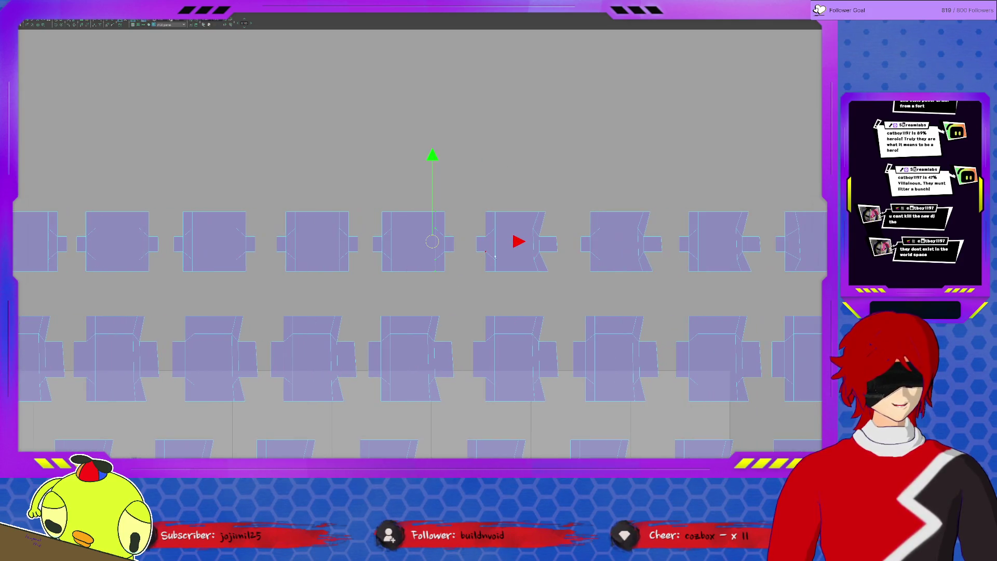
pyautogui.click(552, 238)
pyautogui.moveTo(548, 214)
pyautogui.mouseDown()
pyautogui.moveTo(540, 182)
pyautogui.moveTo(527, 276)
pyautogui.moveTo(571, 204)
pyautogui.mouseUp()
# Select the slanted edge on the following shell and frame it in the view.
pyautogui.click(653, 240)
pyautogui.click(650, 224)
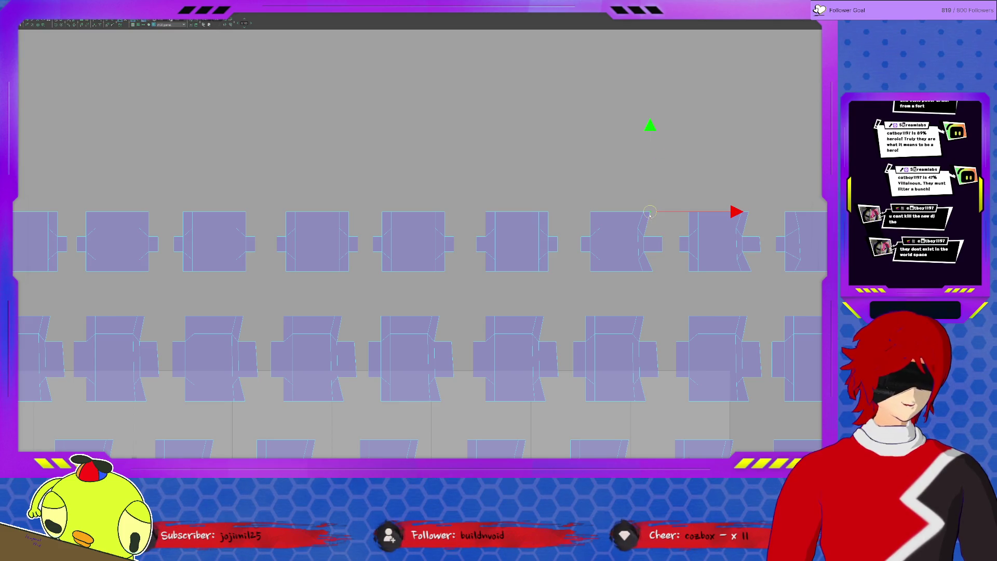
pyautogui.click(648, 261)
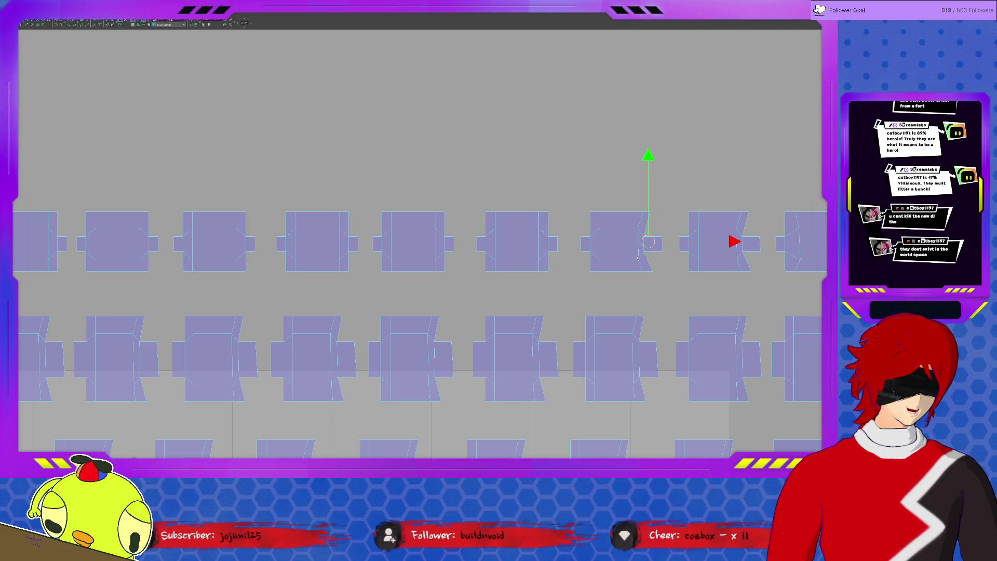
pyautogui.moveTo(655, 277); pyautogui.dragTo(645, 279)
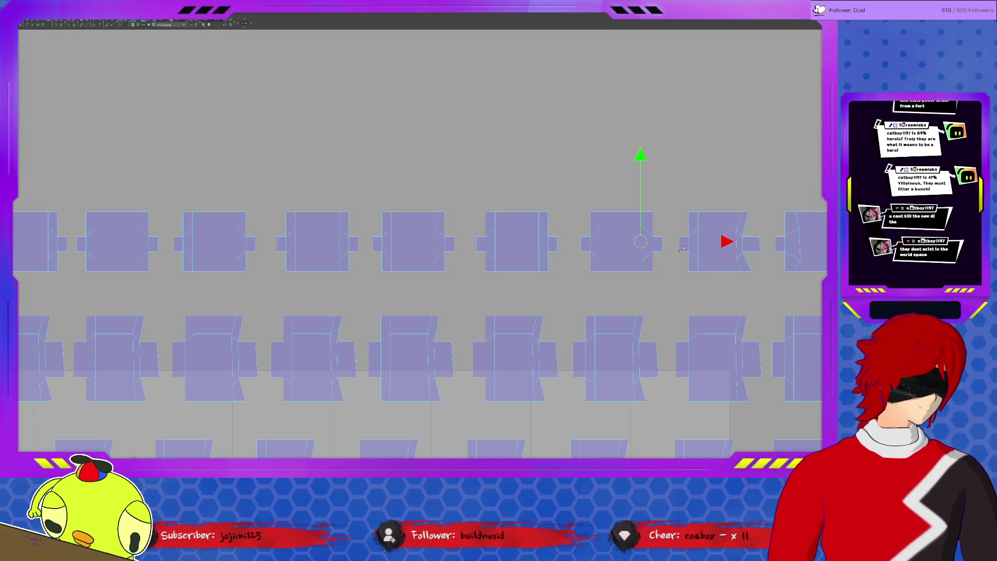
pyautogui.press('f')
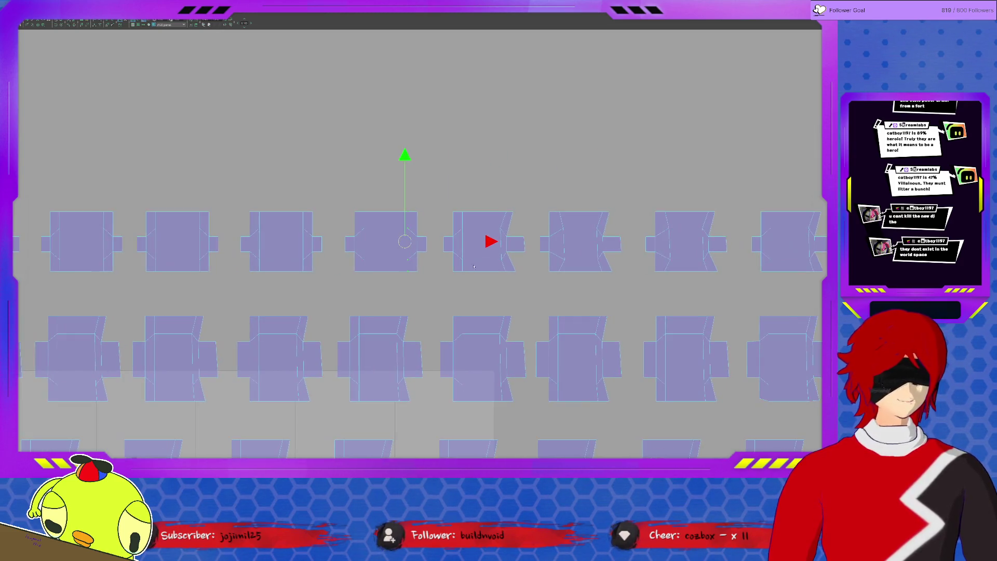
pyautogui.click(524, 227)
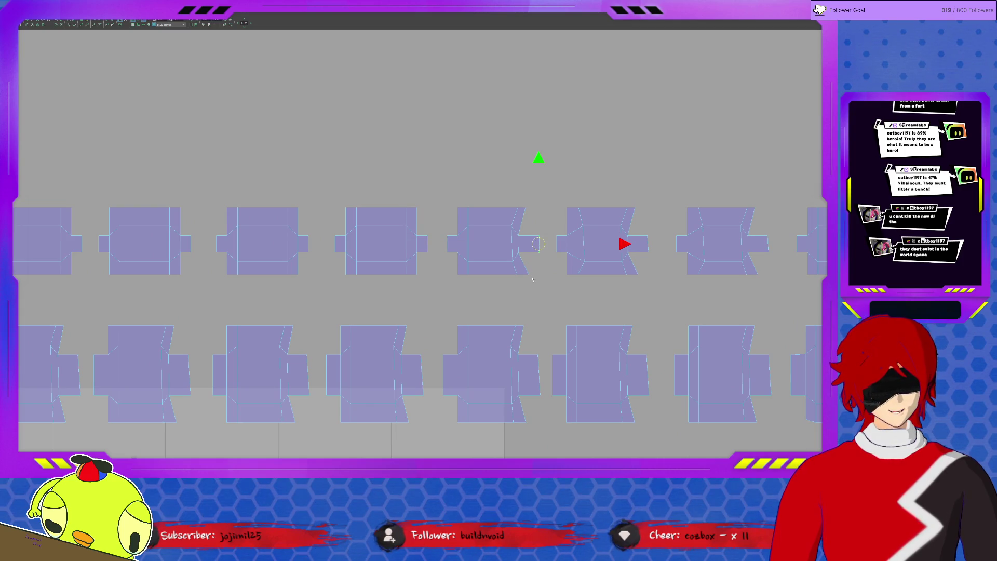
pyautogui.click(524, 208)
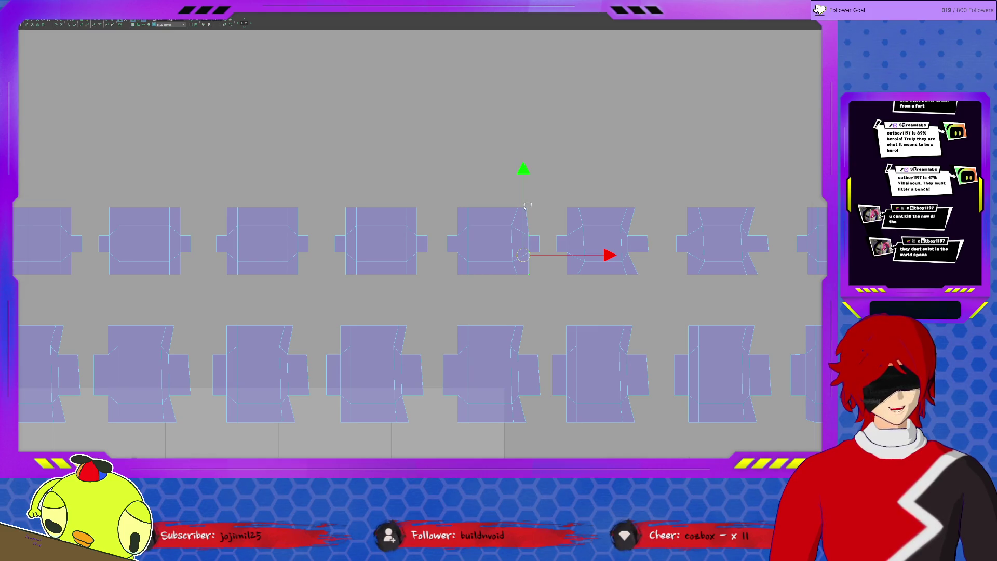
pyautogui.click(524, 226)
pyautogui.click(526, 275)
pyautogui.click(646, 249)
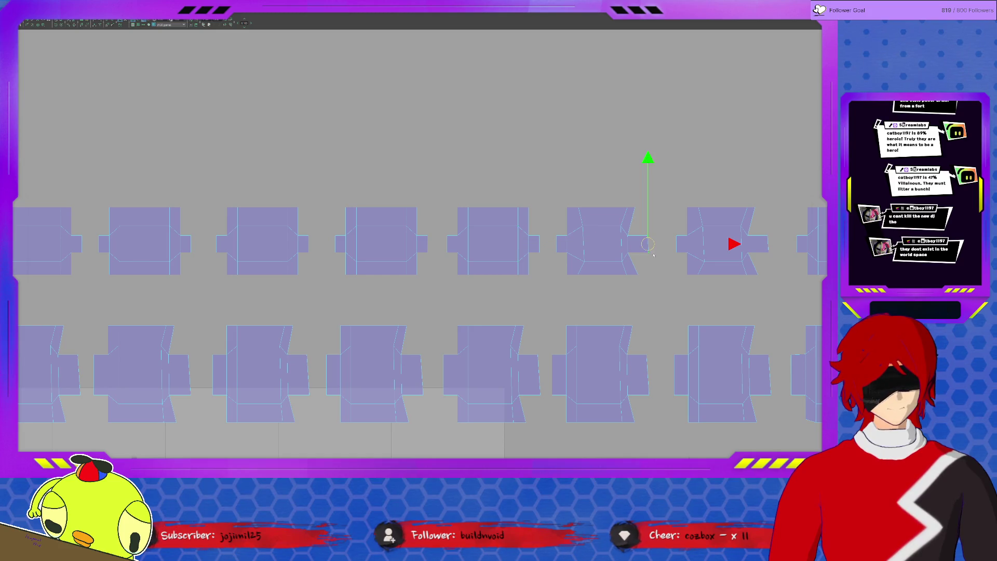
pyautogui.click(635, 208)
pyautogui.click(627, 236)
pyautogui.click(629, 284)
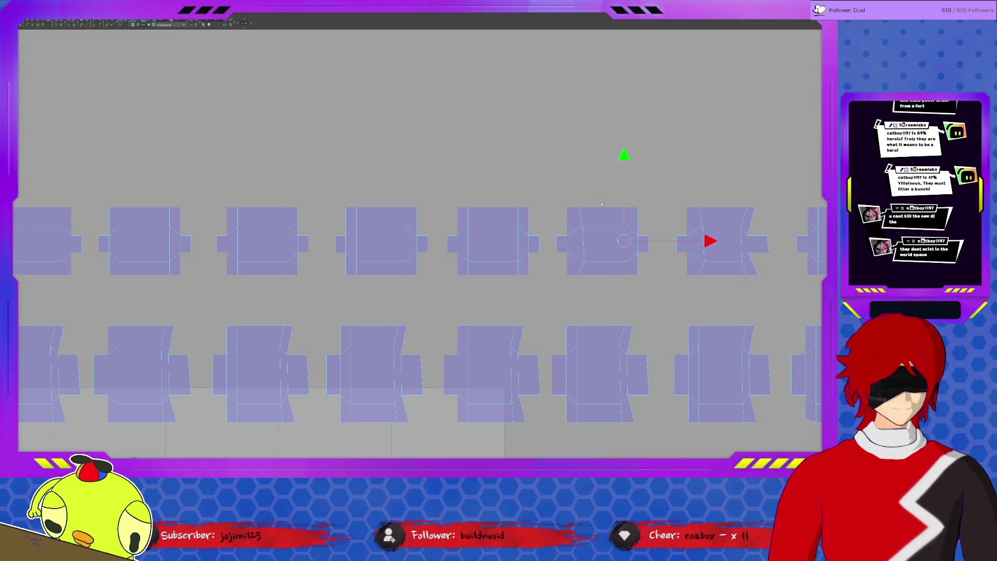
pyautogui.click(575, 283)
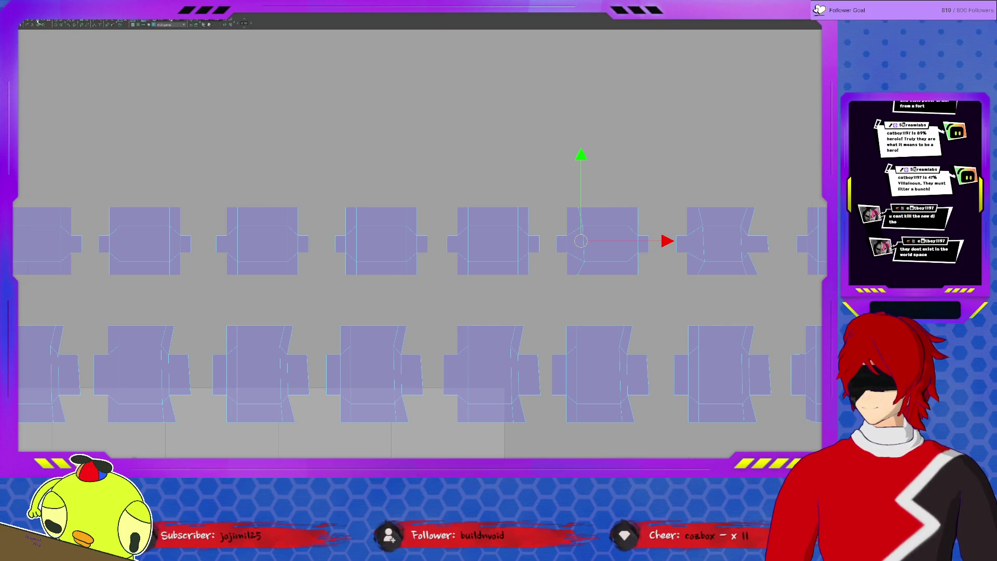
pyautogui.click(696, 209)
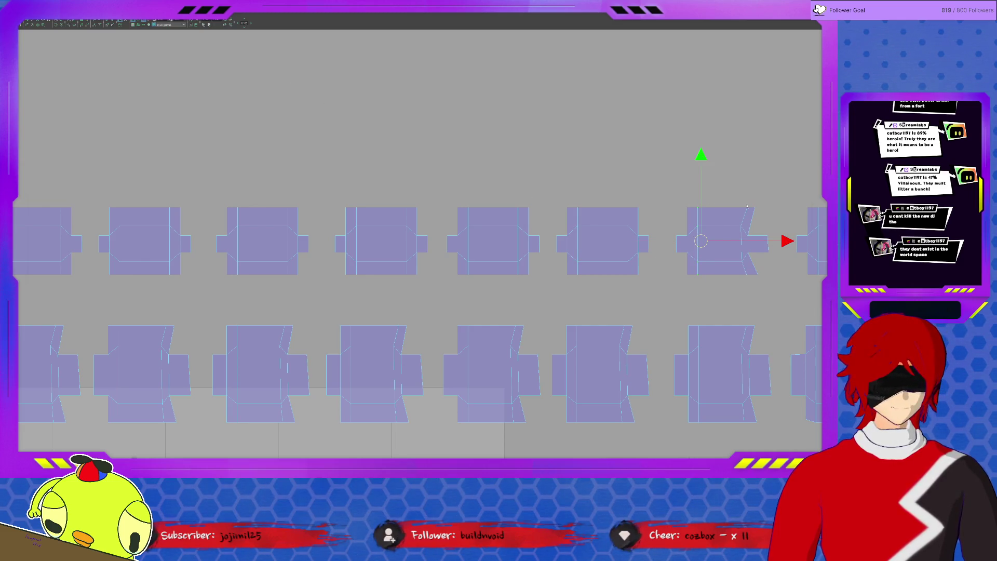
pyautogui.click(768, 242)
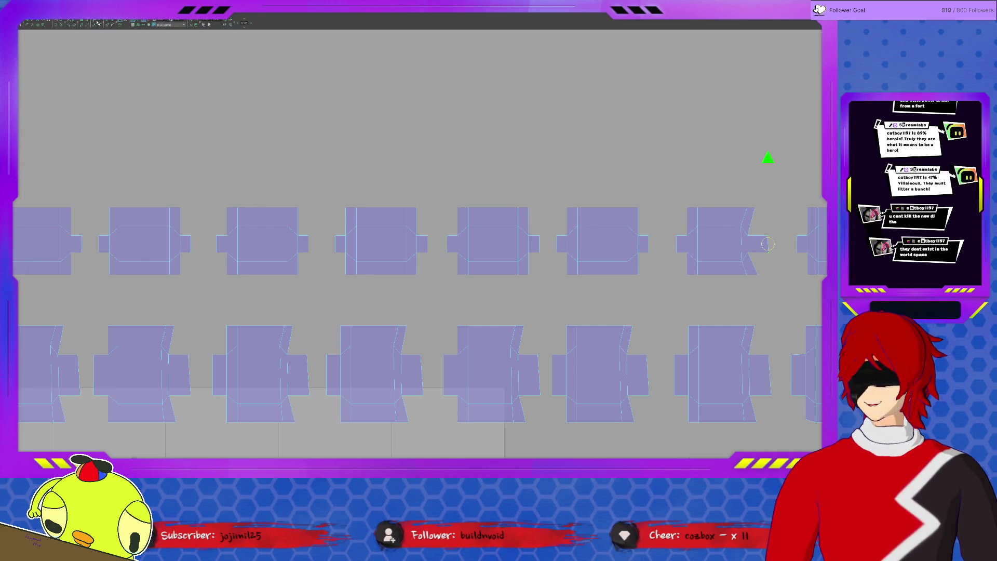
# Reshape the fourth shell's slanted right edge by moving its corner vertices.
pyautogui.press('f')
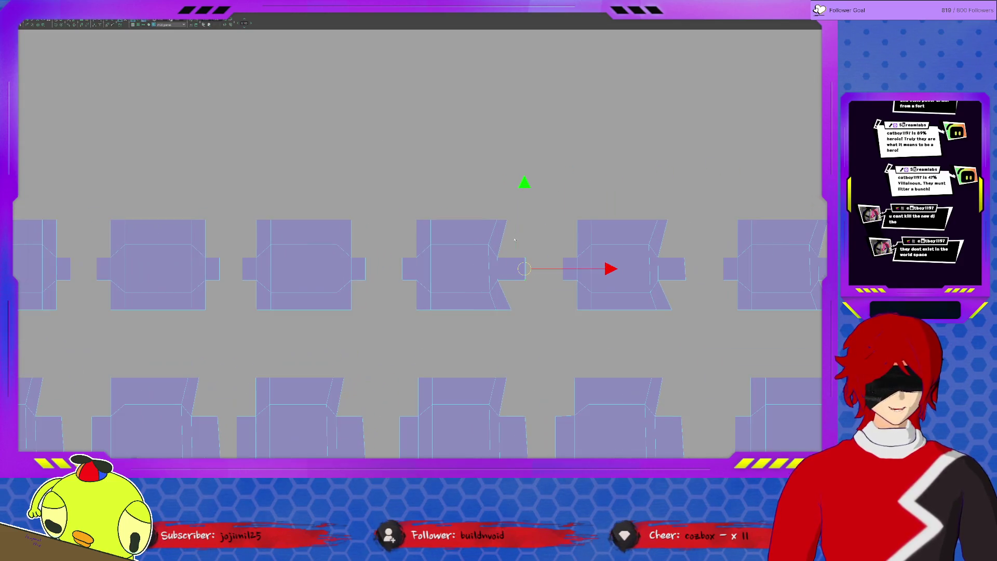
pyautogui.click(505, 239)
pyautogui.moveTo(500, 270); pyautogui.dragTo(478, 276)
pyautogui.moveTo(473, 196)
pyautogui.mouseDown()
pyautogui.moveTo(494, 197)
pyautogui.moveTo(511, 257)
pyautogui.moveTo(507, 331)
pyautogui.mouseUp()
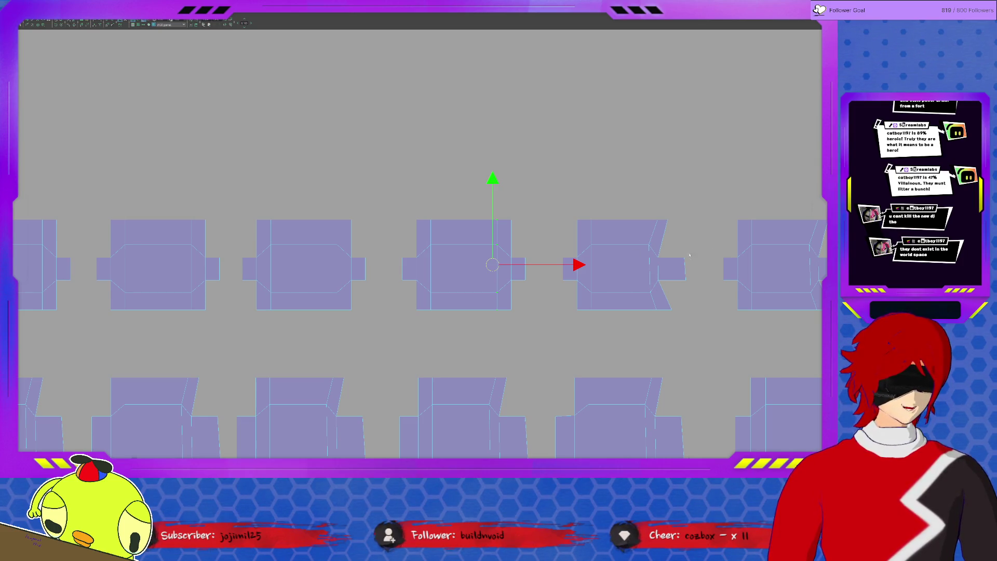
# Select the notch vertices on the next shell and shift the notch edge left until straight.
pyautogui.click(665, 262)
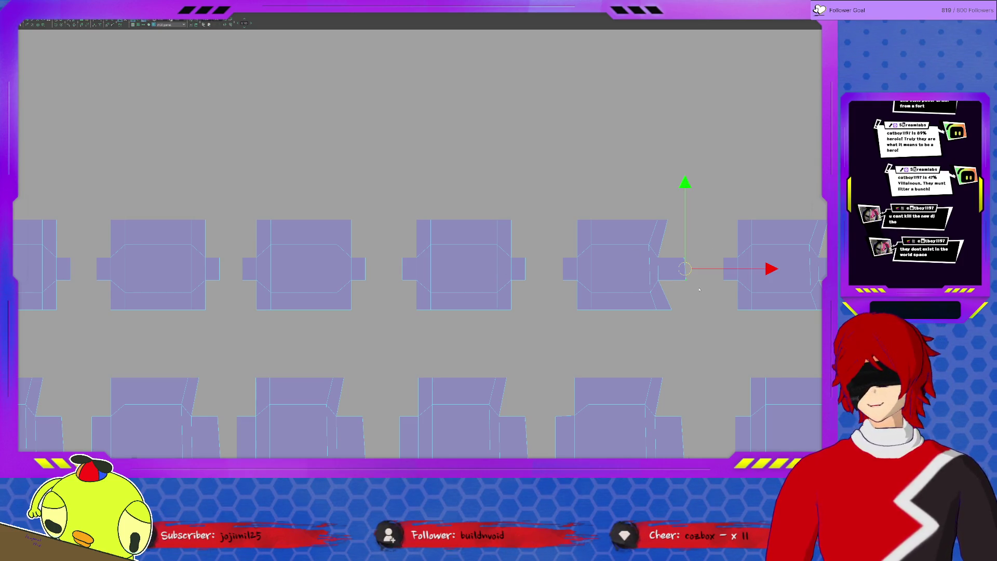
pyautogui.click(667, 221)
pyautogui.keyDown('shift'); pyautogui.click(655, 254); pyautogui.keyUp('shift')
pyautogui.keyDown('shift'); pyautogui.click(665, 278); pyautogui.keyUp('shift')
pyautogui.keyDown('shift'); pyautogui.click(664, 304); pyautogui.keyUp('shift')
pyautogui.moveTo(639, 323); pyautogui.dragTo(556, 228, button='middle')
pyautogui.click(569, 229)
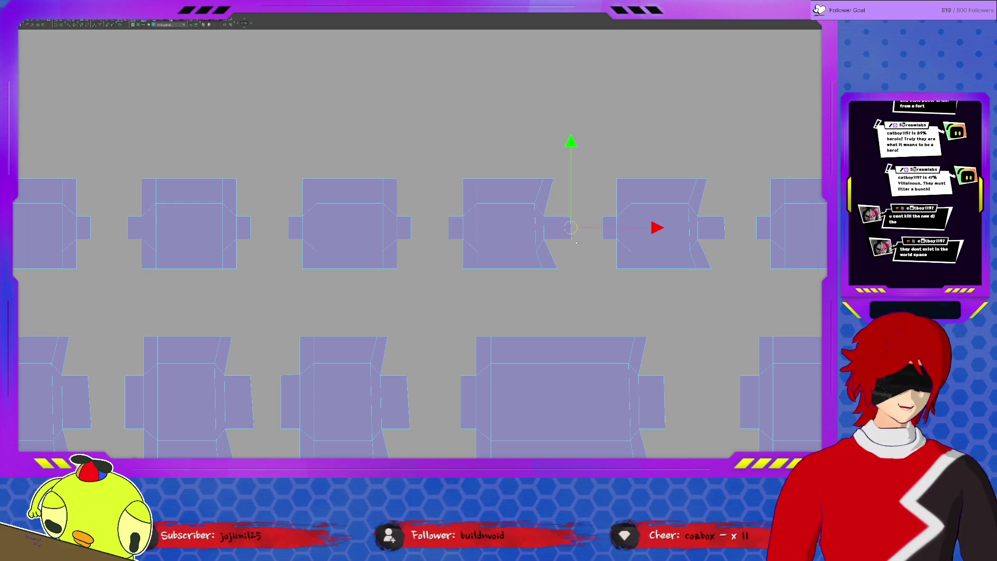
pyautogui.click(551, 180)
pyautogui.keyDown('shift'); pyautogui.click(554, 268); pyautogui.keyUp('shift')
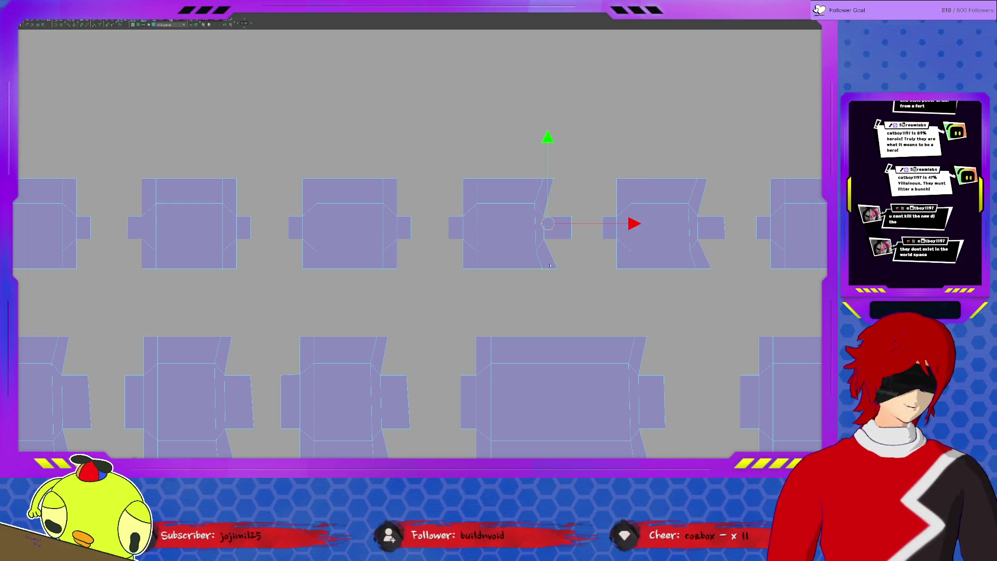
pyautogui.moveTo(637, 223); pyautogui.dragTo(626, 223)
# Straighten the following shell's notch by moving its notch vertices left.
pyautogui.click(725, 229)
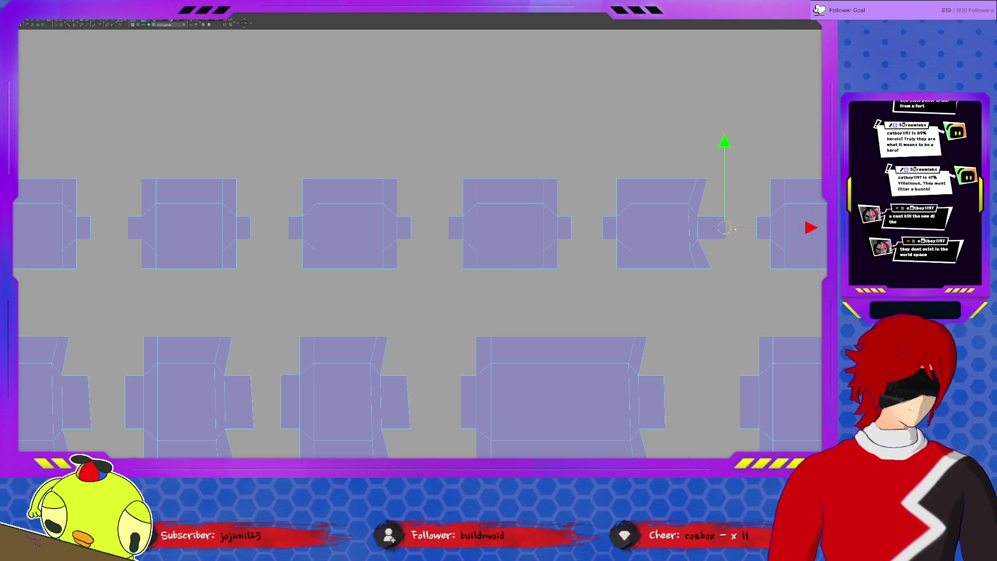
pyautogui.click(707, 180)
pyautogui.keyDown('shift'); pyautogui.click(712, 269); pyautogui.keyUp('shift')
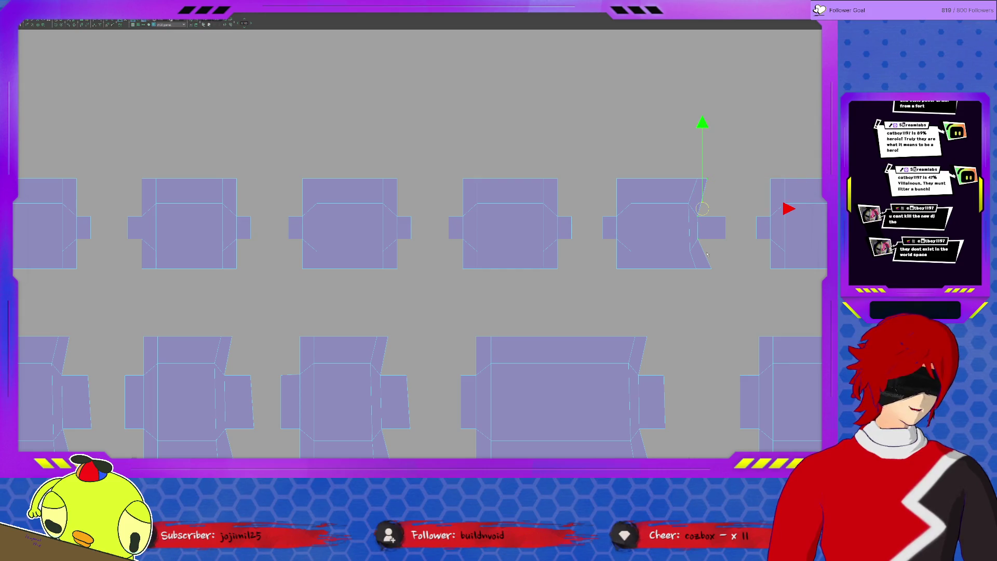
pyautogui.moveTo(704, 223); pyautogui.dragTo(693, 224)
pyautogui.moveTo(727, 254); pyautogui.dragTo(723, 256, button='middle')
pyautogui.hscroll(5, 676, 199)
pyautogui.moveTo(695, 244); pyautogui.dragTo(695, 244)
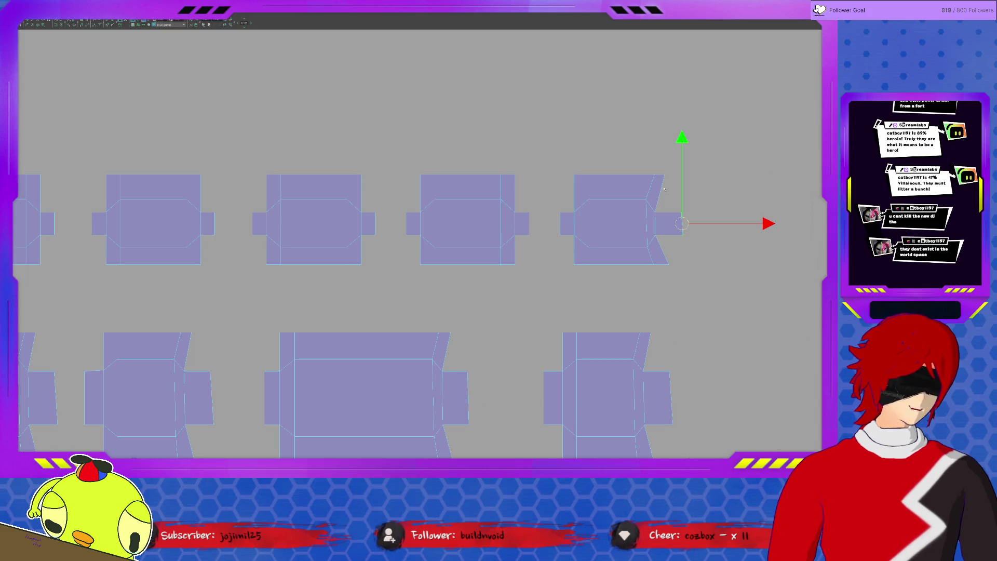
pyautogui.click(667, 196)
pyautogui.click(664, 177)
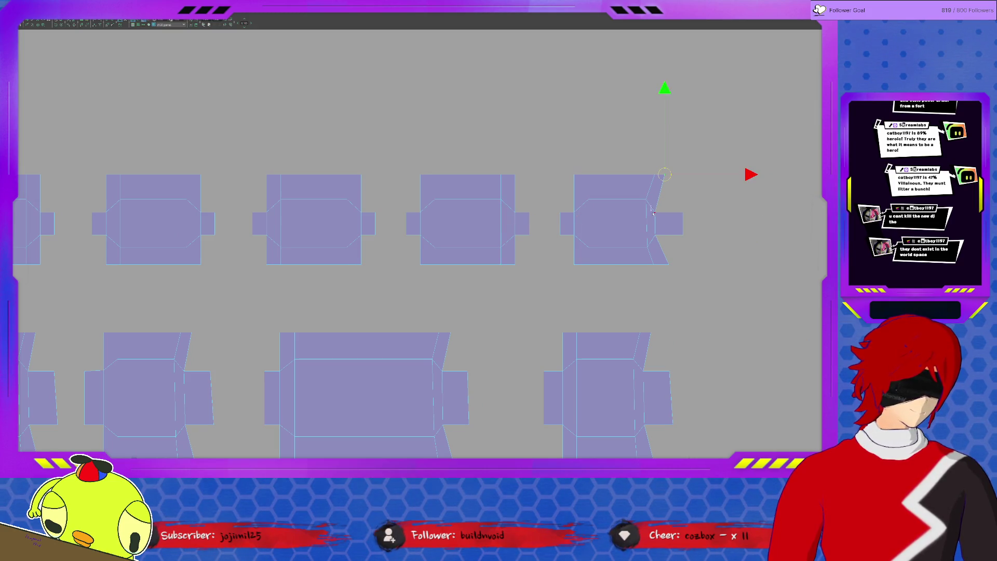
pyautogui.moveTo(657, 226); pyautogui.dragTo(651, 221)
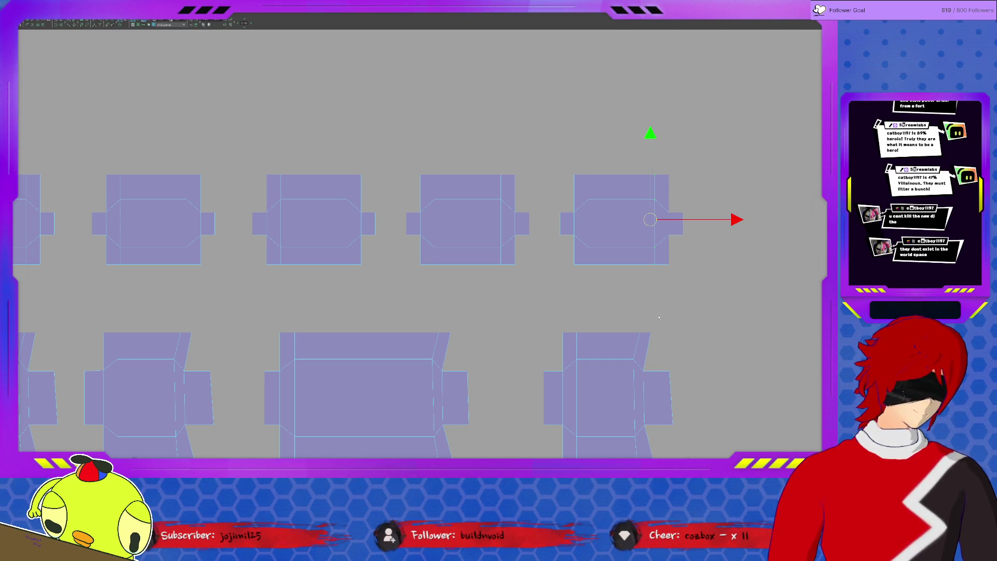
# Square the right-hand second-row shell by sliding its vertex down.
pyautogui.scroll(-3, 658, 318)
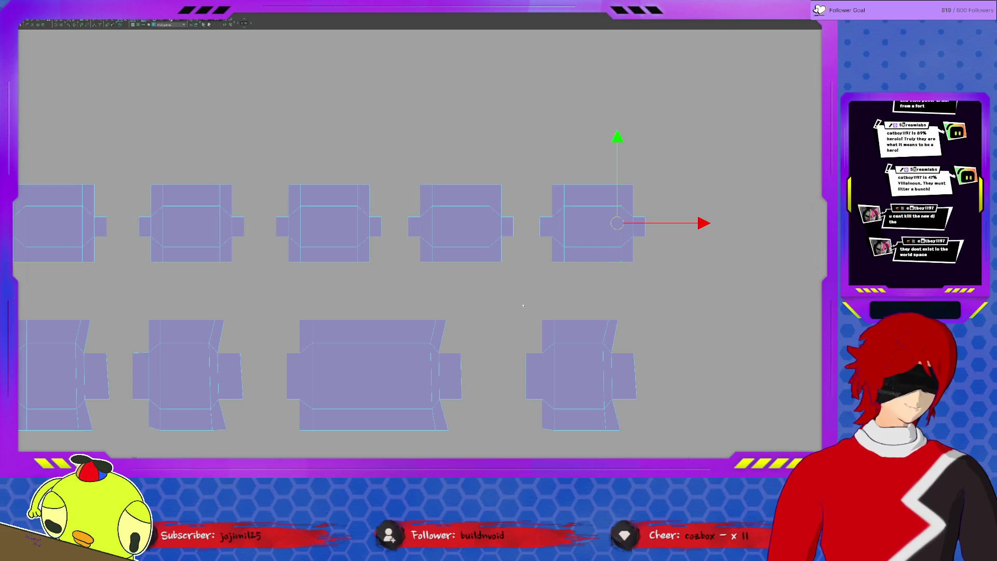
pyautogui.moveTo(633, 349); pyautogui.dragTo(620, 282, button='middle')
pyautogui.click(619, 302)
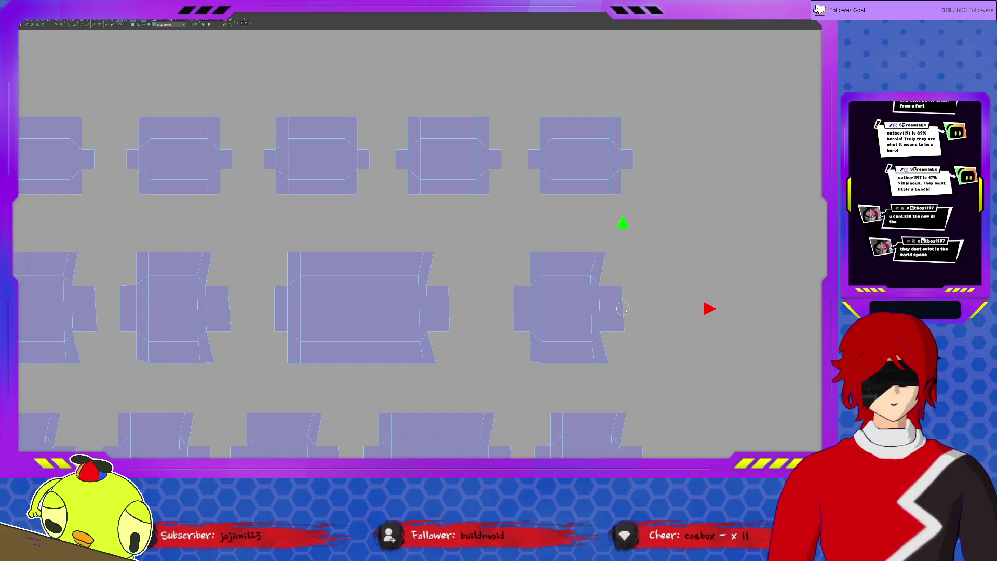
pyautogui.click(605, 254)
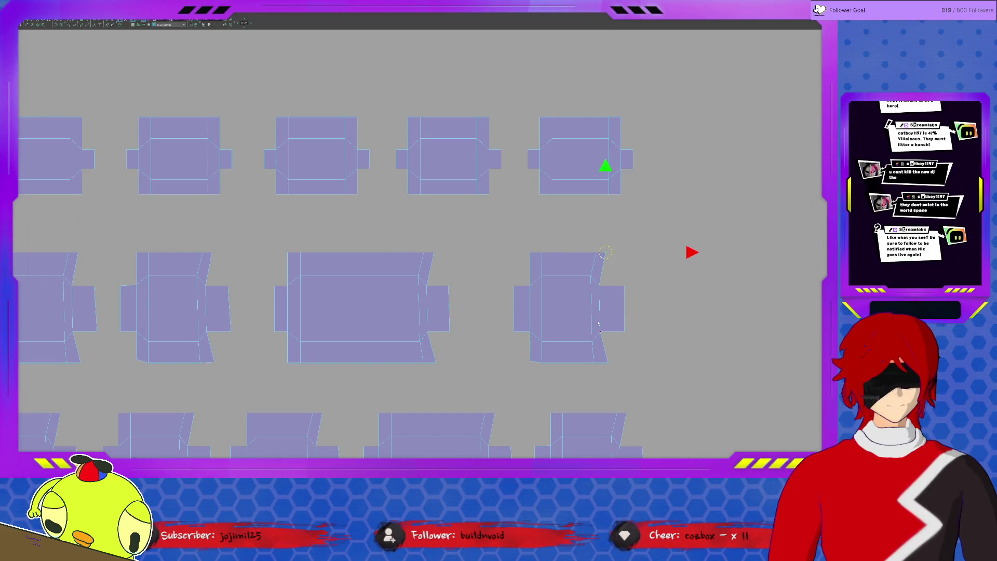
pyautogui.moveTo(599, 286)
pyautogui.mouseDown()
pyautogui.moveTo(598, 343)
pyautogui.moveTo(587, 343)
pyautogui.mouseUp()
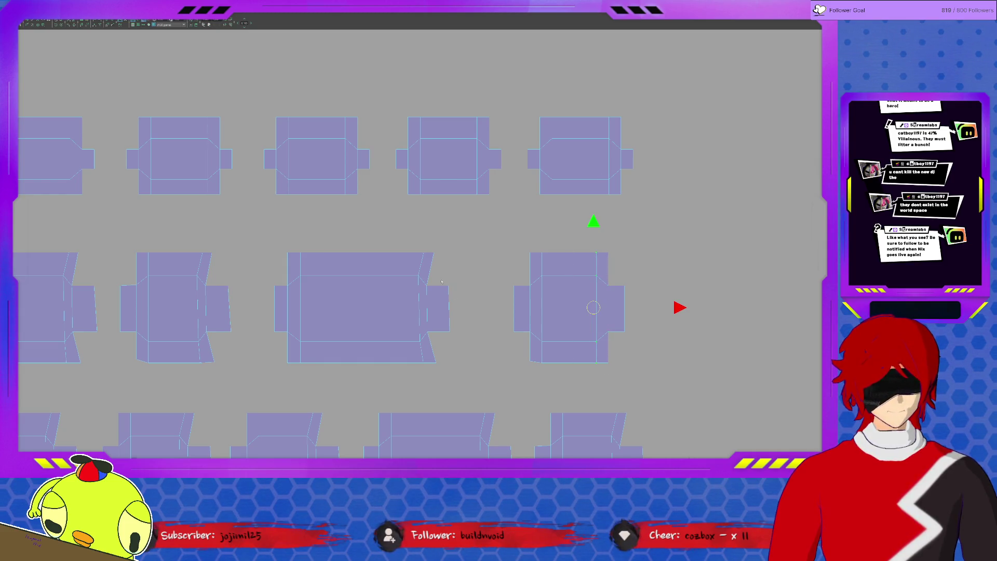
# Select the right tab edge of the large middle-row shell.
pyautogui.click(449, 308)
pyautogui.moveTo(424, 245)
pyautogui.mouseDown()
pyautogui.moveTo(397, 291)
pyautogui.moveTo(316, 303)
pyautogui.mouseUp()
pyautogui.moveTo(316, 303); pyautogui.dragTo(505, 267, button='middle')
# Gather the neighbouring shell's slanted edge vertices and re-lay out the shells with Ctrl+B.
pyautogui.click(418, 256)
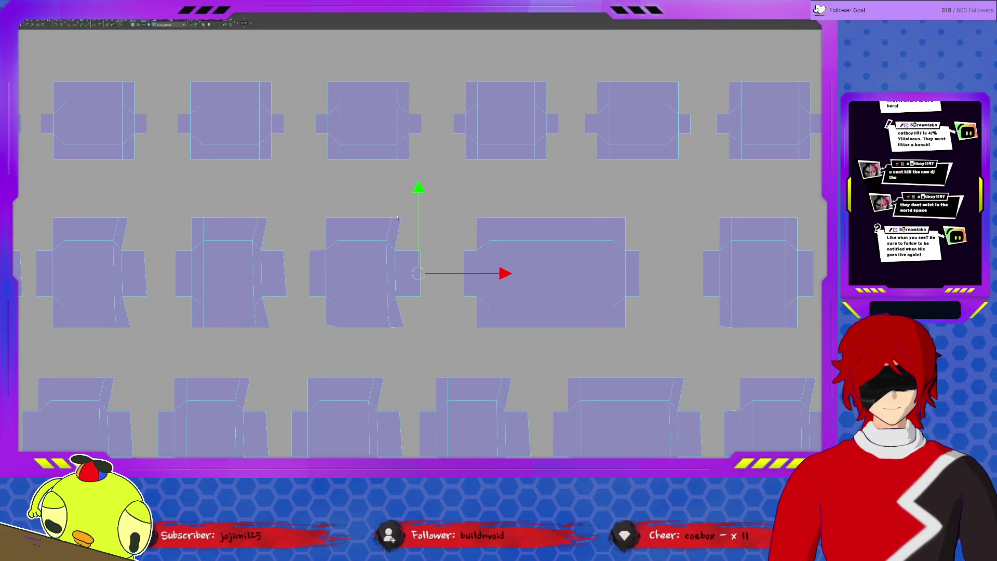
pyautogui.click(400, 257)
pyautogui.moveTo(403, 270); pyautogui.dragTo(404, 298)
pyautogui.moveTo(371, 208); pyautogui.dragTo(396, 338)
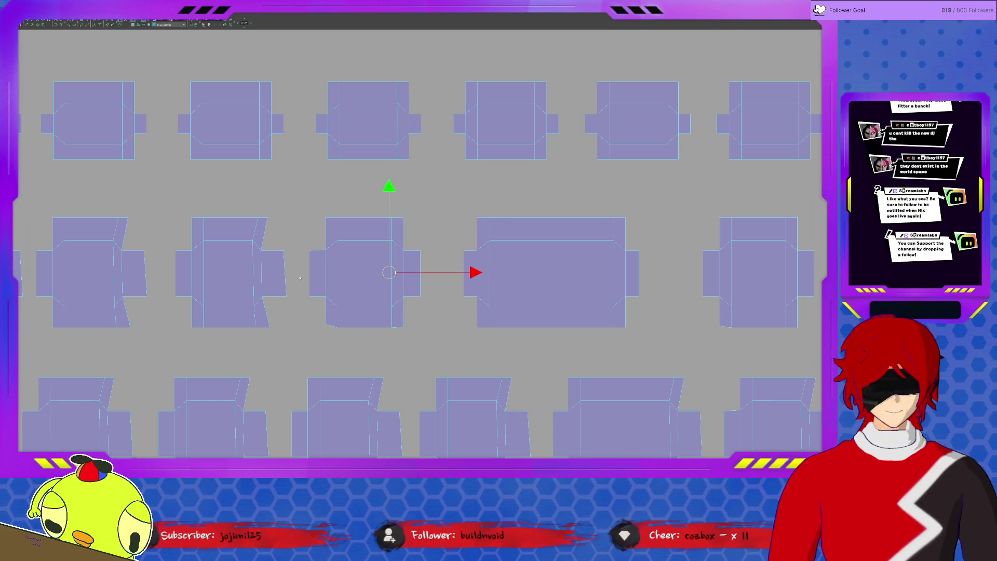
pyautogui.hotkey('ctrl', 'b')
# Gather the third shell's right-side edge, re-lay out, and reselect its slanted edge.
pyautogui.click(414, 258)
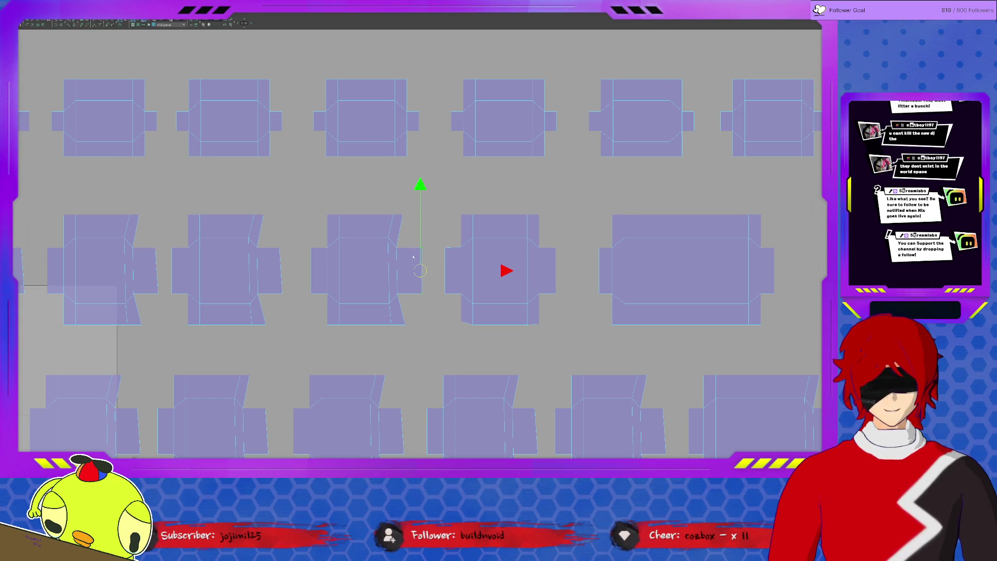
pyautogui.moveTo(413, 211)
pyautogui.mouseDown()
pyautogui.moveTo(413, 327)
pyautogui.moveTo(392, 336)
pyautogui.mouseUp()
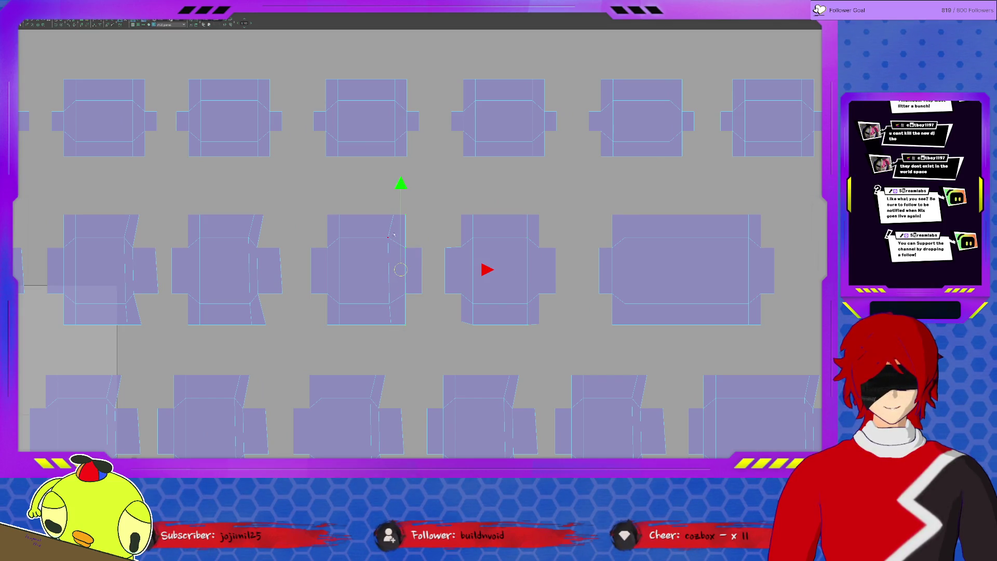
pyautogui.hotkey('ctrl', 'b')
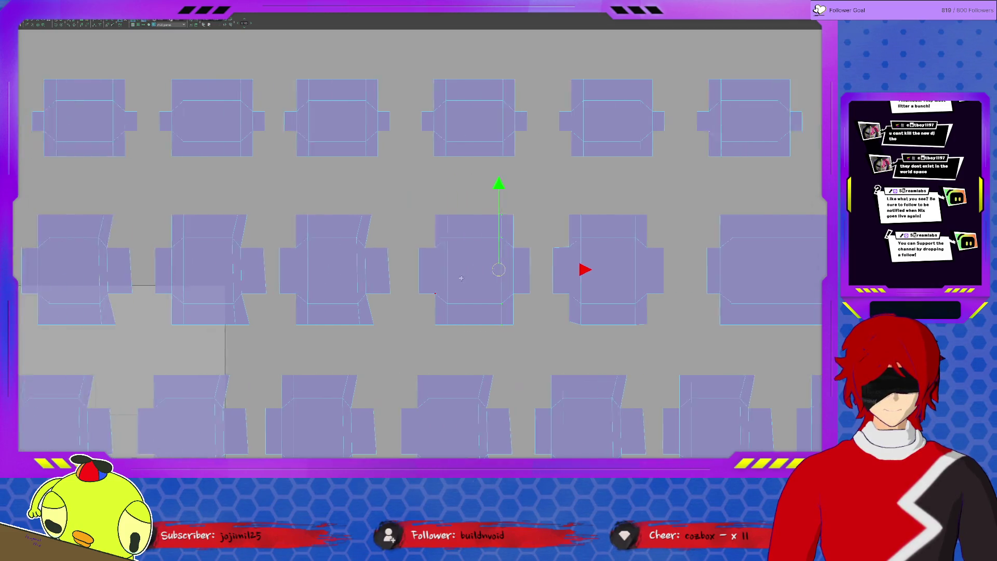
pyautogui.moveTo(449, 306); pyautogui.dragTo(449, 306)
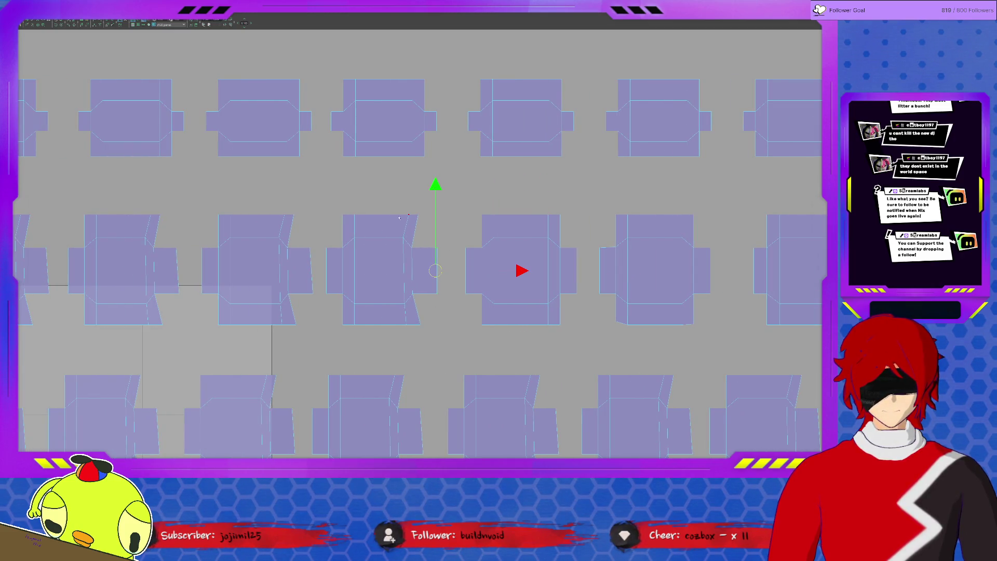
pyautogui.moveTo(412, 216); pyautogui.dragTo(409, 278)
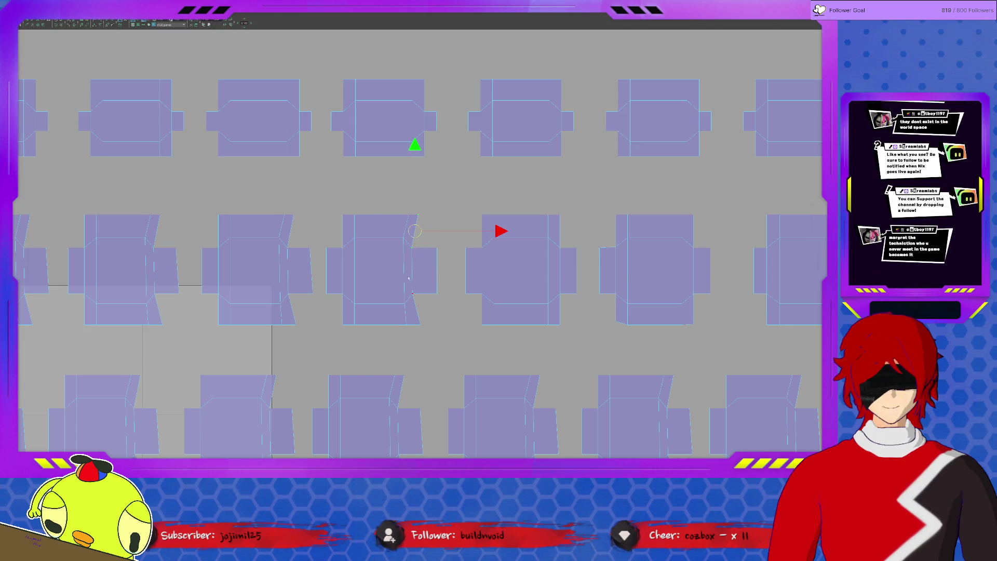
pyautogui.moveTo(388, 200); pyautogui.dragTo(413, 338)
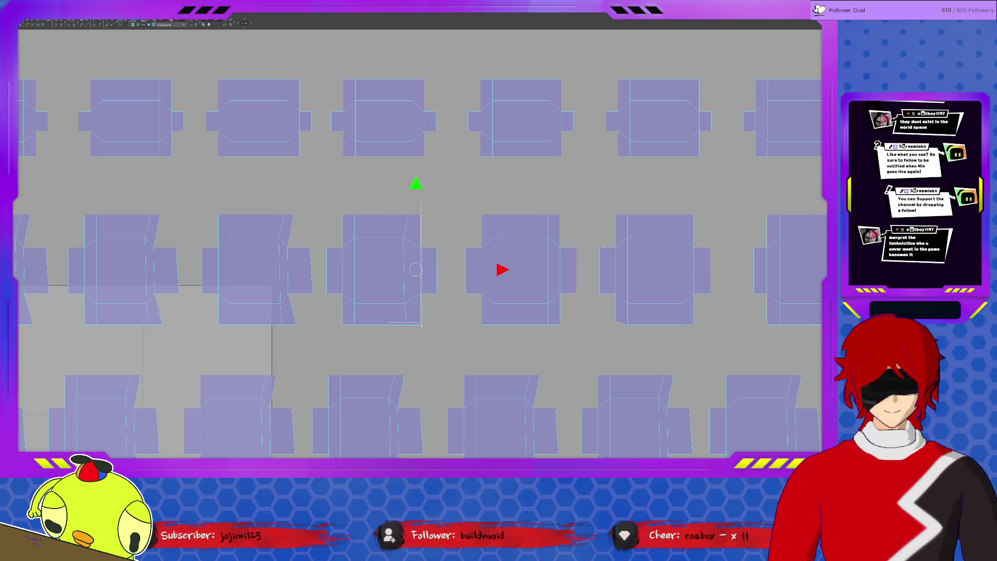
# Select the slanted right-side edges and vertices of the fourth keycap shell.
pyautogui.moveTo(413, 338); pyautogui.dragTo(449, 333, button='middle')
pyautogui.moveTo(465, 238); pyautogui.dragTo(477, 285)
pyautogui.moveTo(445, 206); pyautogui.dragTo(455, 236)
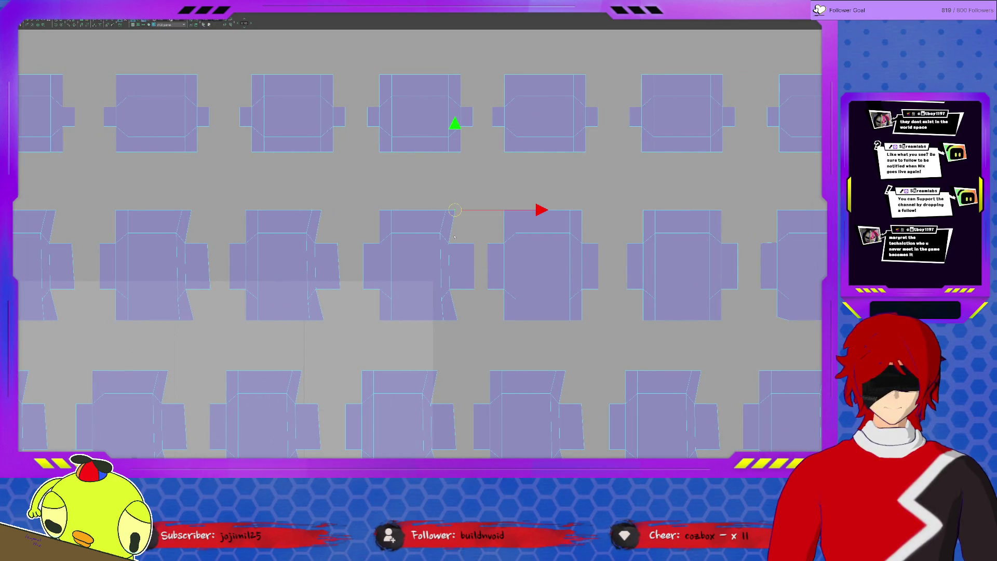
pyautogui.moveTo(427, 196)
pyautogui.mouseDown()
pyautogui.moveTo(452, 328)
pyautogui.moveTo(454, 319)
pyautogui.mouseUp()
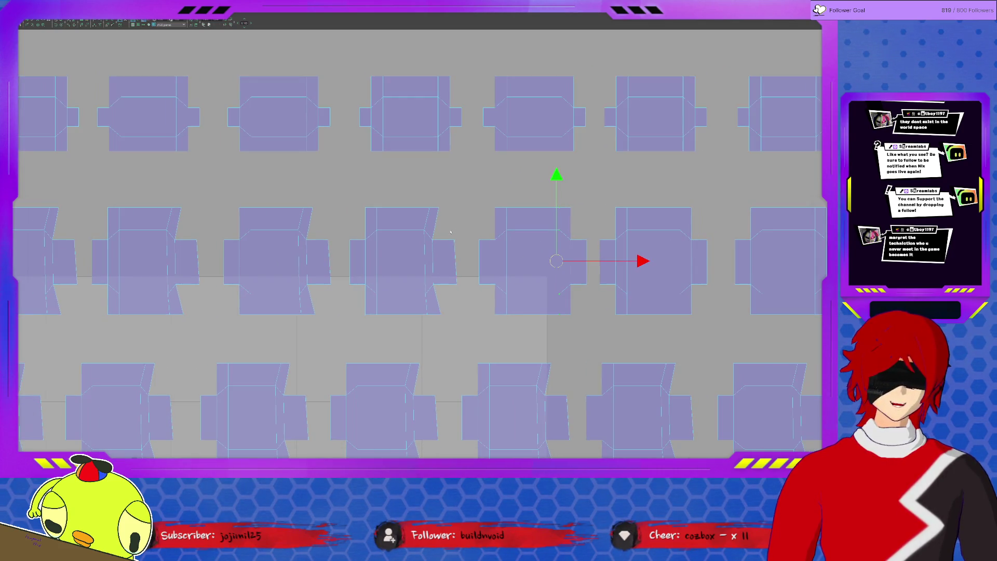
pyautogui.click(438, 245)
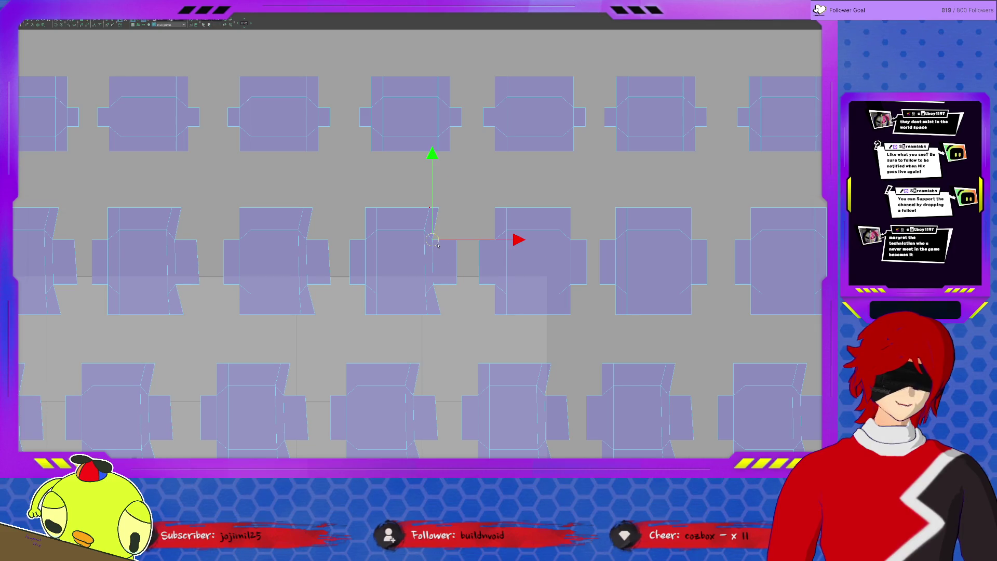
pyautogui.click(442, 311)
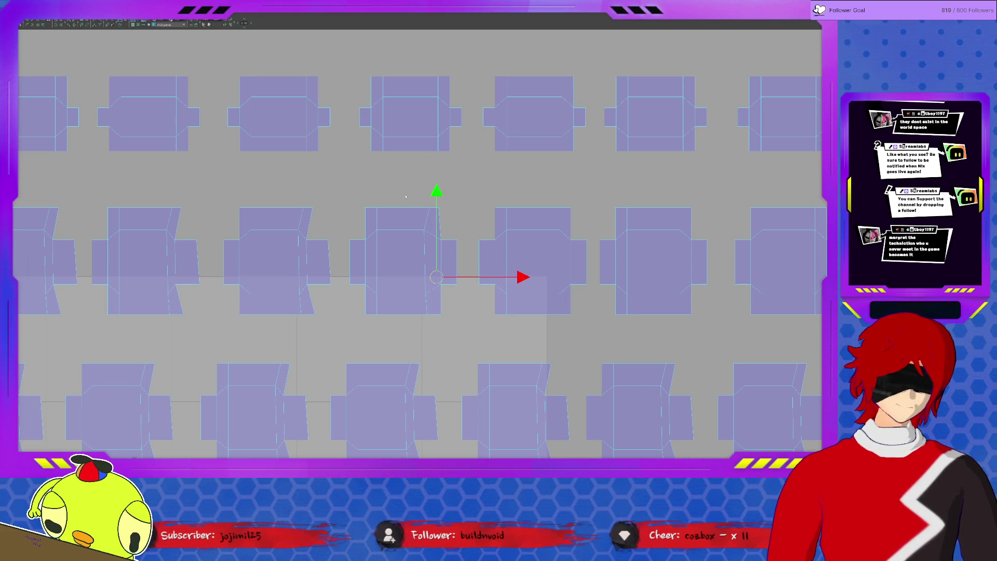
pyautogui.click(430, 315)
pyautogui.moveTo(351, 283); pyautogui.dragTo(371, 271, button='middle')
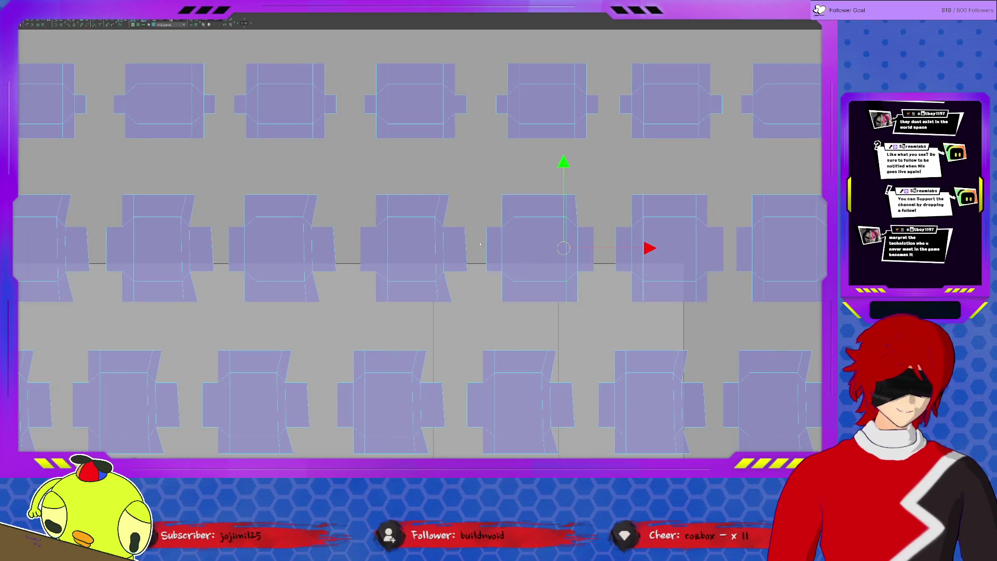
# Select the upper and lower corner vertices along the first shell's slanted right side.
pyautogui.click(466, 249)
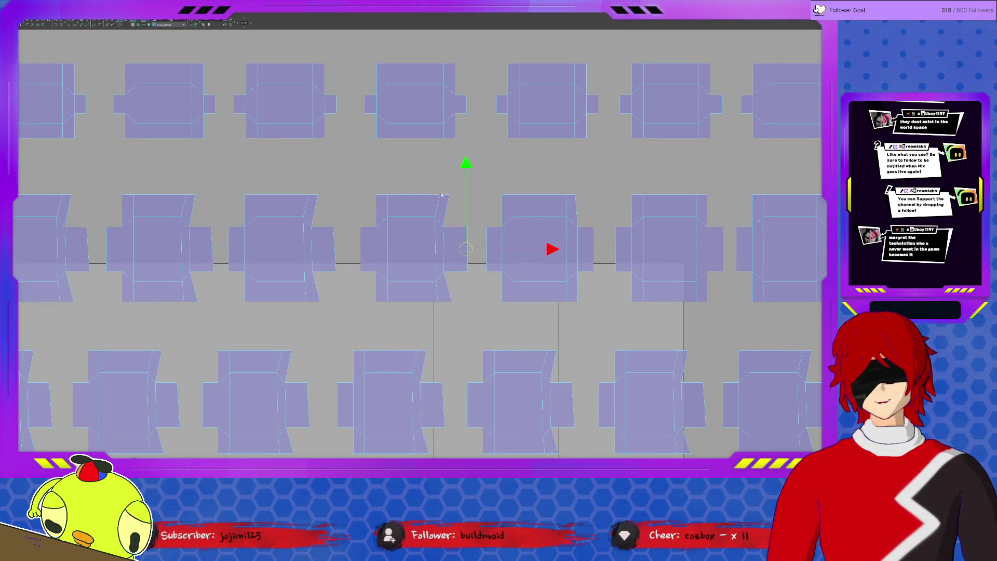
pyautogui.click(452, 224)
pyautogui.click(448, 195)
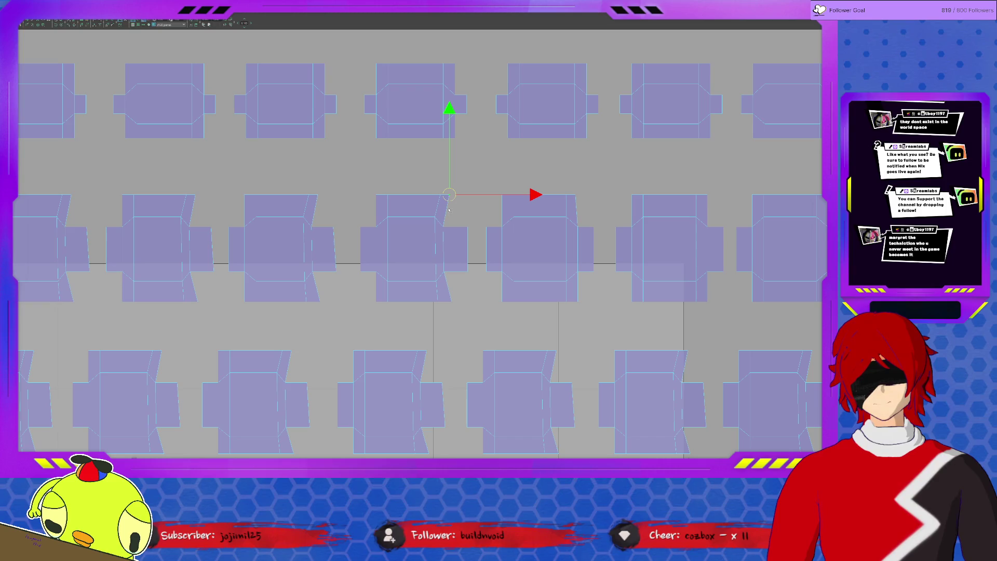
pyautogui.click(447, 248)
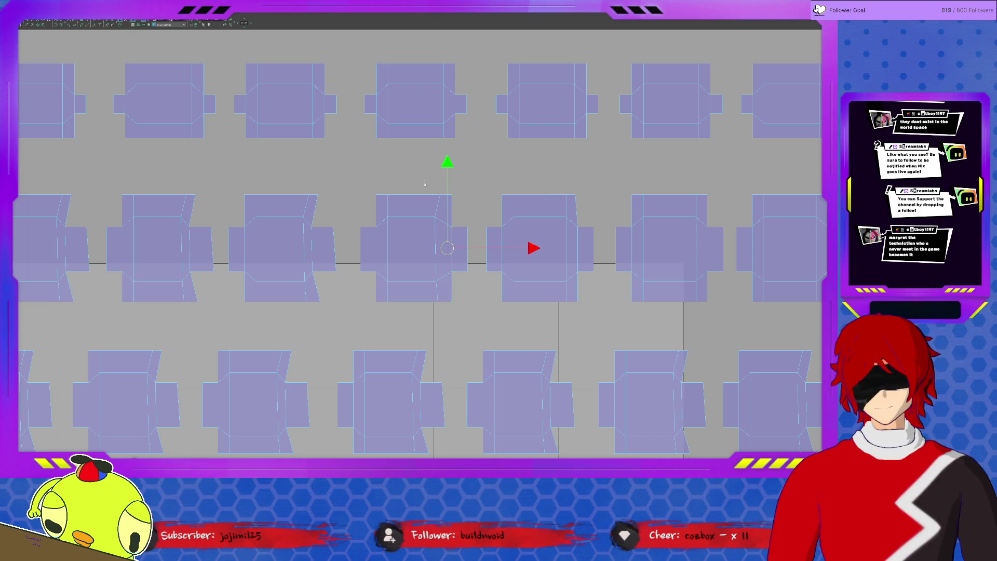
pyautogui.keyDown('shift'); pyautogui.click(368, 250); pyautogui.keyUp('shift')
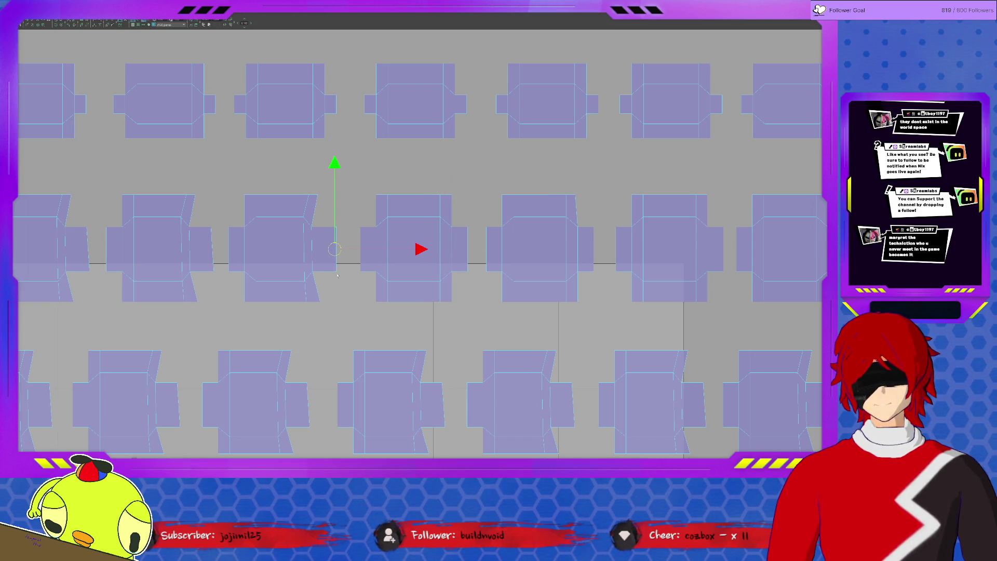
# Straighten the middle keycap shell's slanted right edge so it runs vertically.
pyautogui.click(429, 209)
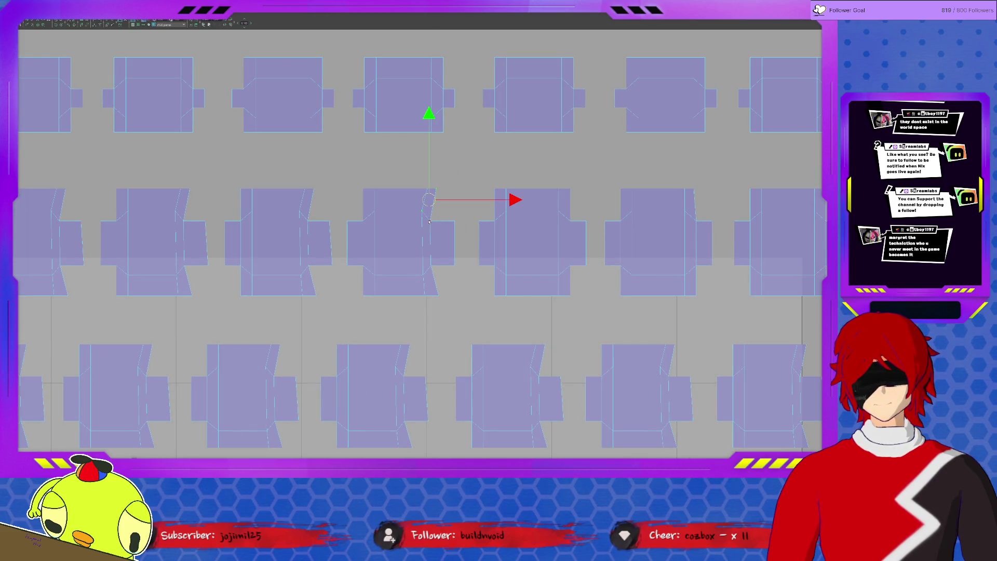
pyautogui.keyDown('shift'); pyautogui.click(438, 301); pyautogui.keyUp('shift')
pyautogui.keyDown('shift'); pyautogui.click(437, 296); pyautogui.keyUp('shift')
pyautogui.keyDown('shift'); pyautogui.click(413, 281); pyautogui.keyUp('shift')
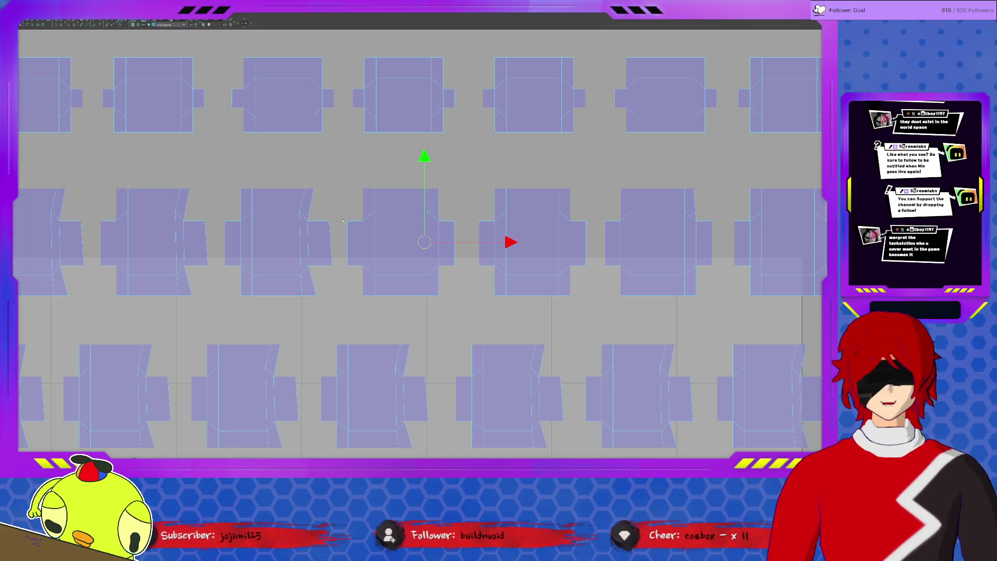
pyautogui.keyDown('shift'); pyautogui.click(401, 208); pyautogui.keyUp('shift')
pyautogui.click(412, 226)
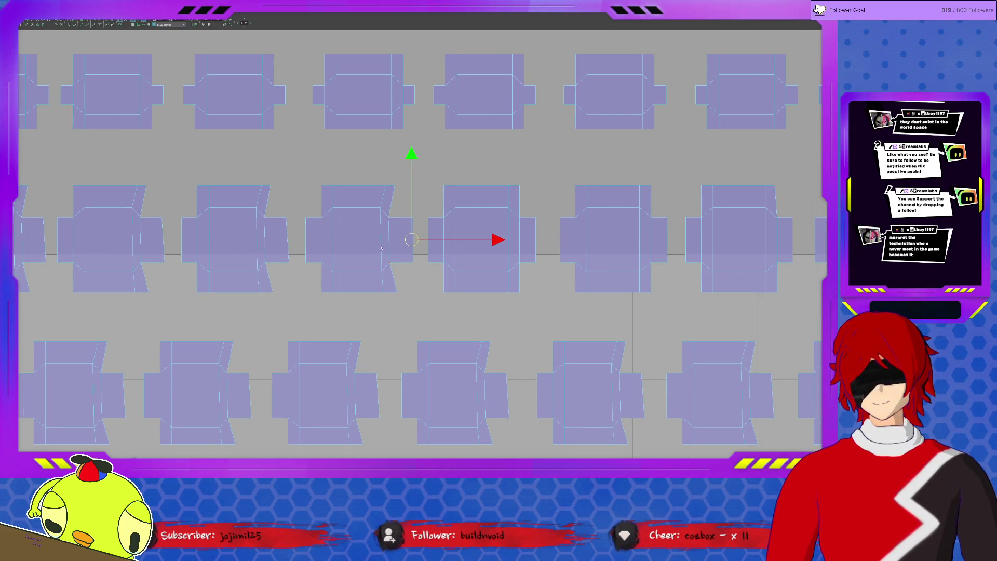
pyautogui.keyDown('shift'); pyautogui.click(365, 298); pyautogui.keyUp('shift')
# Select the top, lower and side vertices of the next middle shell's right edge.
pyautogui.keyDown('shift'); pyautogui.click(397, 234); pyautogui.keyUp('shift')
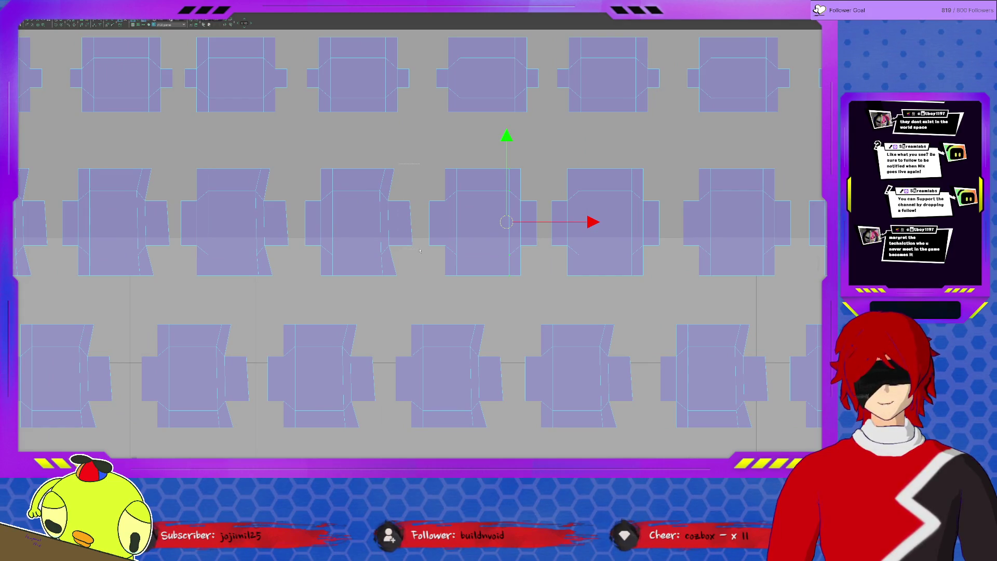
pyautogui.click(388, 199)
pyautogui.click(391, 186)
pyautogui.click(394, 262)
pyautogui.click(395, 276)
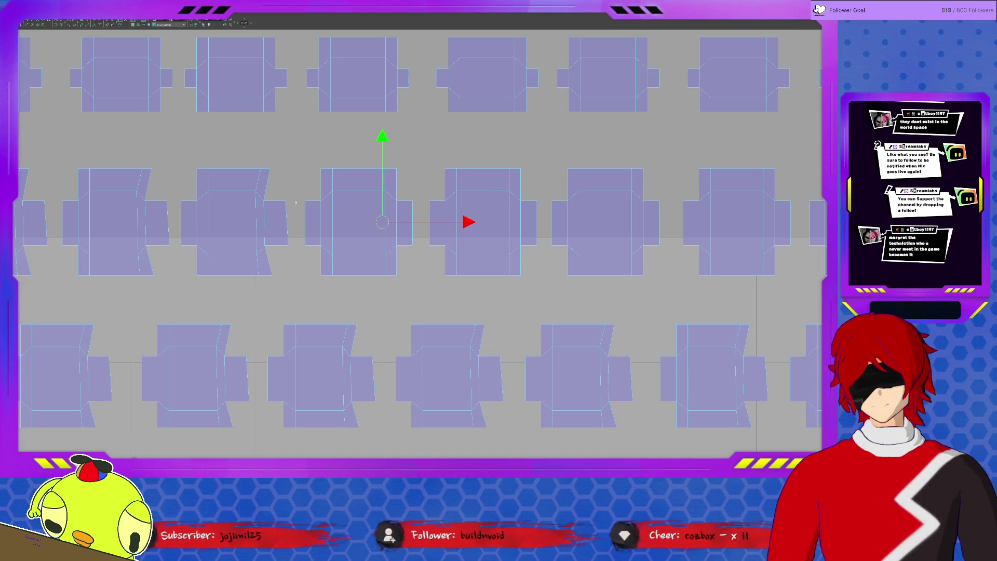
# Select the side edge of the next keycap shell further left.
pyautogui.moveTo(283, 204)
pyautogui.mouseDown(button='middle')
pyautogui.moveTo(234, 204)
pyautogui.moveTo(465, 203)
pyautogui.mouseUp(button='middle')
pyautogui.click(424, 173)
pyautogui.click(424, 241)
pyautogui.click(428, 271)
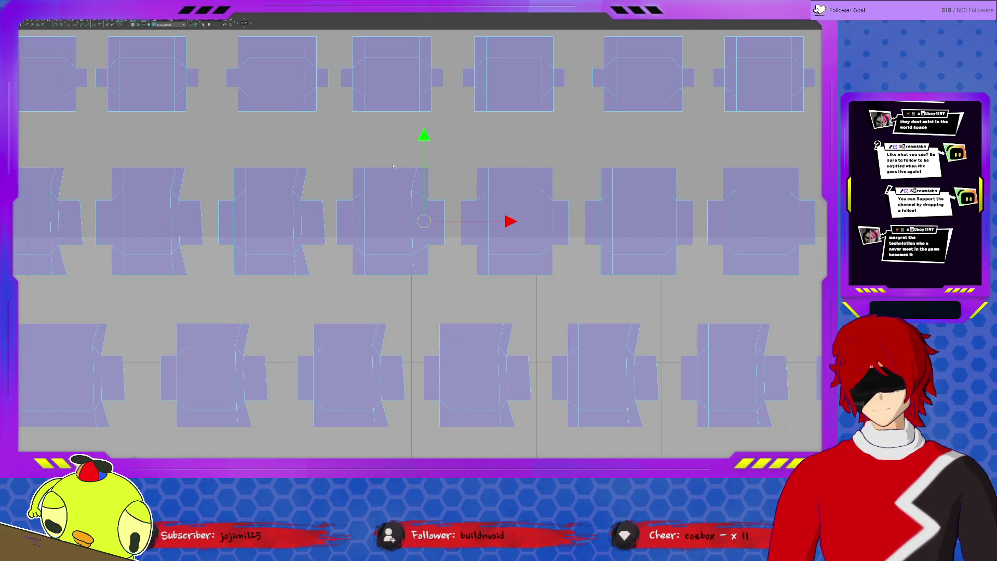
pyautogui.click(418, 249)
# Move the left shell's bottom vertex up so its side edge lines up vertically.
pyautogui.click(283, 275)
pyautogui.click(308, 275)
pyautogui.moveTo(306, 249)
pyautogui.mouseDown()
pyautogui.moveTo(310, 197)
pyautogui.moveTo(302, 274)
pyautogui.mouseUp()
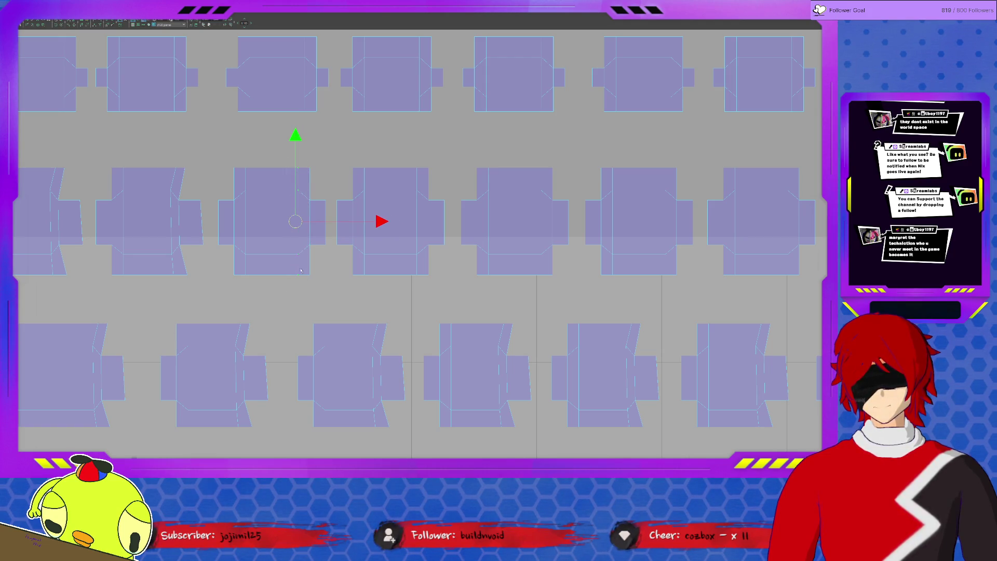
pyautogui.press('f')
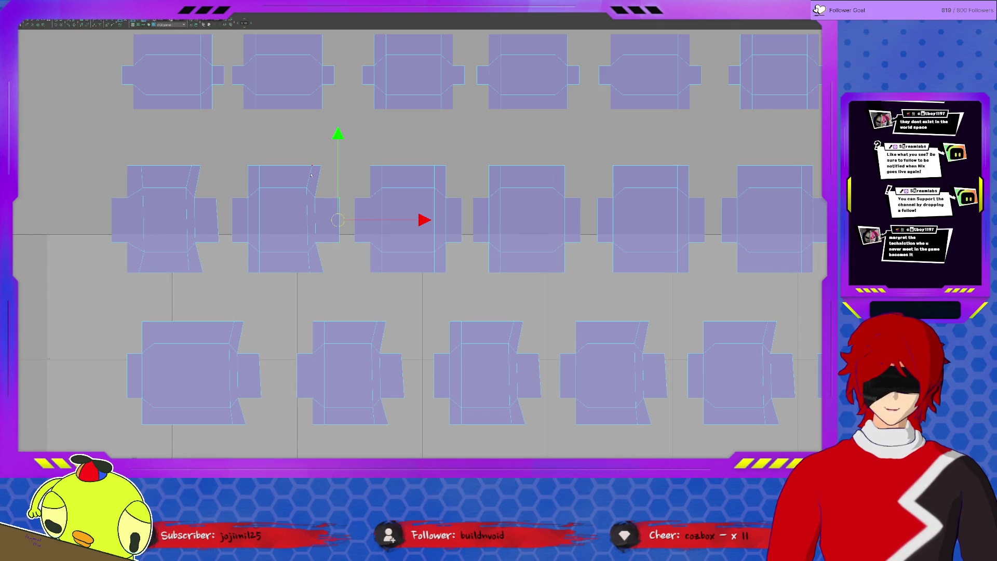
# Move the shell's top corner vertex down and box-select the vertices along its slanted side.
pyautogui.click(315, 167)
pyautogui.moveTo(318, 177); pyautogui.dragTo(328, 277)
pyautogui.click(323, 273)
pyautogui.click(318, 203)
pyautogui.moveTo(318, 204); pyautogui.dragTo(318, 219)
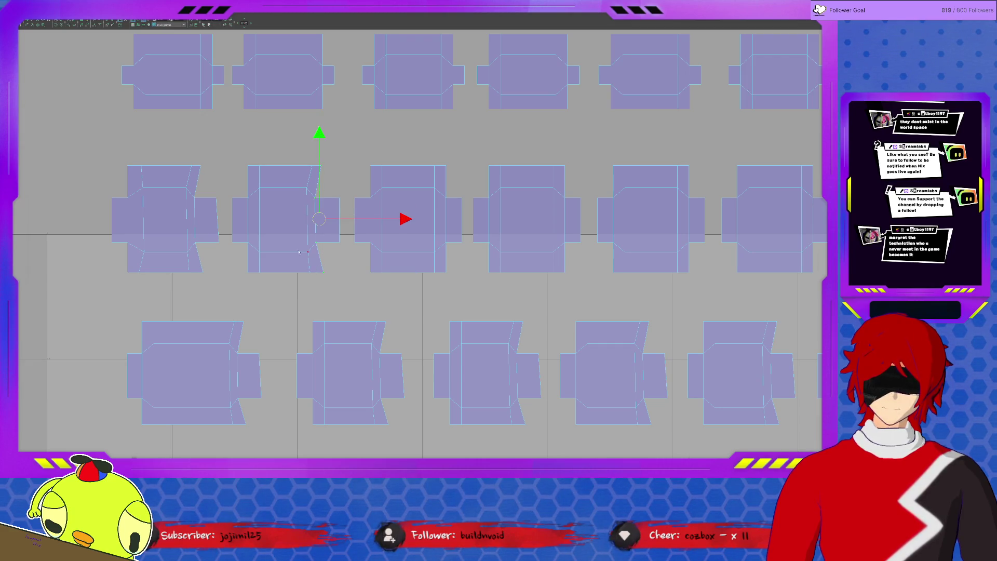
pyautogui.moveTo(292, 151); pyautogui.dragTo(312, 270)
# Square up the leftmost middle-row shell by straightening its slanted right edge.
pyautogui.moveTo(232, 197); pyautogui.dragTo(343, 192, button='middle')
pyautogui.click(342, 248)
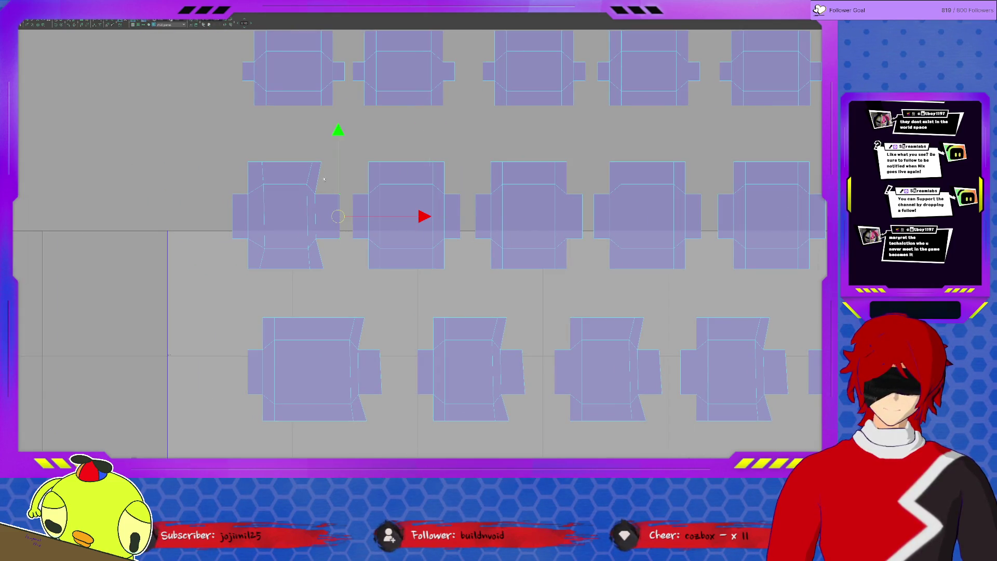
pyautogui.moveTo(321, 163)
pyautogui.mouseDown()
pyautogui.moveTo(292, 151)
pyautogui.moveTo(248, 152)
pyautogui.mouseUp()
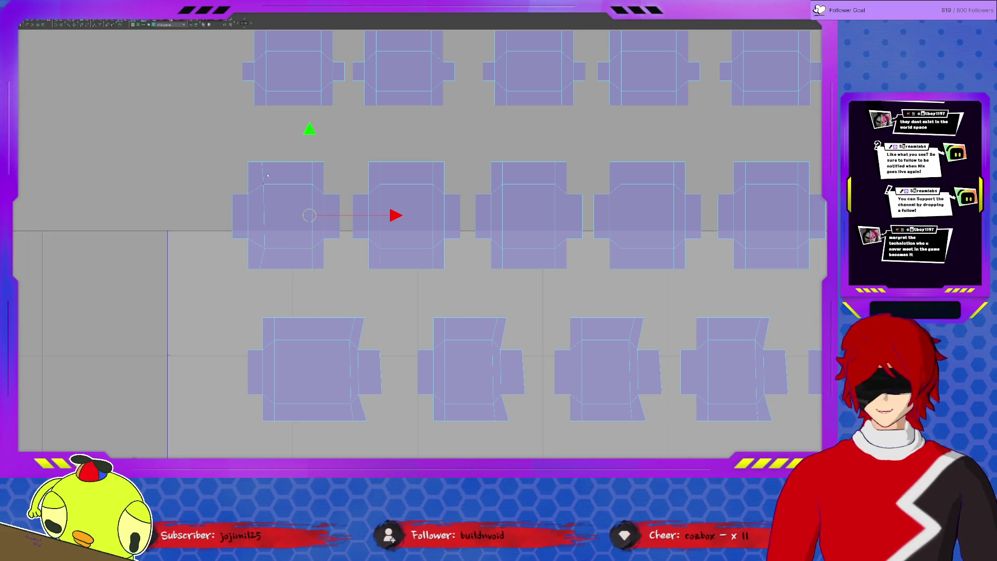
pyautogui.click(265, 208)
pyautogui.keyDown('shift'); pyautogui.click(263, 265); pyautogui.keyUp('shift')
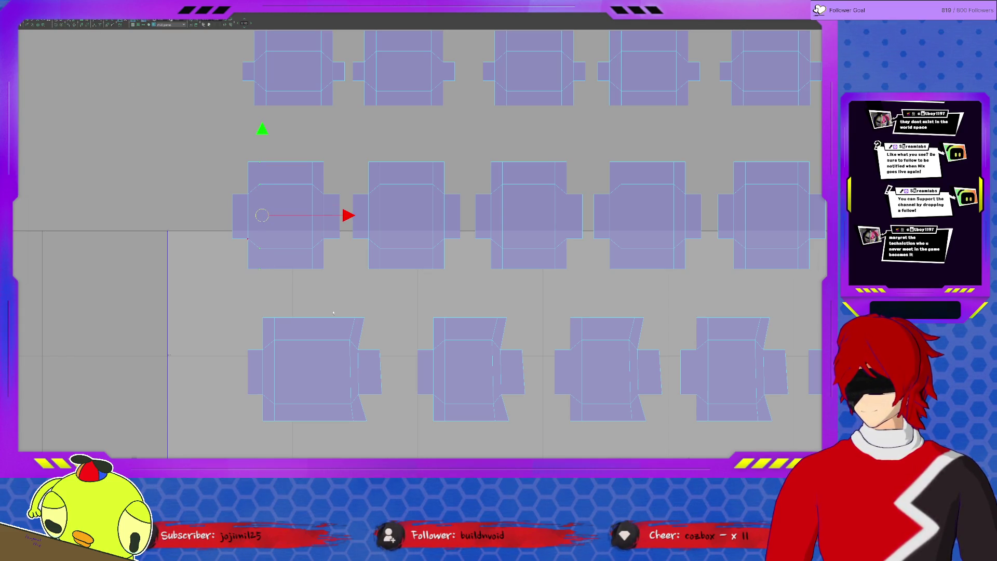
pyautogui.click(388, 403)
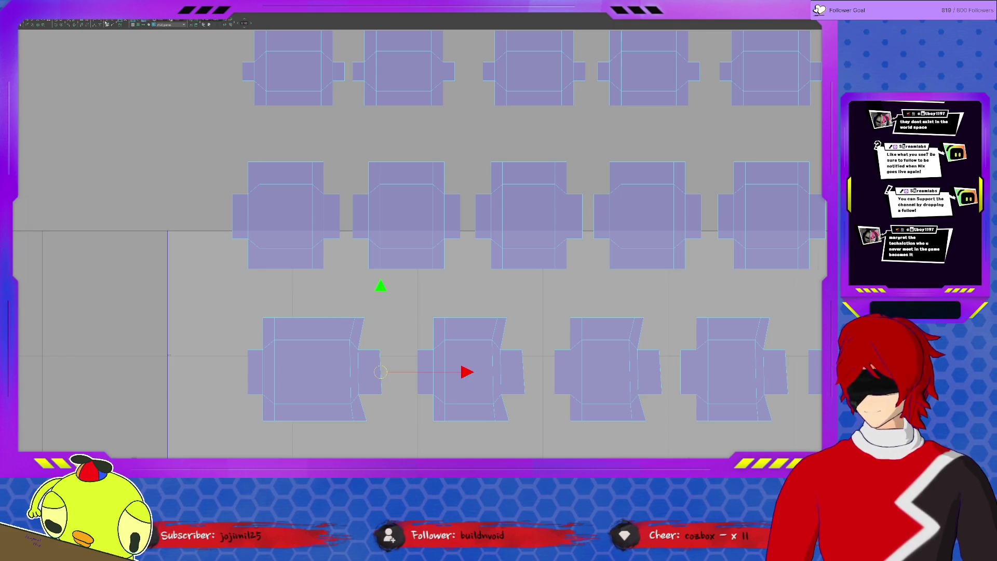
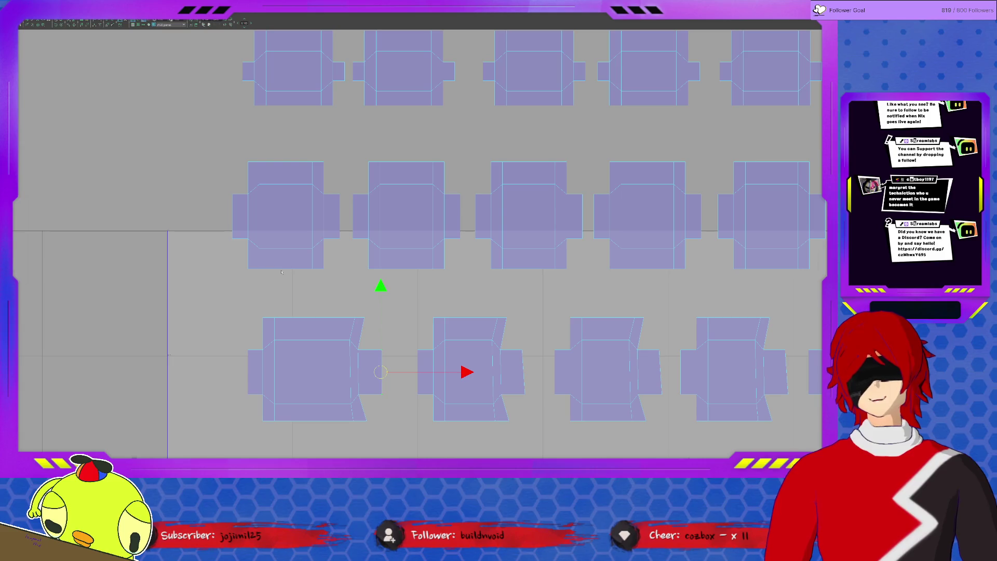
# Straighten the slanted vertical edges of the first two middle-row box shells.
pyautogui.scroll(-2, 349, 249)
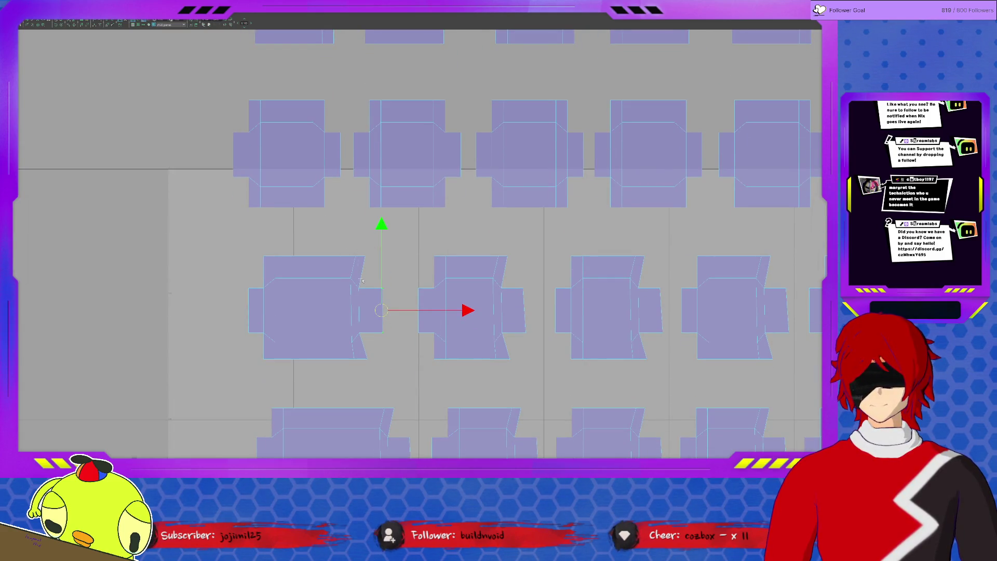
pyautogui.click(359, 311)
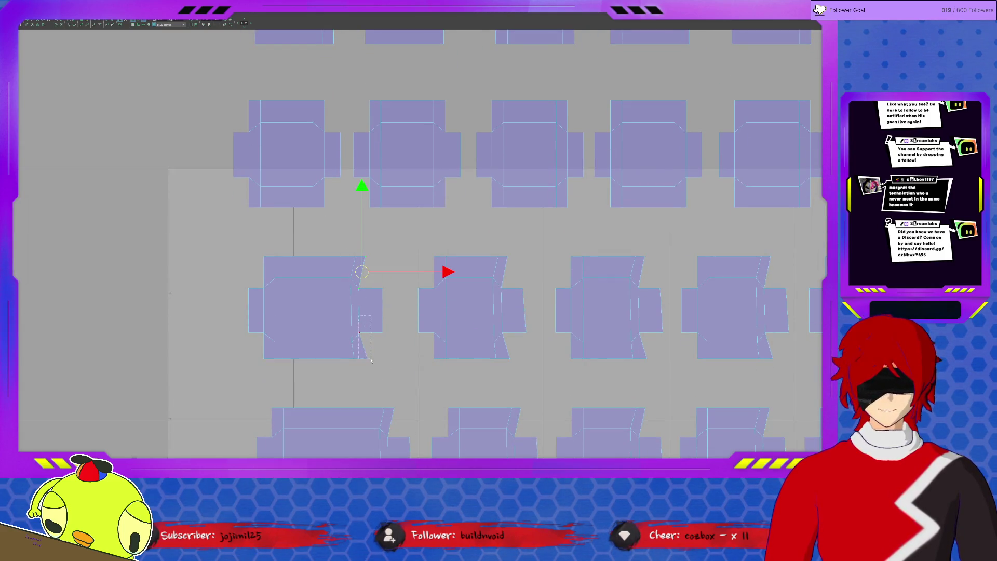
pyautogui.click(363, 336)
pyautogui.moveTo(450, 308); pyautogui.dragTo(422, 298)
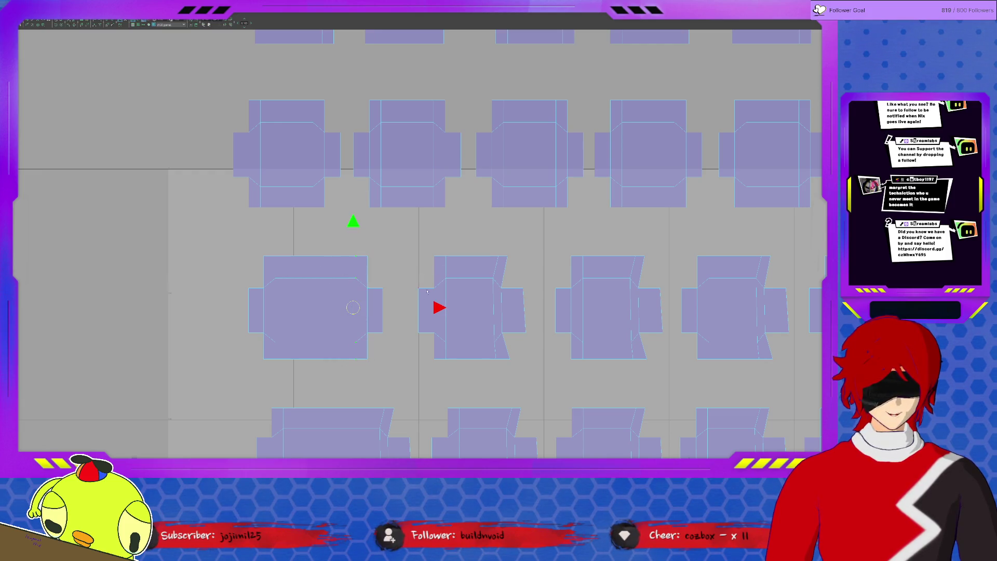
pyautogui.click(531, 335)
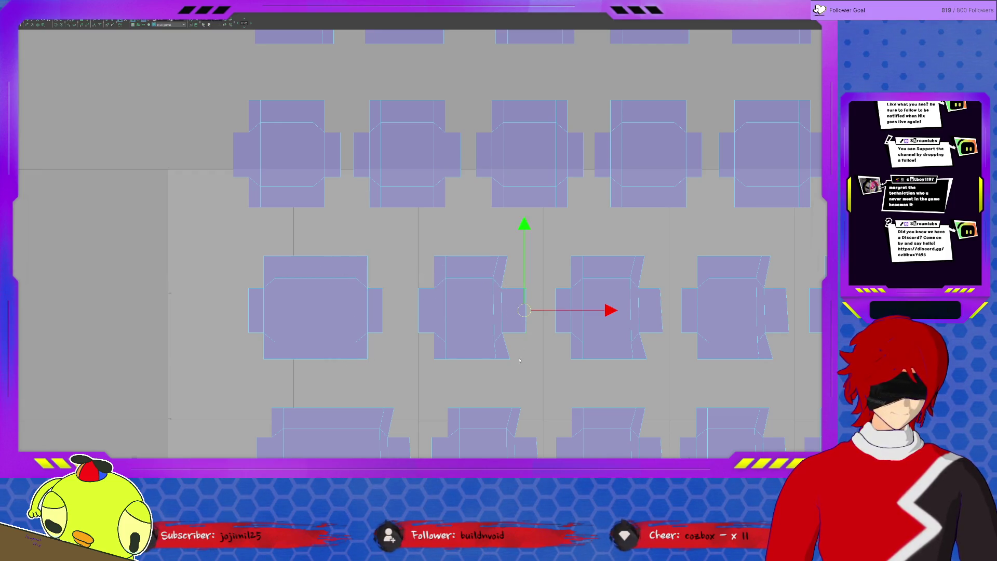
pyautogui.click(503, 288)
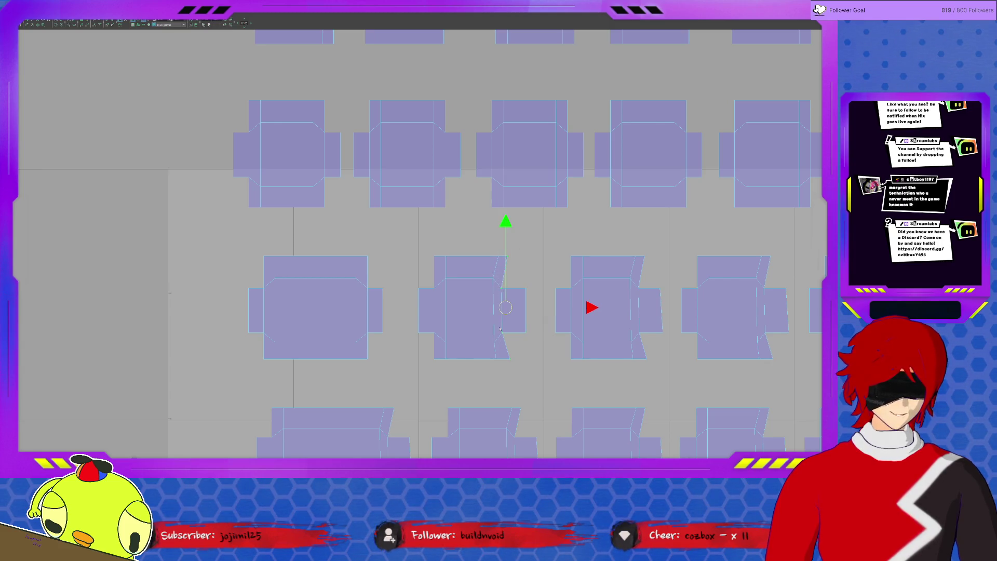
pyautogui.click(500, 353)
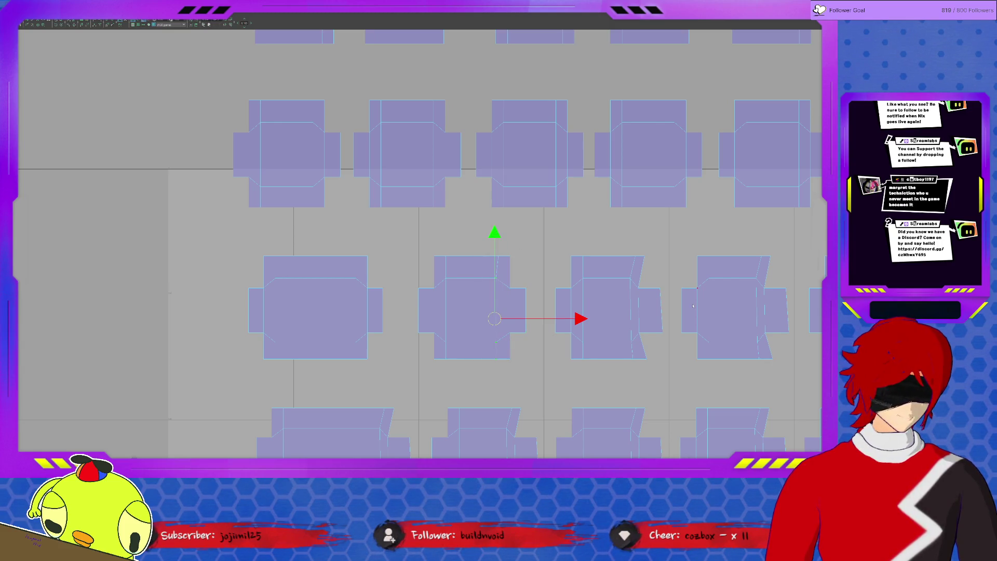
pyautogui.click(498, 291)
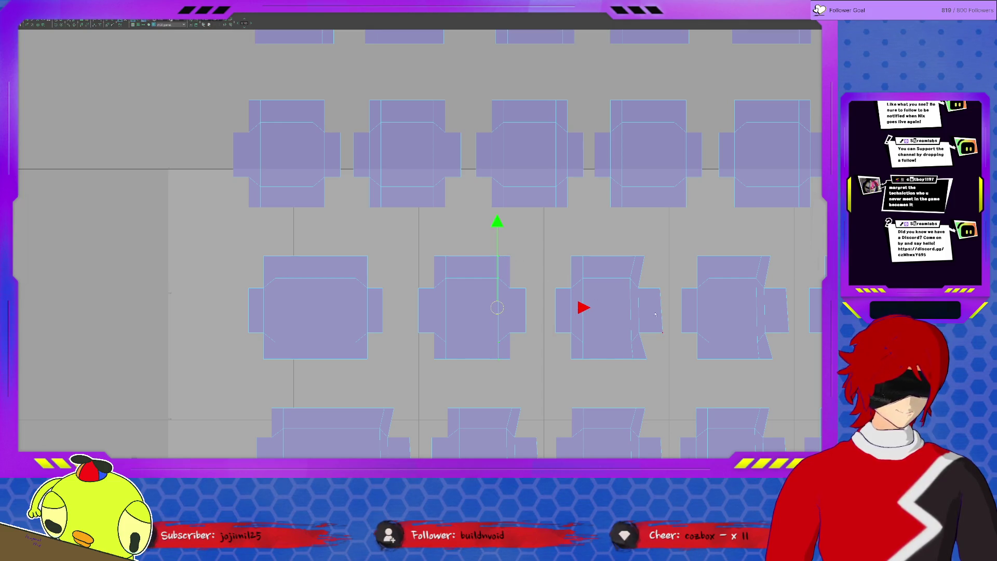
# Select the third box's slanted edges, then drag the fourth box's slanted edge vertical.
pyautogui.click(662, 312)
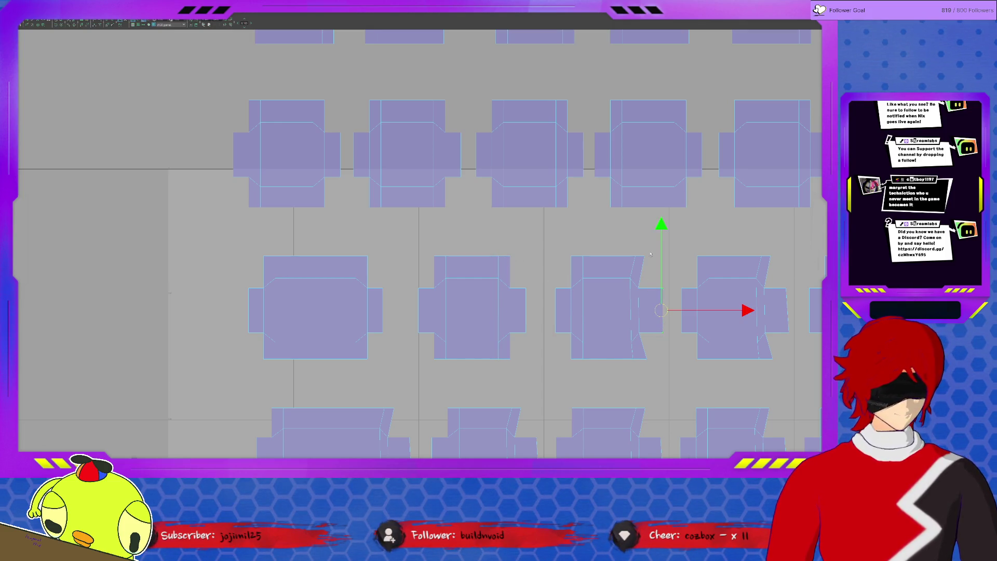
pyautogui.click(637, 295)
pyautogui.moveTo(652, 357); pyautogui.dragTo(650, 359)
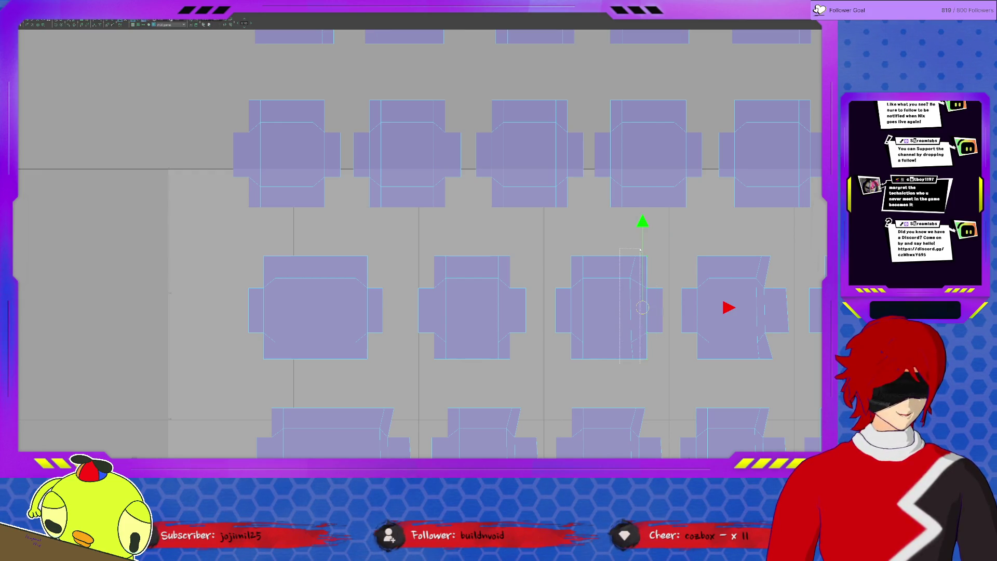
pyautogui.keyDown('shift'); pyautogui.moveTo(684, 283); pyautogui.dragTo(427, 244, button='middle'); pyautogui.keyUp('shift')
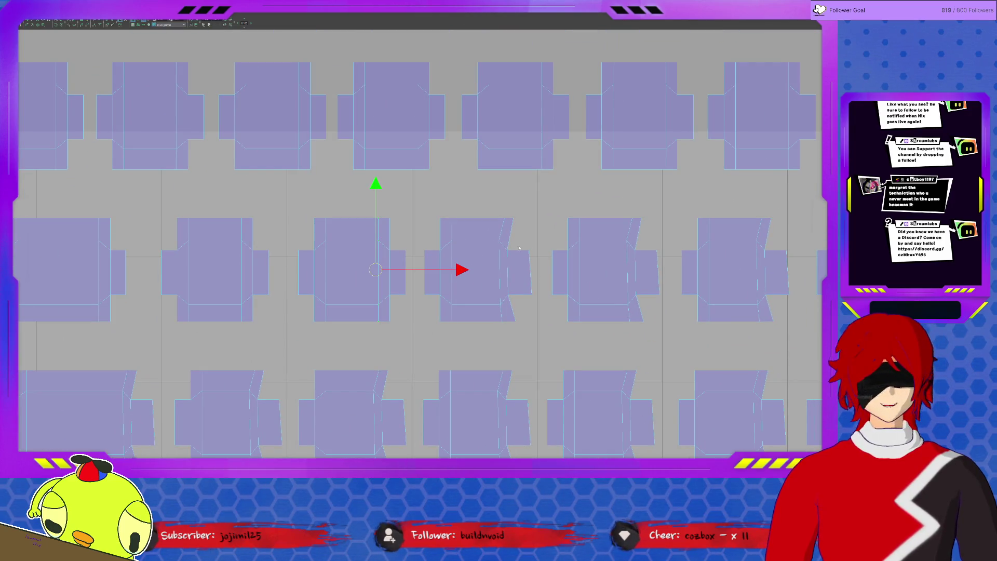
pyautogui.click(530, 283)
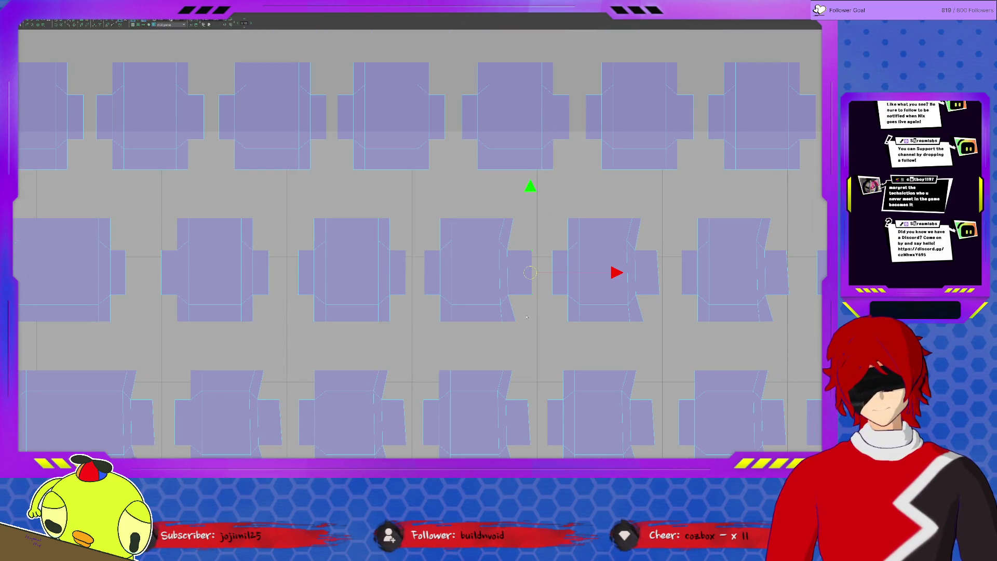
pyautogui.click(510, 218)
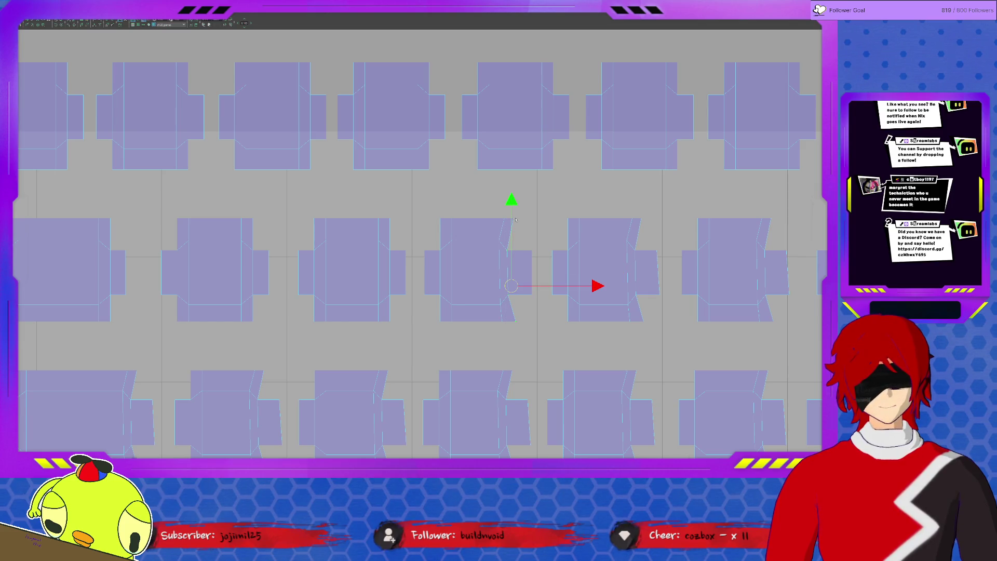
pyautogui.click(515, 221)
pyautogui.moveTo(515, 221); pyautogui.dragTo(510, 342)
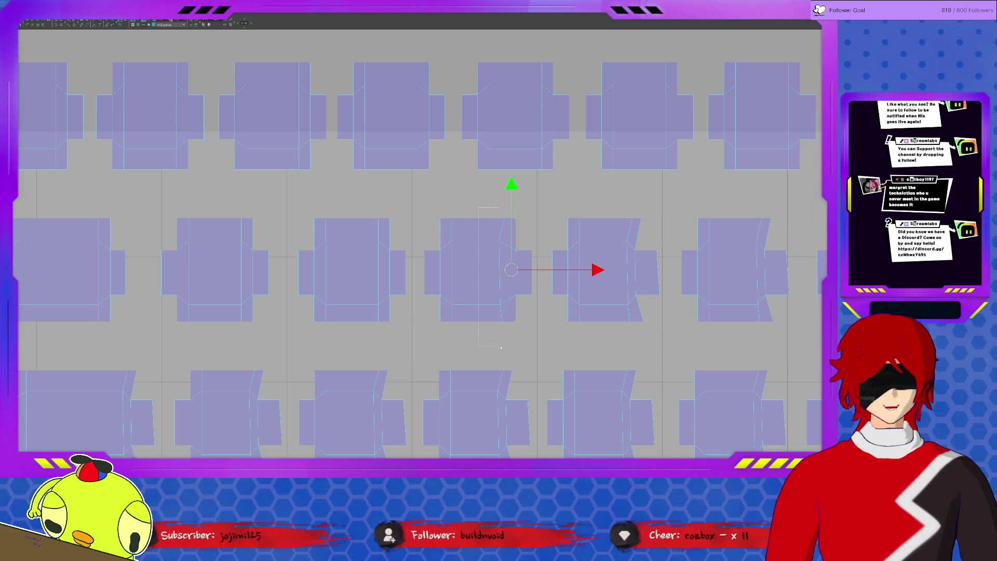
# Select the fifth box shell's slanted edge and its adjacent vertical edge.
pyautogui.moveTo(649, 248)
pyautogui.mouseDown()
pyautogui.moveTo(668, 250)
pyautogui.moveTo(669, 305)
pyautogui.mouseUp()
pyautogui.click(634, 254)
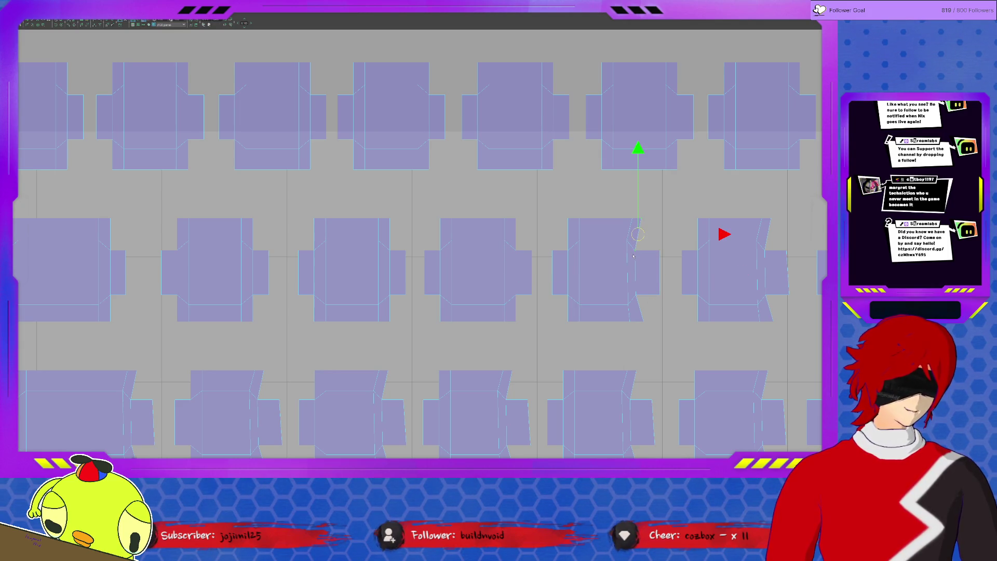
pyautogui.click(639, 270)
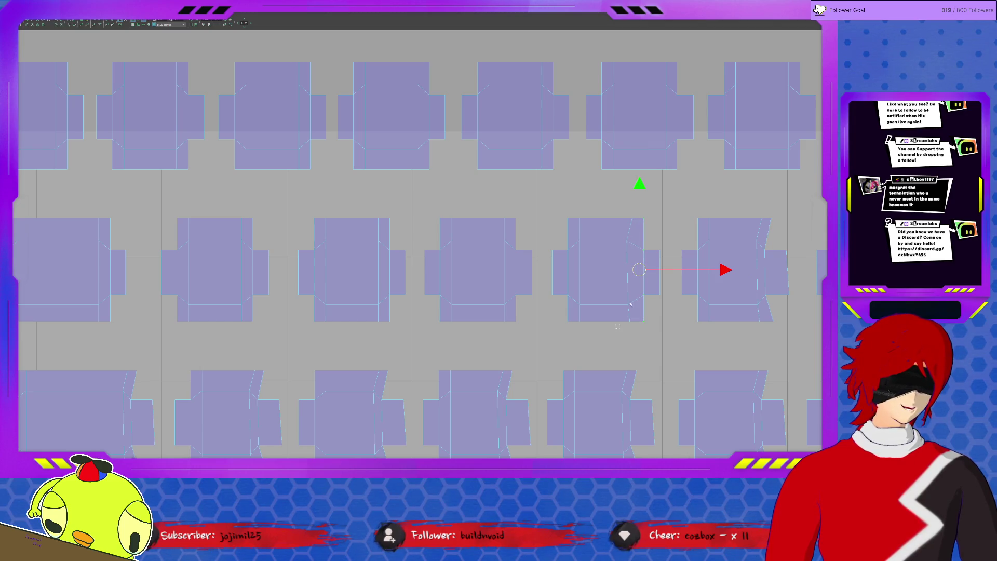
pyautogui.click(630, 269)
pyautogui.keyDown('shift'); pyautogui.moveTo(640, 210); pyautogui.dragTo(438, 207, button='middle'); pyautogui.keyUp('shift')
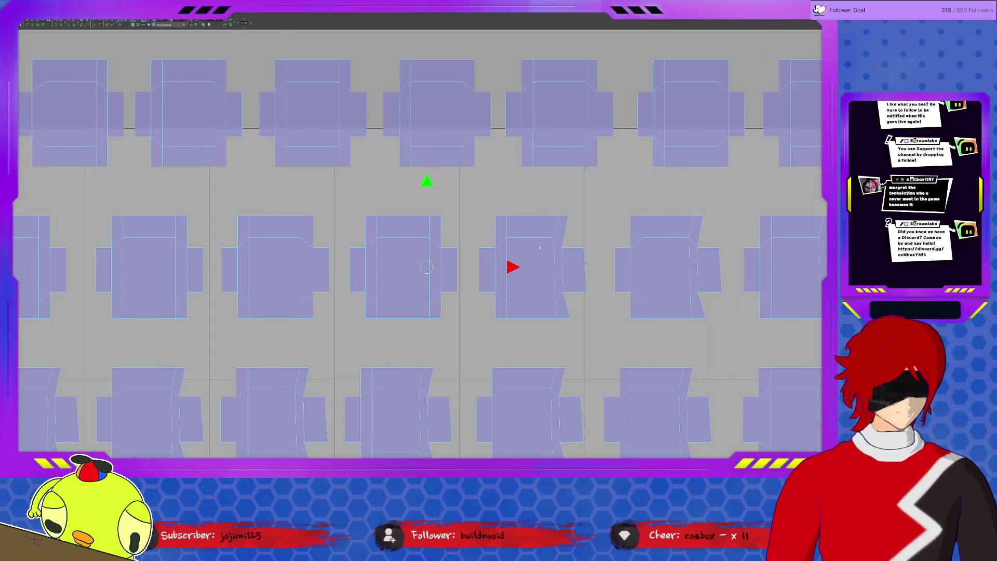
# Line up the fifth box's slanted edge and straighten the sixth box's slanted right edge.
pyautogui.click(586, 297)
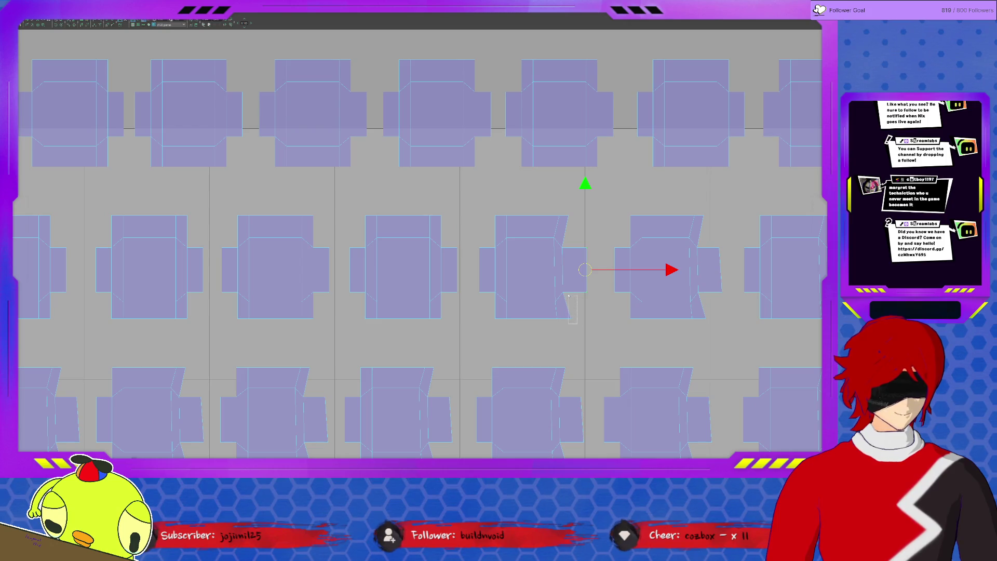
pyautogui.click(567, 290)
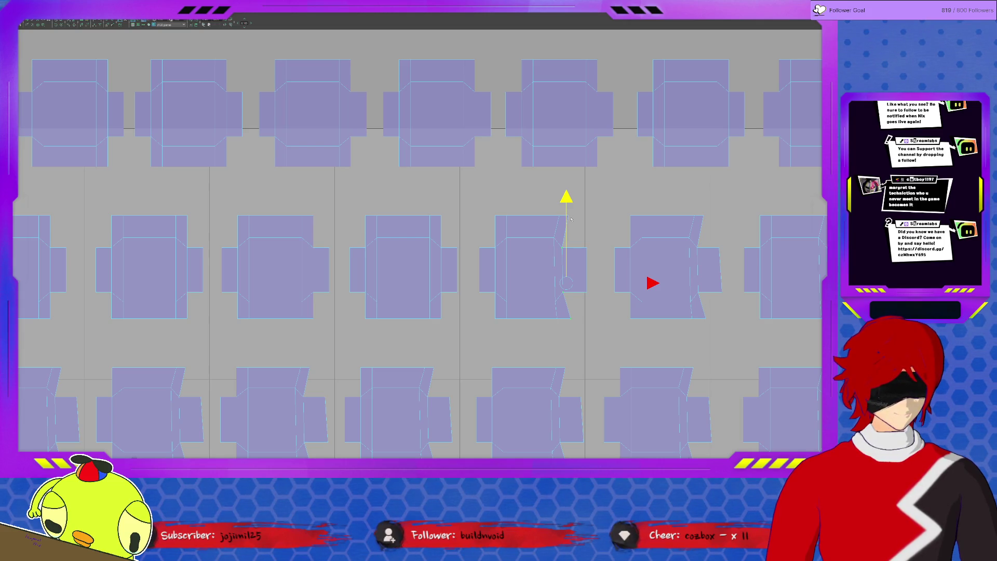
pyautogui.moveTo(568, 217); pyautogui.dragTo(568, 201)
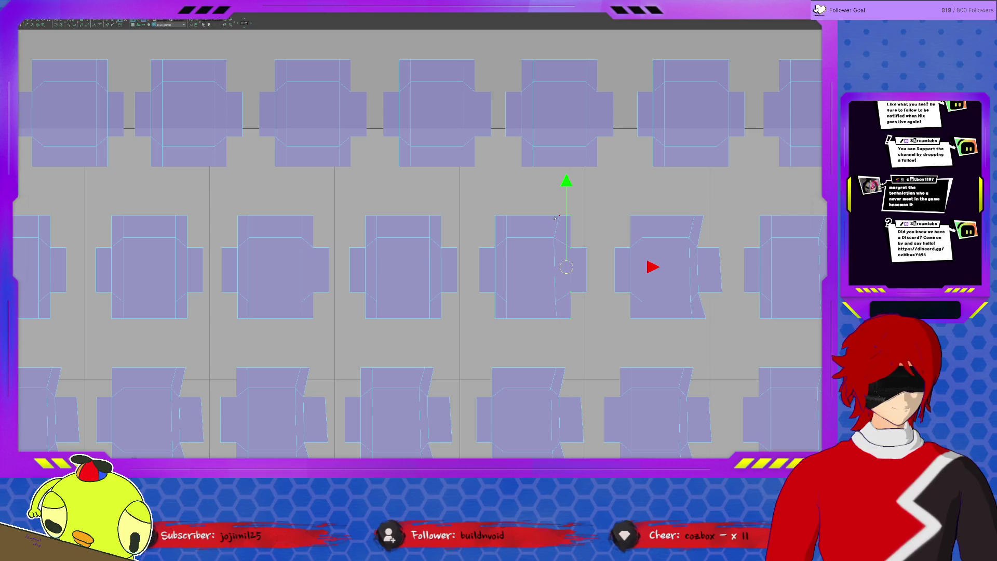
pyautogui.click(695, 226)
pyautogui.click(700, 215)
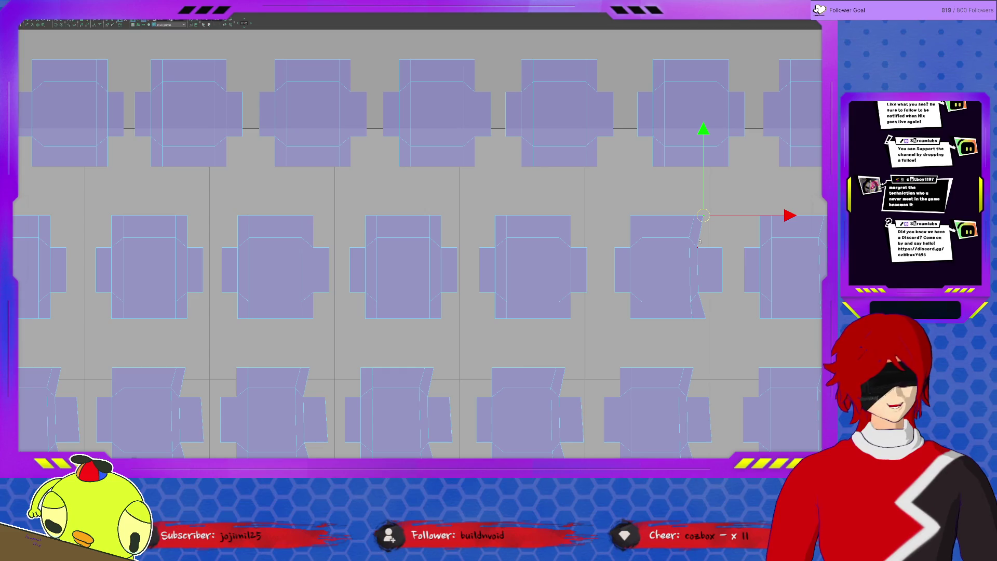
pyautogui.moveTo(695, 247); pyautogui.dragTo(712, 319)
pyautogui.moveTo(703, 301); pyautogui.dragTo(702, 289)
pyautogui.press('KP_Decimal')
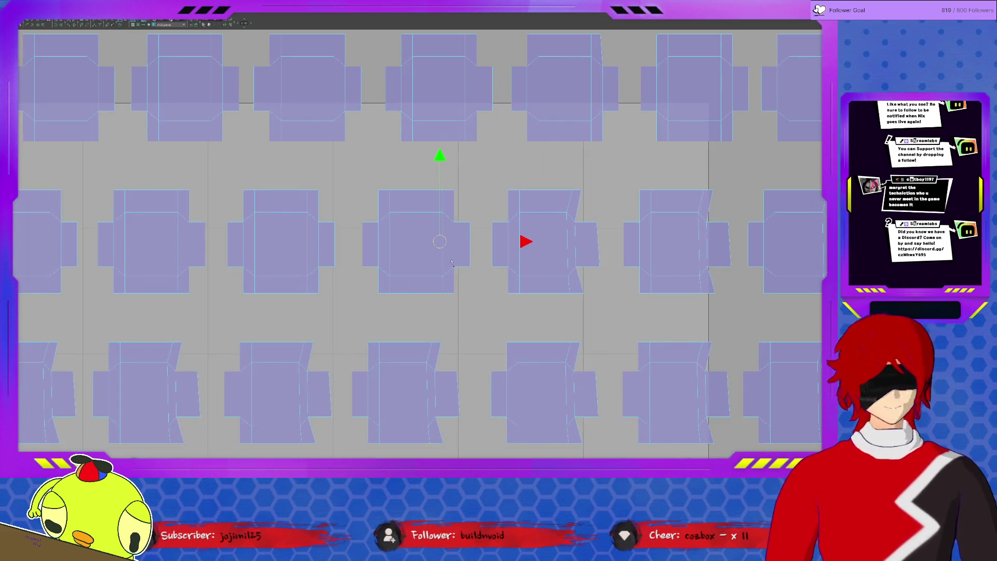
# Select the next box shell's slanted edge from its top vertex down.
pyautogui.click(600, 260)
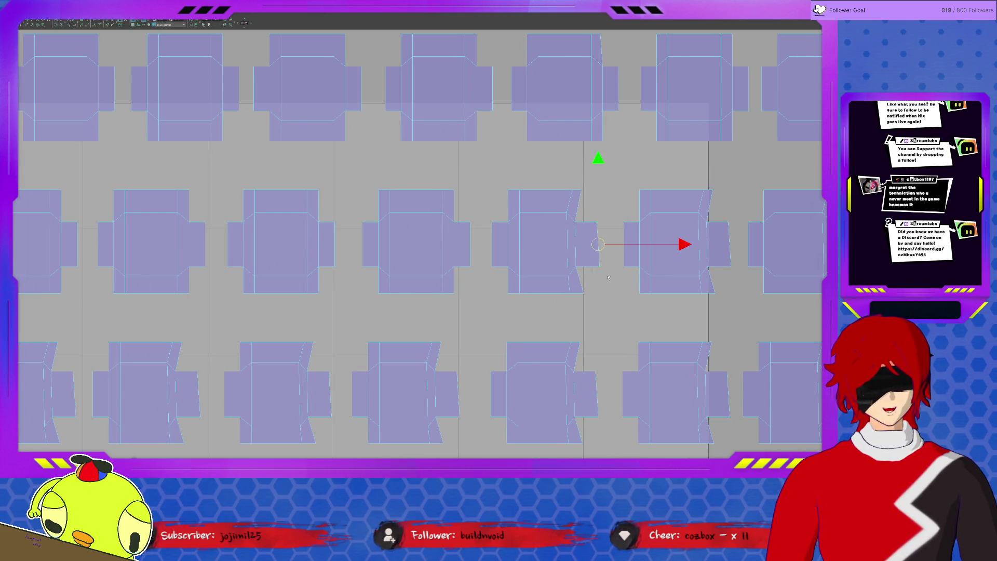
pyautogui.click(578, 213)
pyautogui.click(576, 220)
pyautogui.click(587, 291)
pyautogui.click(583, 294)
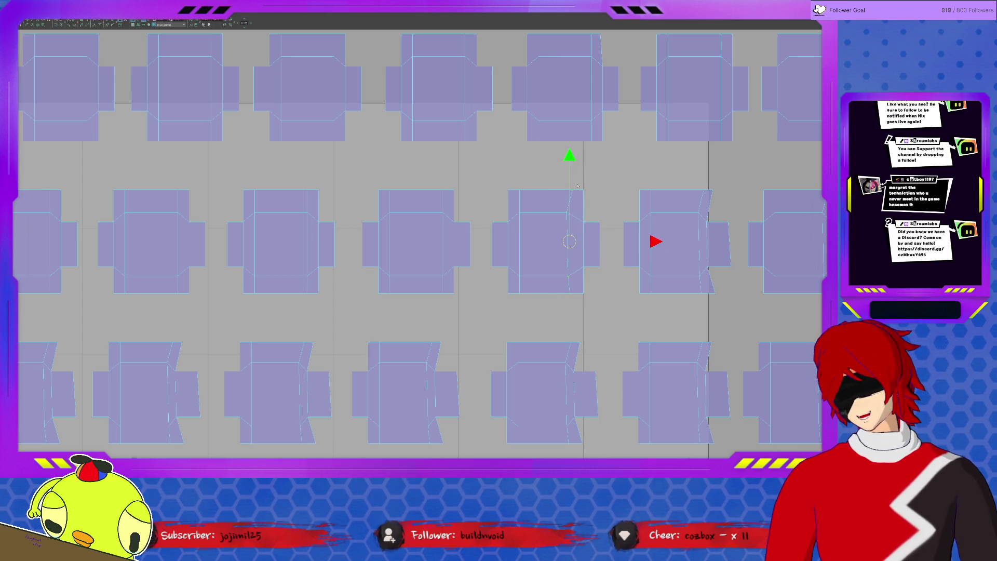
# Straighten the following box shell's slanted right edge by nudging it vertical.
pyautogui.moveTo(577, 186); pyautogui.dragTo(372, 196, button='middle')
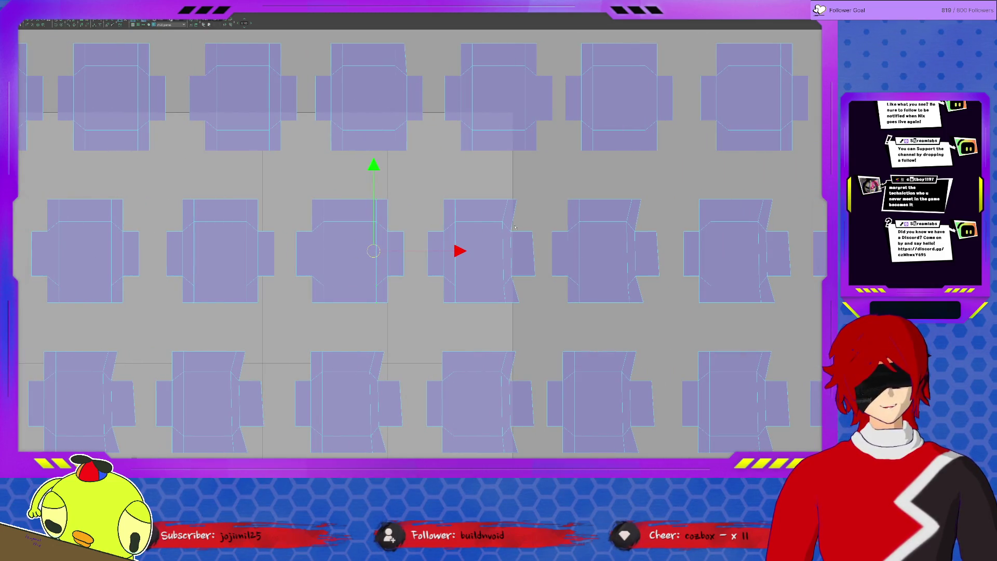
pyautogui.click(534, 263)
pyautogui.moveTo(530, 310); pyautogui.dragTo(510, 199)
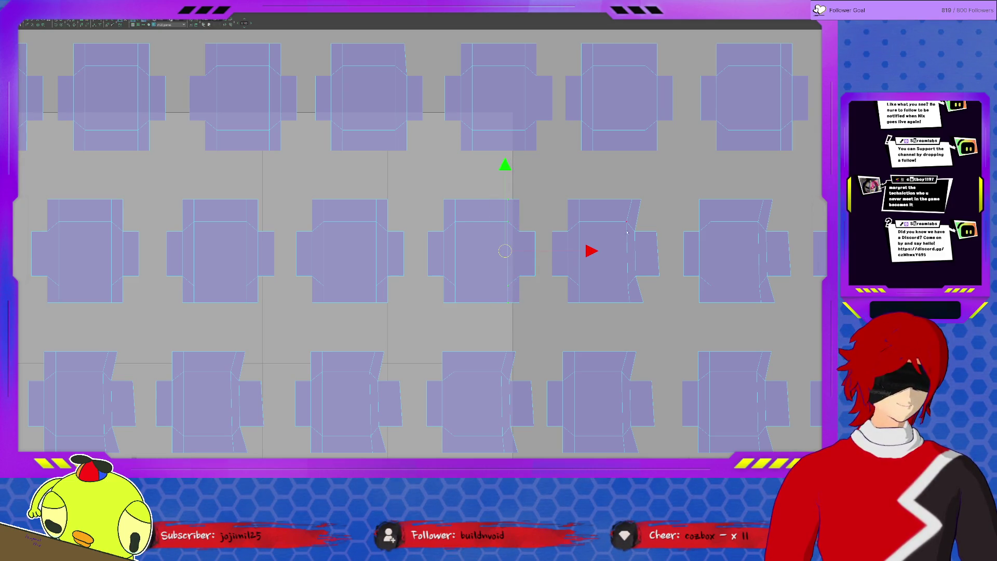
pyautogui.moveTo(670, 269); pyautogui.dragTo(669, 267)
pyautogui.click(649, 243)
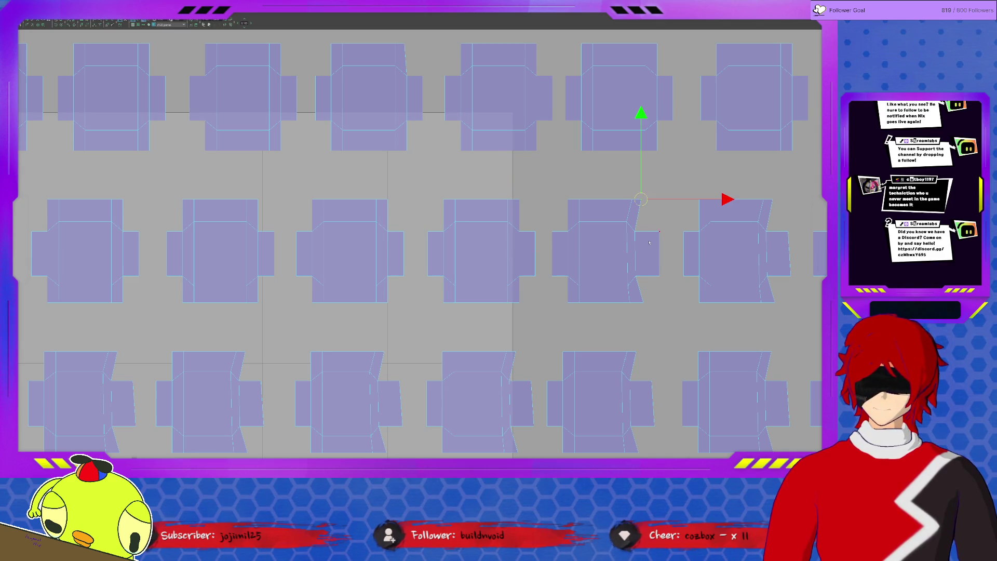
pyautogui.click(637, 244)
pyautogui.click(638, 245)
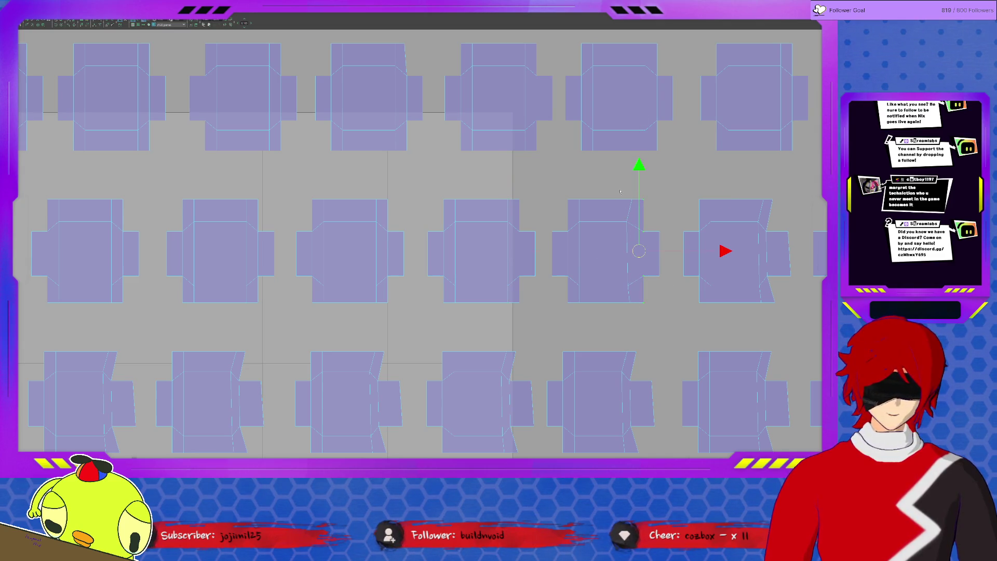
pyautogui.moveTo(639, 310); pyautogui.dragTo(641, 315, button='middle')
pyautogui.moveTo(690, 290); pyautogui.dragTo(517, 285, button='middle')
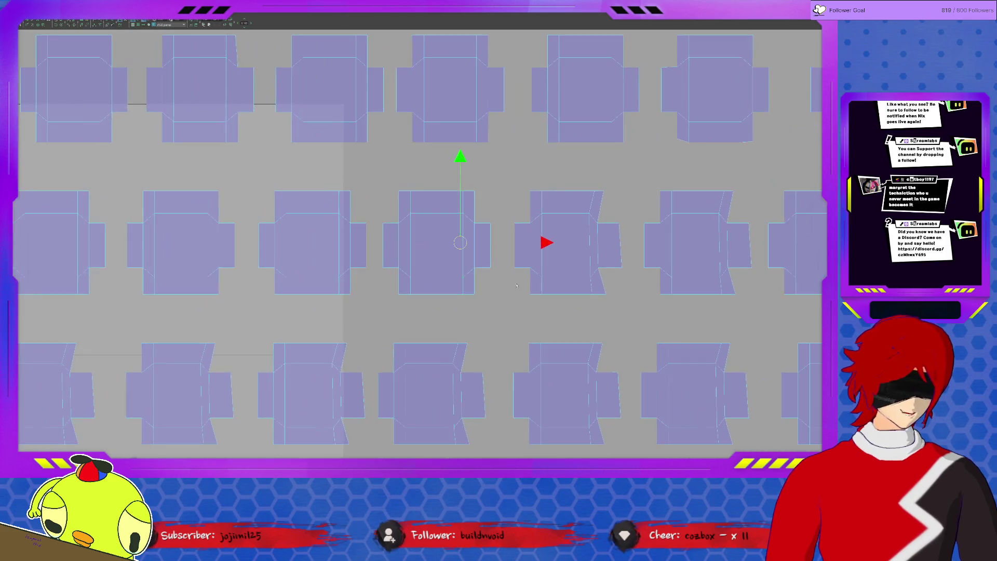
# Select the right flap edges of two boxes, pulling one corner point down to straighten it.
pyautogui.click(624, 262)
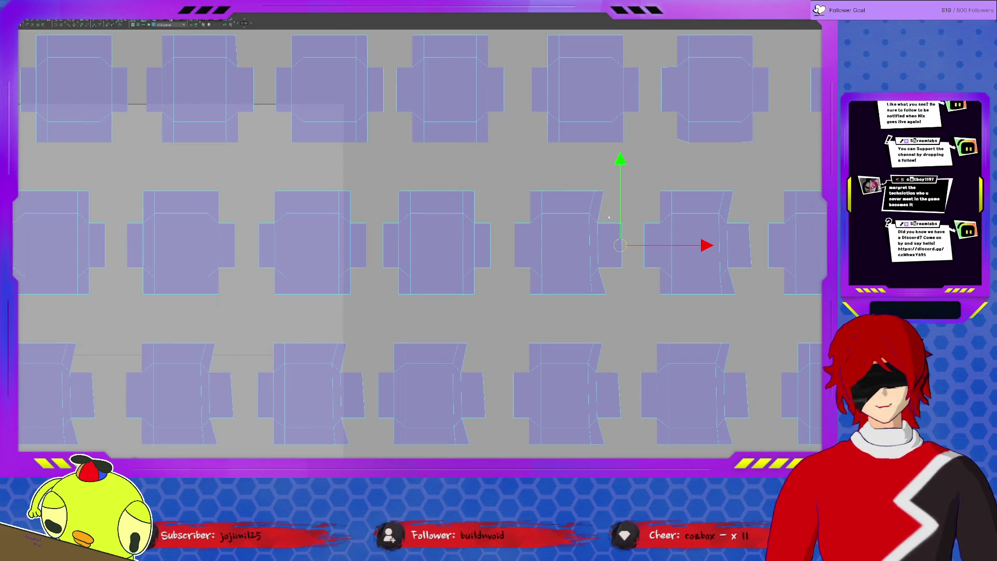
pyautogui.moveTo(603, 196); pyautogui.dragTo(606, 295)
pyautogui.click(599, 298)
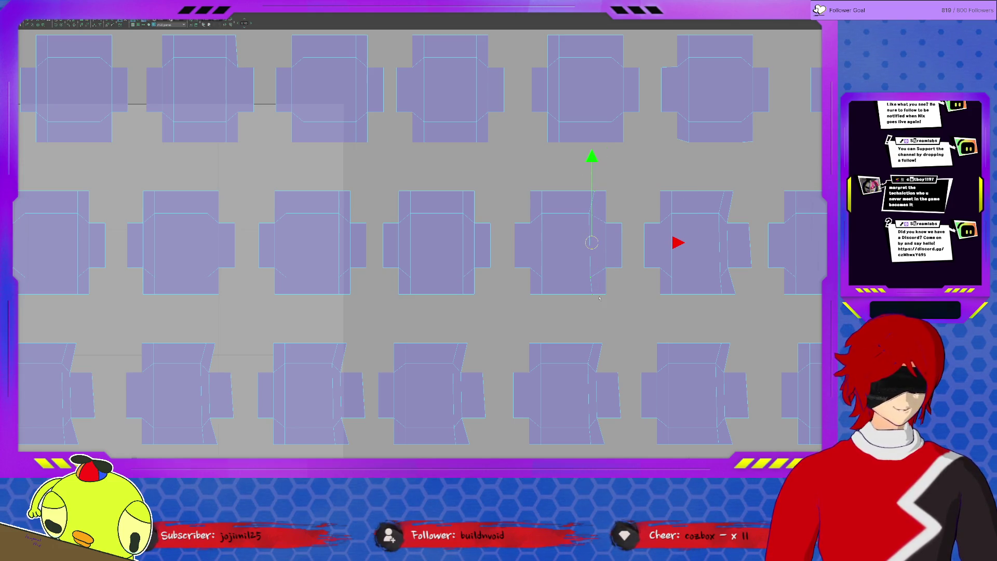
pyautogui.moveTo(718, 263); pyautogui.dragTo(684, 240, button='middle')
pyautogui.click(672, 253)
pyautogui.click(652, 192)
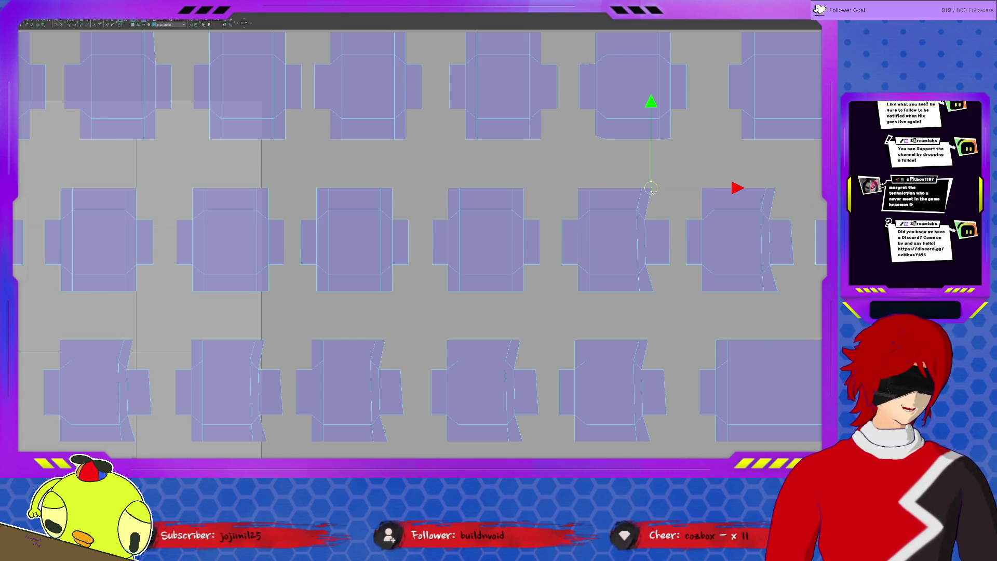
pyautogui.moveTo(648, 216); pyautogui.dragTo(646, 267)
# Box-select the next box's angled flap edge and centre the view on it.
pyautogui.moveTo(626, 182); pyautogui.dragTo(618, 182)
pyautogui.moveTo(809, 241); pyautogui.dragTo(707, 244, button='middle')
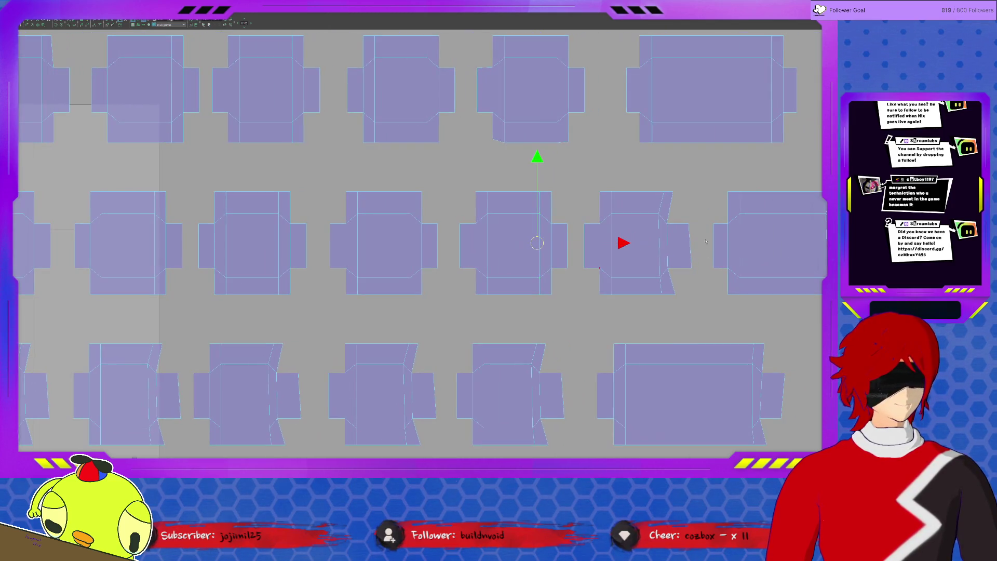
pyautogui.moveTo(679, 218); pyautogui.dragTo(699, 283)
pyautogui.moveTo(670, 196); pyautogui.dragTo(676, 287)
pyautogui.click(676, 292)
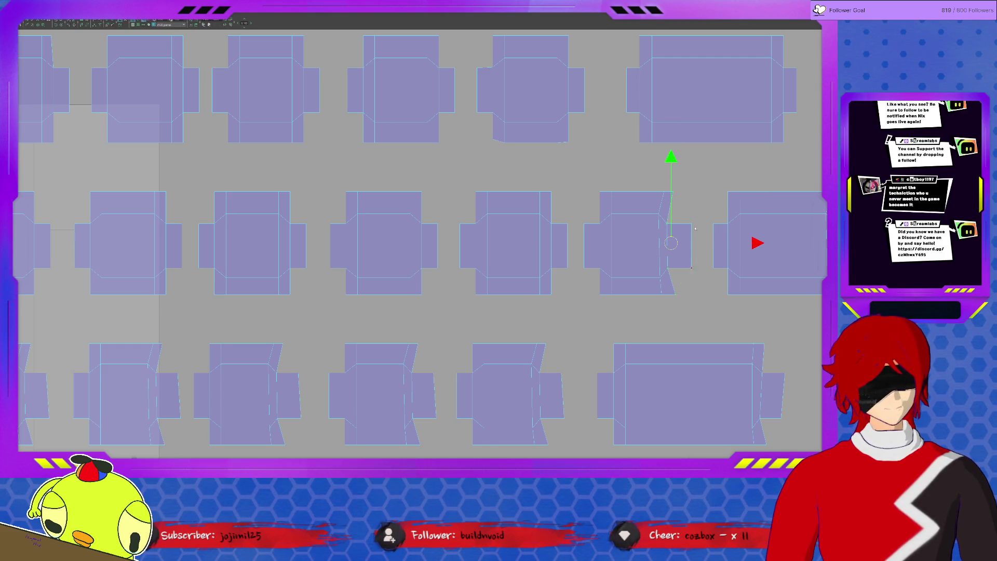
pyautogui.moveTo(656, 183); pyautogui.dragTo(671, 302)
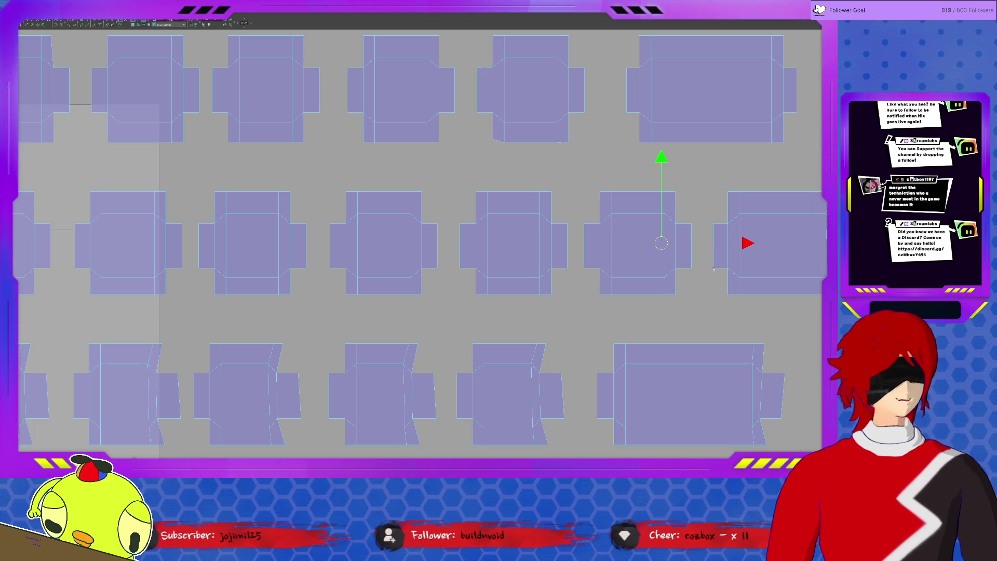
pyautogui.press('KP_Decimal')
# Select that flap's vertical edge and corner point to adjust them.
pyautogui.click(598, 231)
pyautogui.click(577, 227)
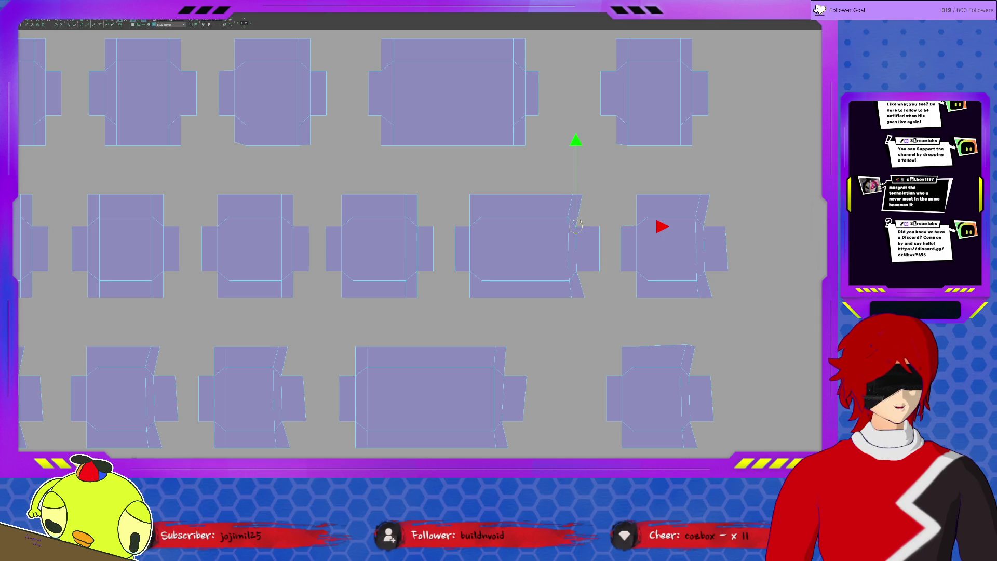
pyautogui.click(579, 209)
pyautogui.click(580, 233)
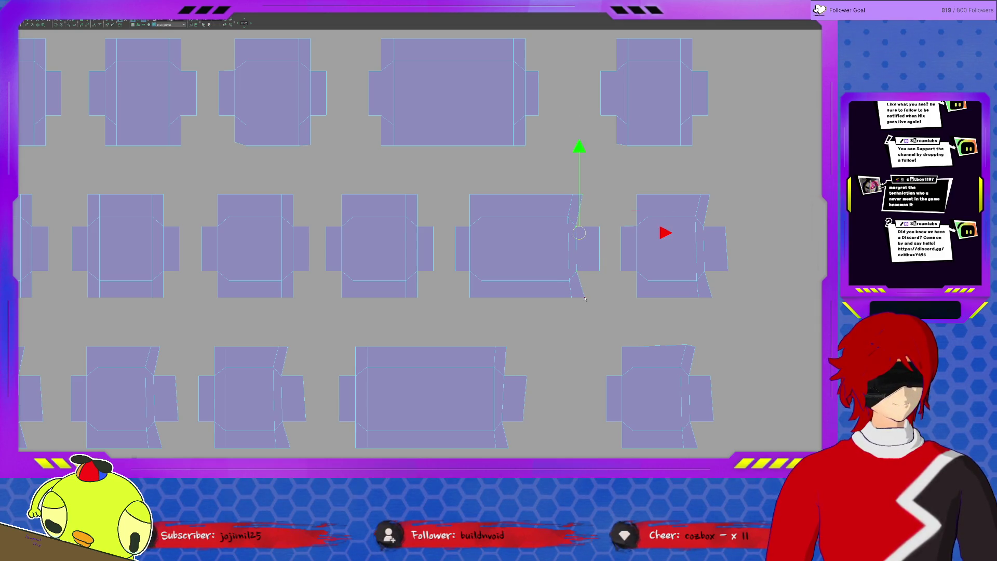
pyautogui.click(572, 215)
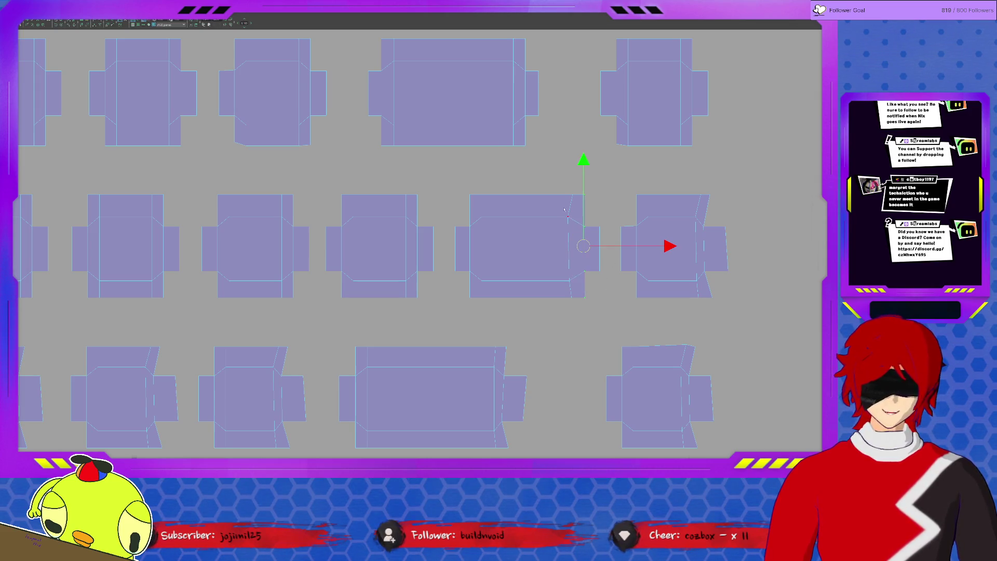
pyautogui.moveTo(552, 202); pyautogui.dragTo(576, 310)
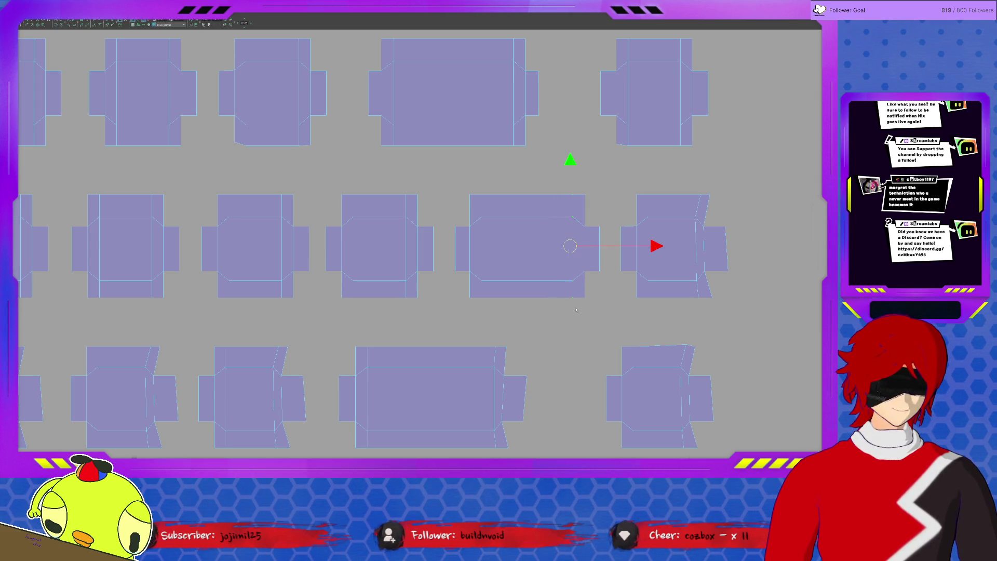
# Straighten the next box's slanted right flap edge into a vertical line.
pyautogui.click(712, 219)
pyautogui.moveTo(707, 202); pyautogui.dragTo(707, 283)
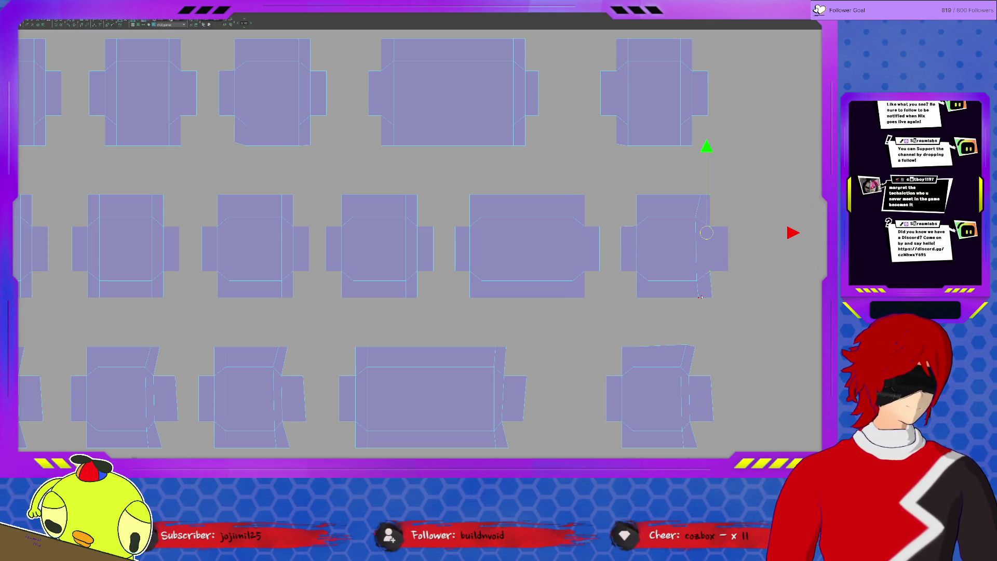
pyautogui.click(710, 294)
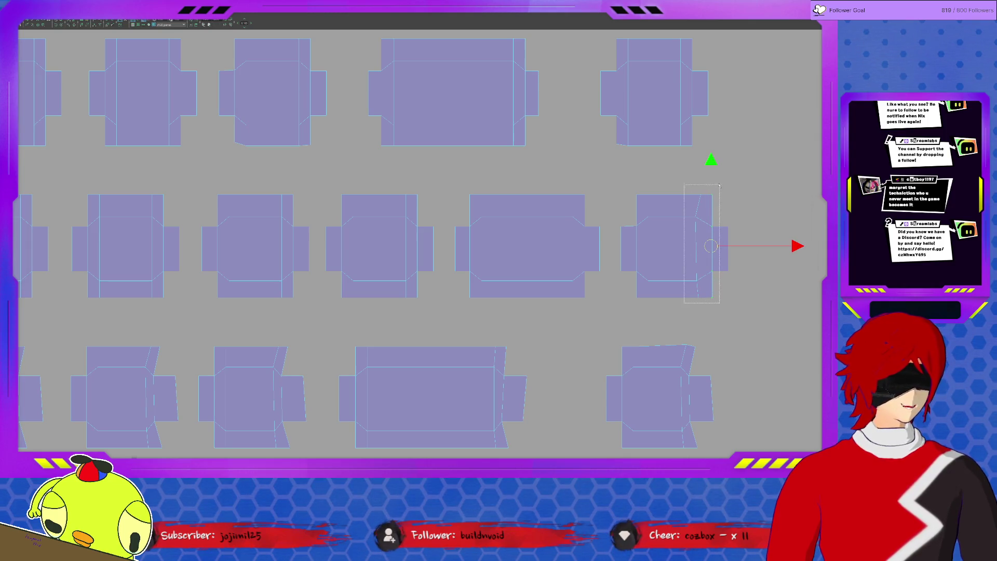
pyautogui.click(701, 229)
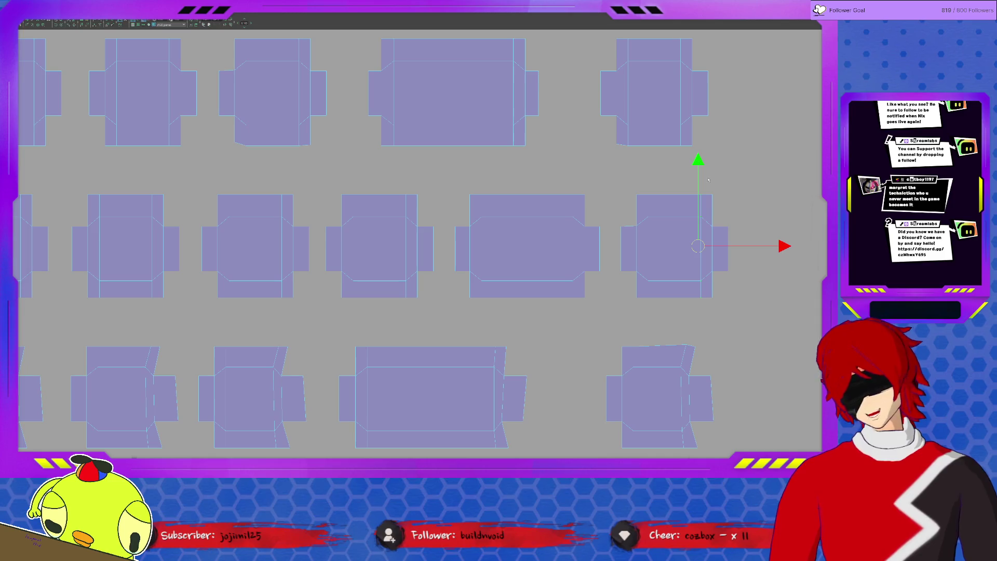
# Select the vertical edges of the middle-row right box shell.
pyautogui.moveTo(582, 204); pyautogui.dragTo(578, 152, button='middle')
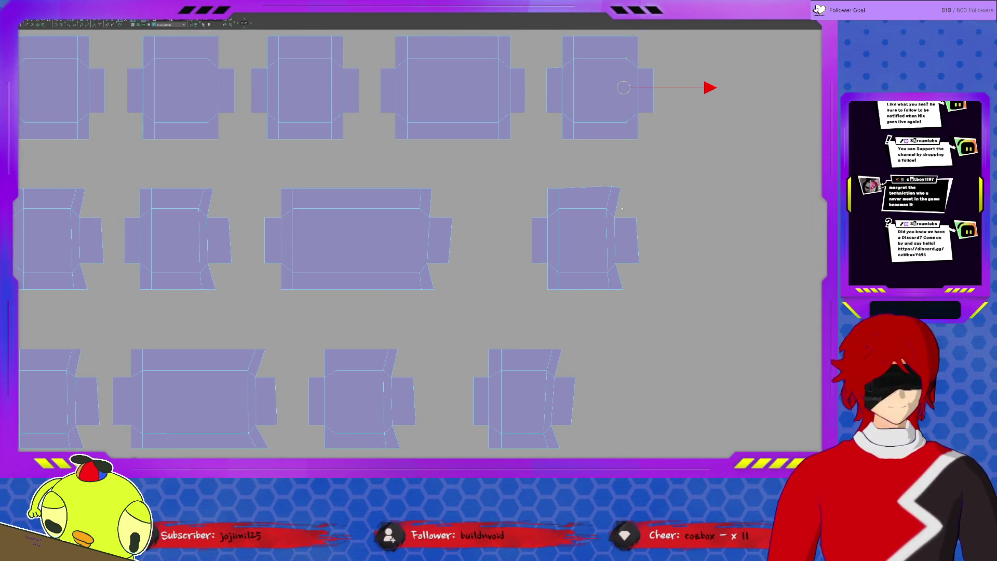
pyautogui.click(629, 257)
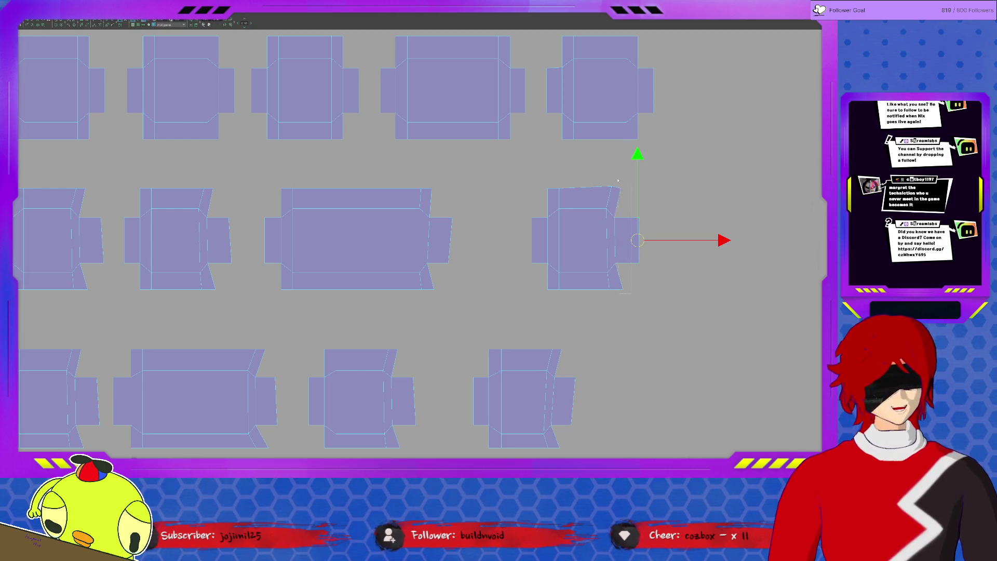
pyautogui.click(619, 228)
pyautogui.click(604, 245)
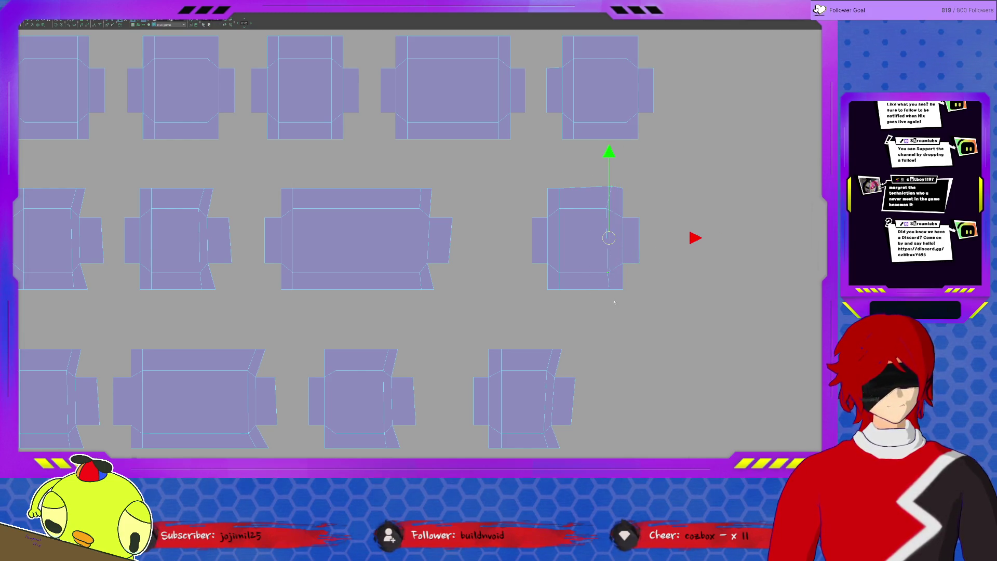
pyautogui.click(558, 223)
# Select the middle box's right tab edge and right edge.
pyautogui.click(430, 216)
pyautogui.click(427, 187)
pyautogui.click(443, 286)
pyautogui.click(430, 229)
pyautogui.click(421, 218)
pyautogui.moveTo(317, 253); pyautogui.dragTo(493, 252, button='middle')
# Select the slanted and vertical edges of the boxes further left.
pyautogui.click(406, 229)
pyautogui.click(386, 197)
pyautogui.click(389, 262)
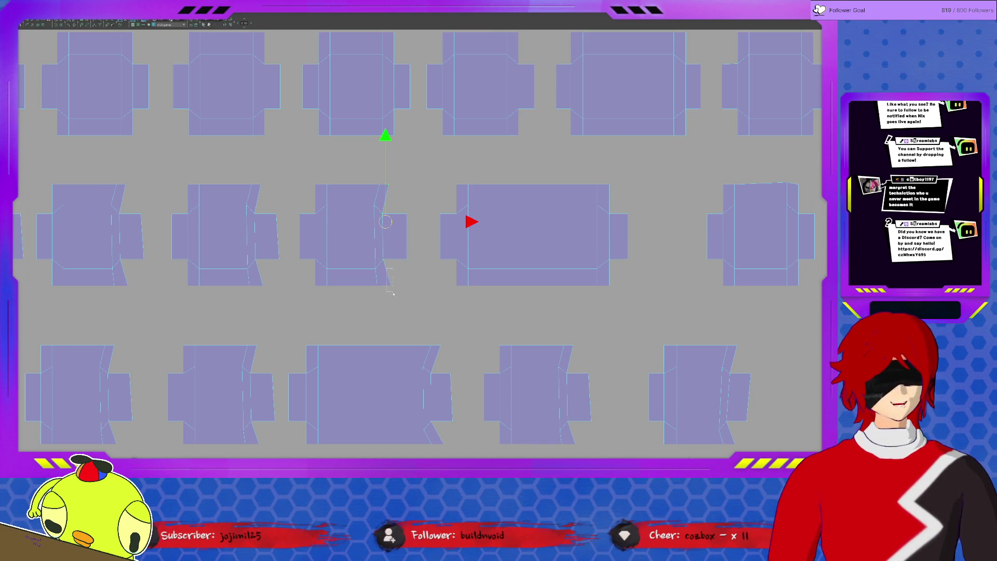
pyautogui.moveTo(315, 259)
pyautogui.mouseDown(button='middle')
pyautogui.moveTo(419, 253)
pyautogui.moveTo(430, 195)
pyautogui.mouseUp(button='middle')
pyautogui.click(431, 240)
pyautogui.click(414, 187)
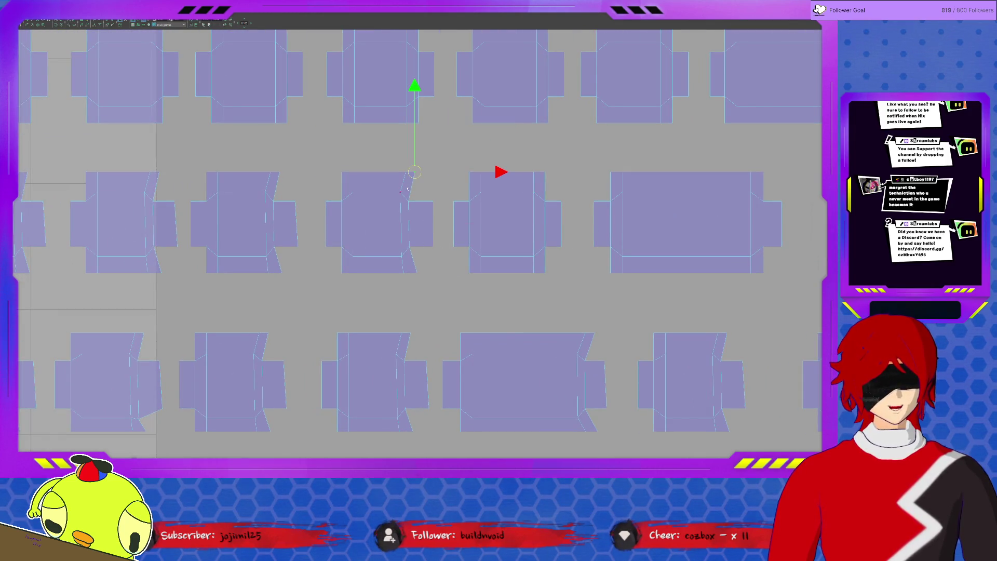
pyautogui.click(413, 254)
pyautogui.click(413, 253)
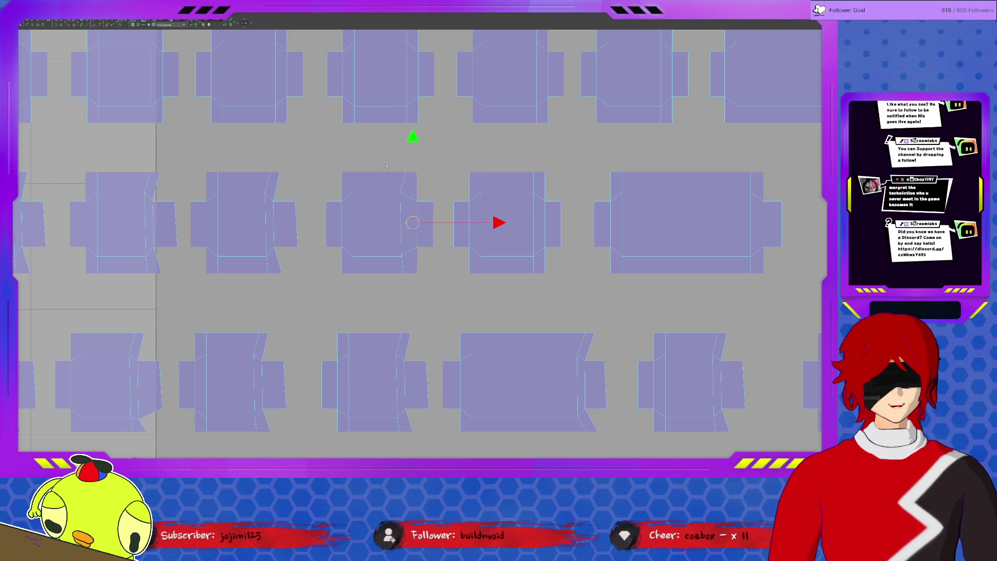
pyautogui.click(406, 249)
pyautogui.moveTo(328, 258); pyautogui.dragTo(385, 253, button='middle')
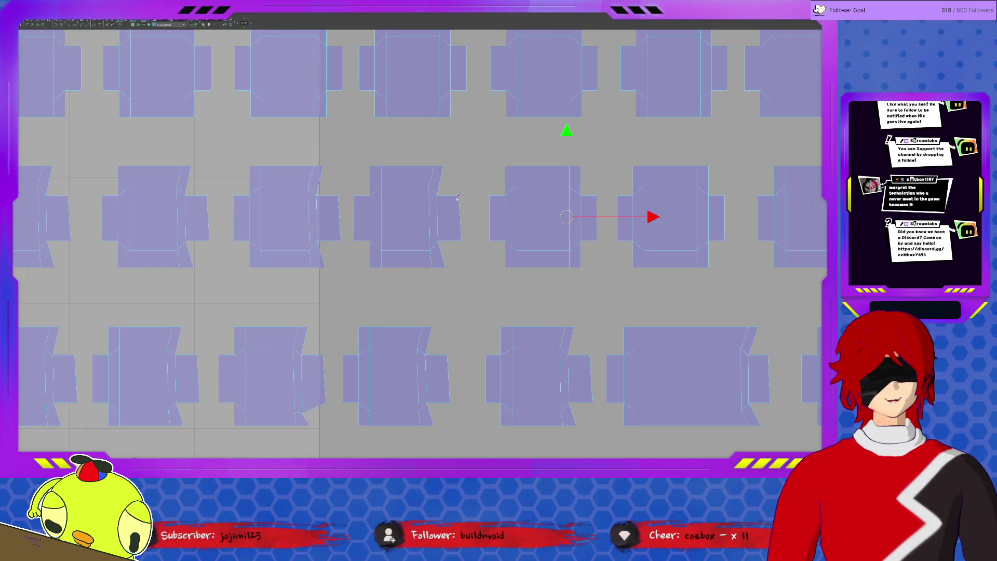
# Pull a box shell's top corner point down to straighten its right edge.
pyautogui.click(442, 170)
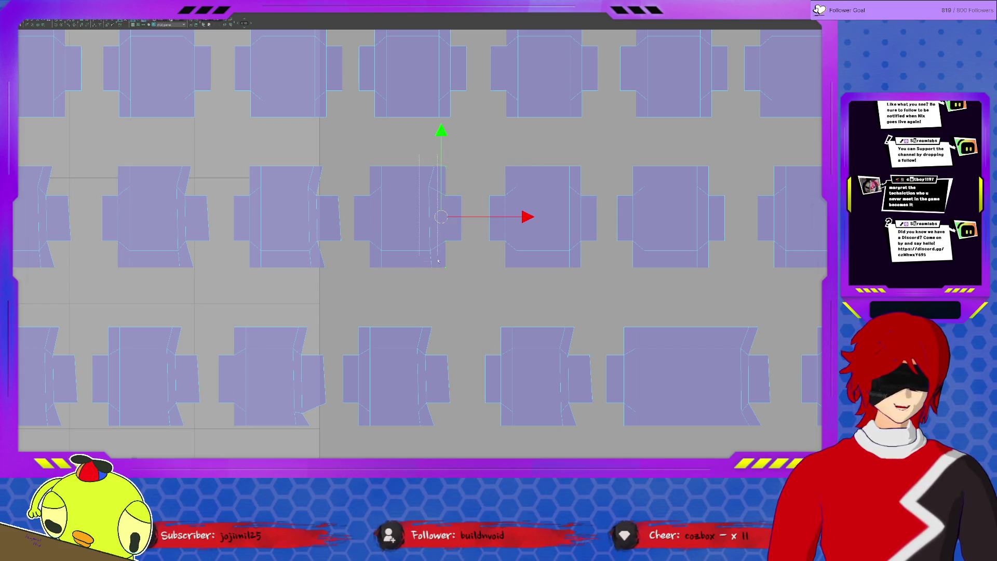
pyautogui.click(430, 208)
pyautogui.moveTo(374, 217); pyautogui.dragTo(471, 212, button='middle')
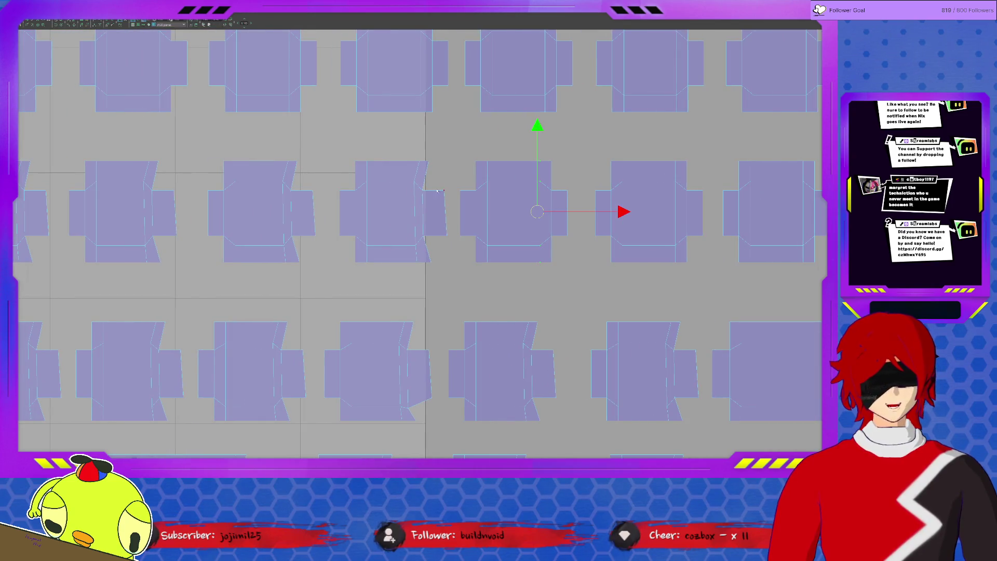
pyautogui.click(447, 243)
pyautogui.click(425, 164)
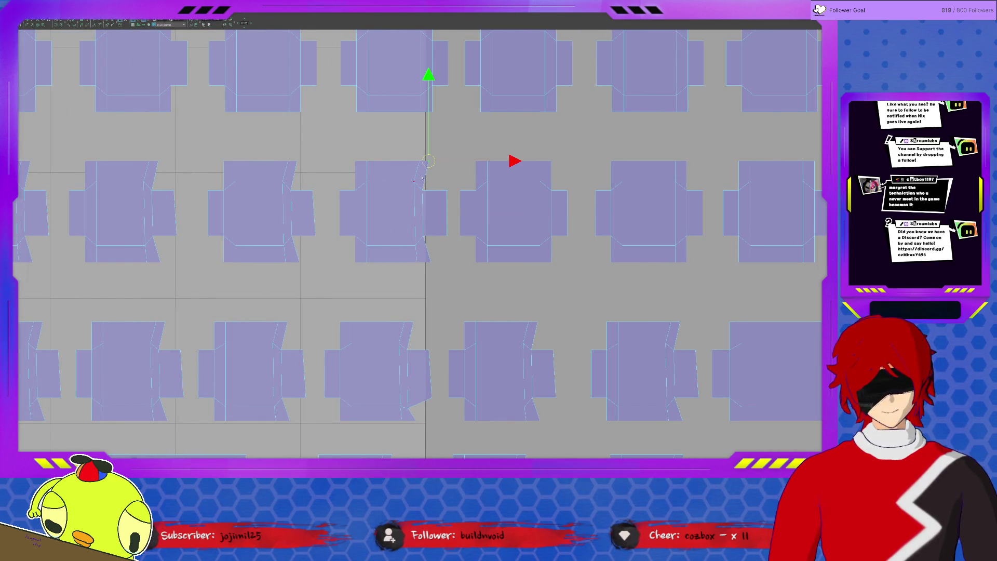
pyautogui.moveTo(421, 187); pyautogui.dragTo(415, 218)
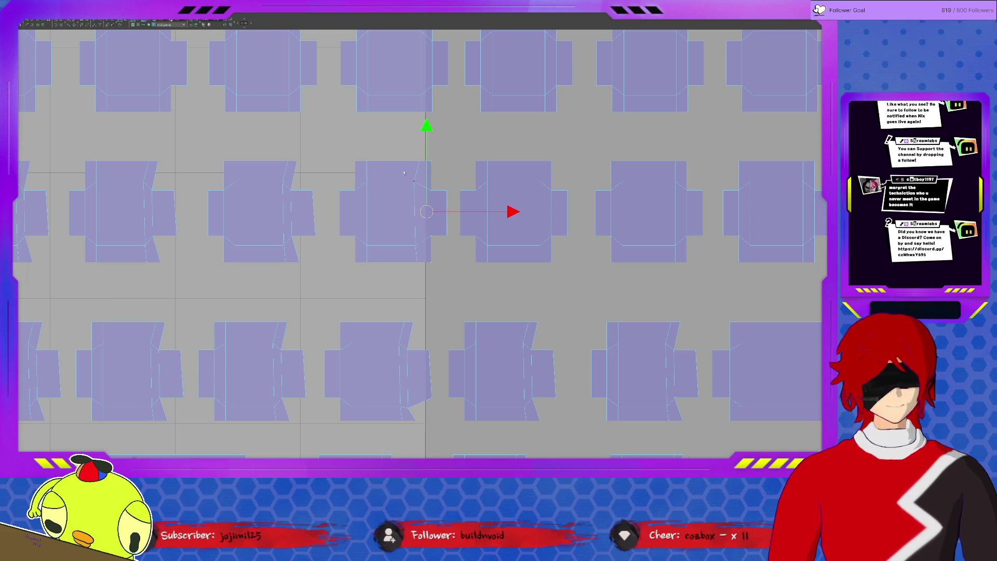
# Move the next shell's corner vertex down to square its side, undoing and redoing once.
pyautogui.moveTo(318, 184); pyautogui.dragTo(483, 183, button='middle')
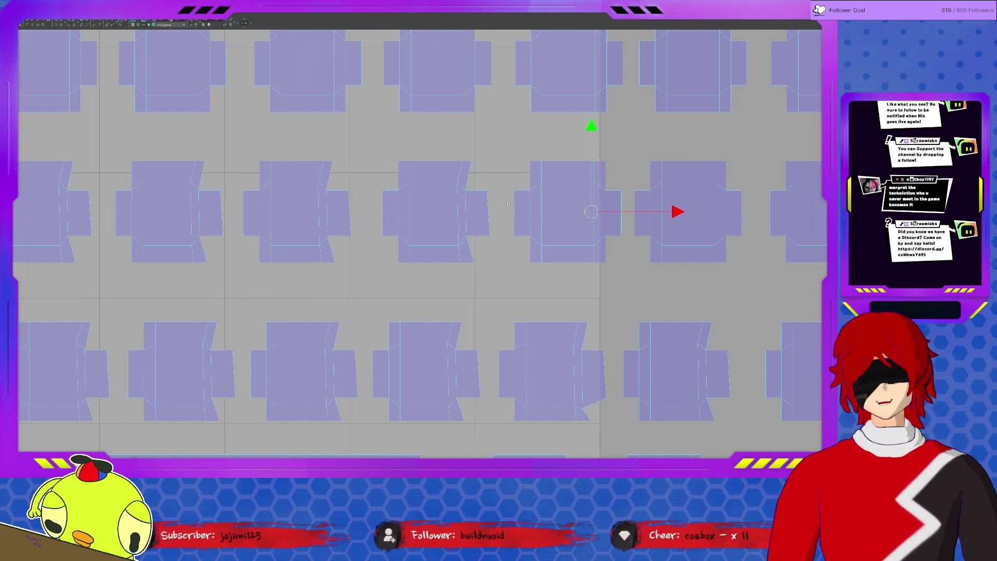
pyautogui.click(484, 187)
pyautogui.click(473, 166)
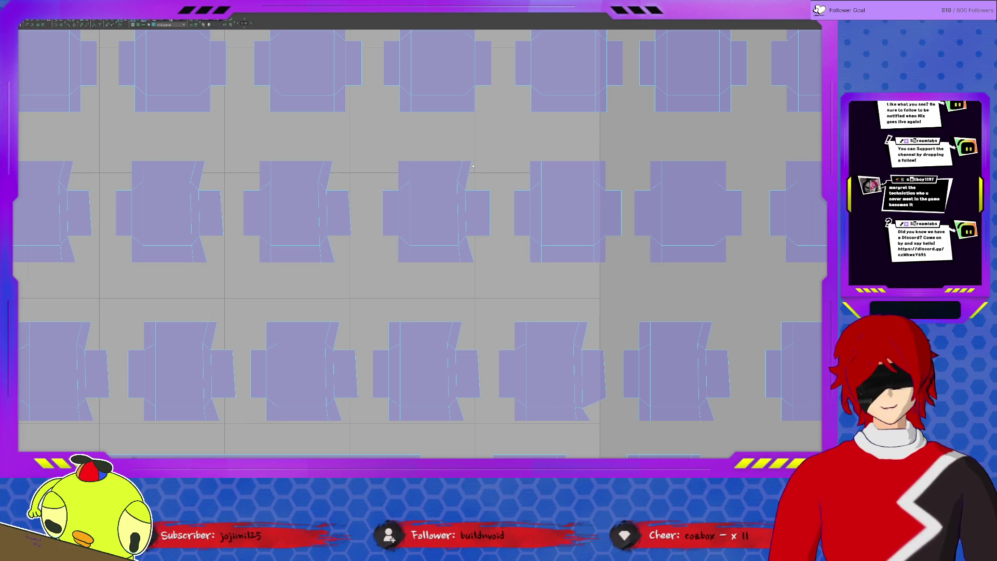
pyautogui.click(471, 164)
pyautogui.moveTo(471, 164)
pyautogui.mouseDown()
pyautogui.moveTo(473, 276)
pyautogui.moveTo(465, 277)
pyautogui.mouseUp()
pyautogui.hotkey('ctrl', 'z')
pyautogui.hotkey('ctrl', 'z')
pyautogui.hotkey('ctrl', 'z')
pyautogui.click(465, 154)
pyautogui.moveTo(464, 154)
pyautogui.mouseDown()
pyautogui.moveTo(465, 254)
pyautogui.moveTo(455, 249)
pyautogui.mouseUp()
# Select the right-side edges of this shell and of the shell to its left.
pyautogui.moveTo(455, 250); pyautogui.dragTo(520, 239, button='middle')
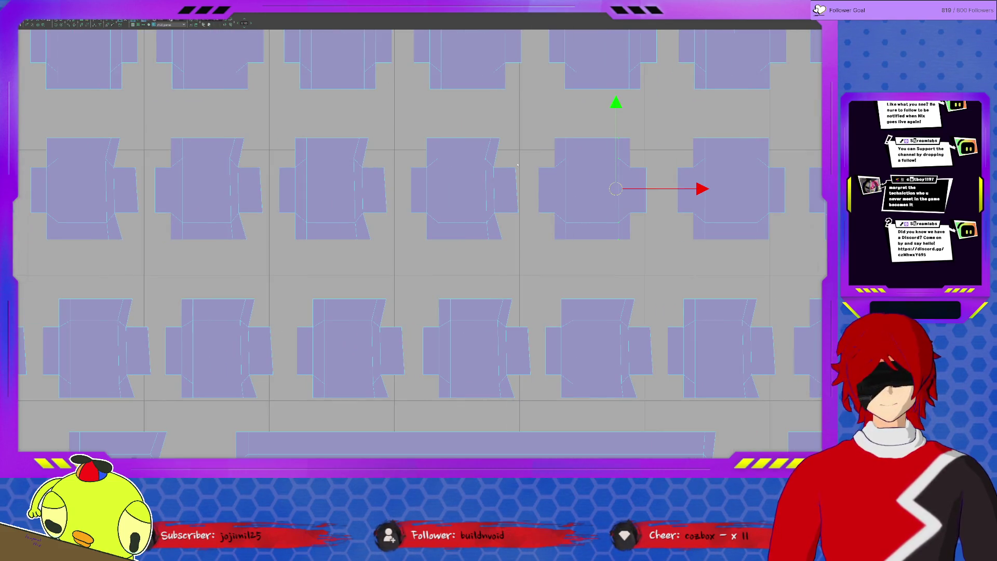
pyautogui.click(499, 138)
pyautogui.keyDown('shift'); pyautogui.click(494, 166); pyautogui.keyUp('shift')
pyautogui.keyDown('shift'); pyautogui.click(494, 213); pyautogui.keyUp('shift')
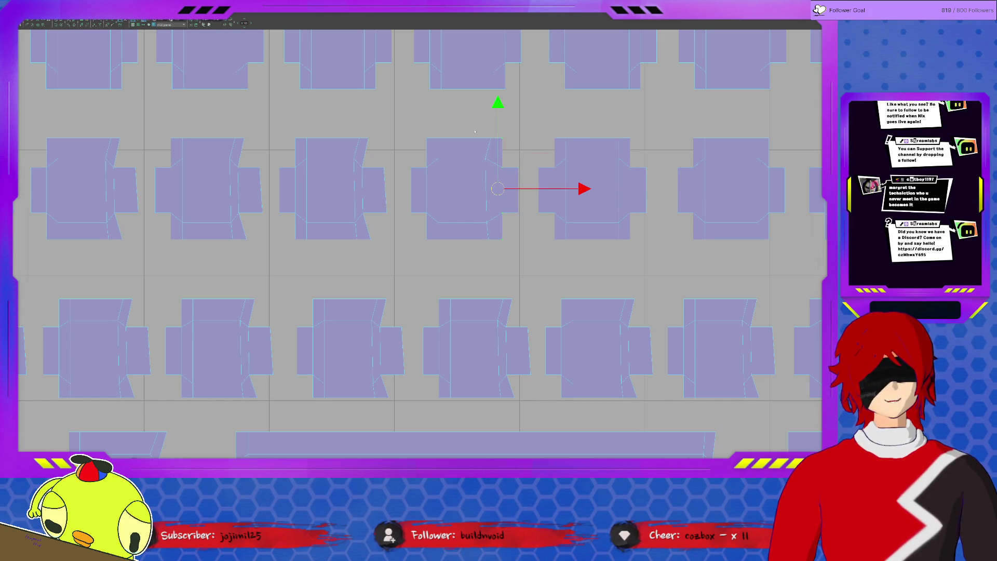
pyautogui.click(385, 179)
pyautogui.click(369, 153)
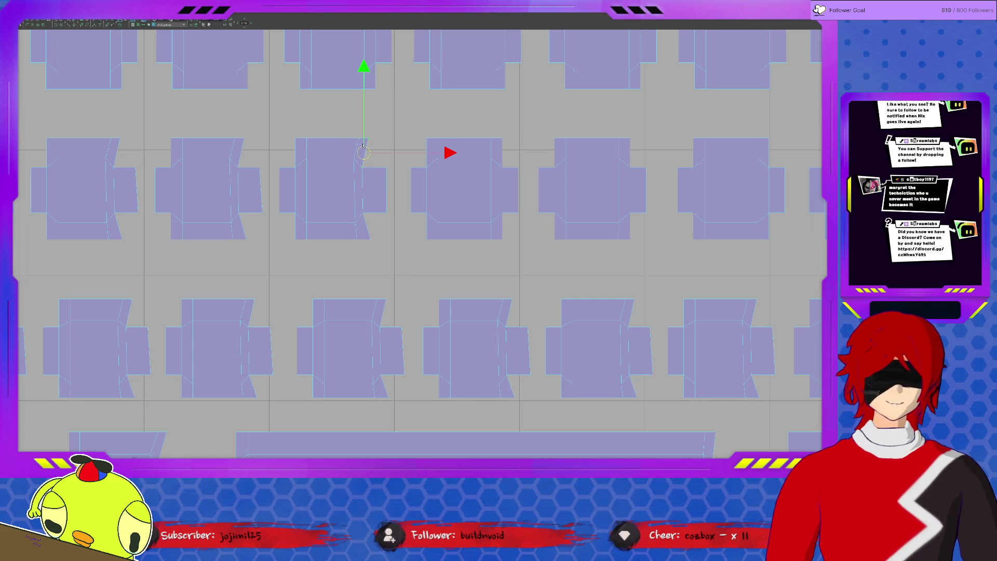
pyautogui.click(358, 178)
pyautogui.click(356, 218)
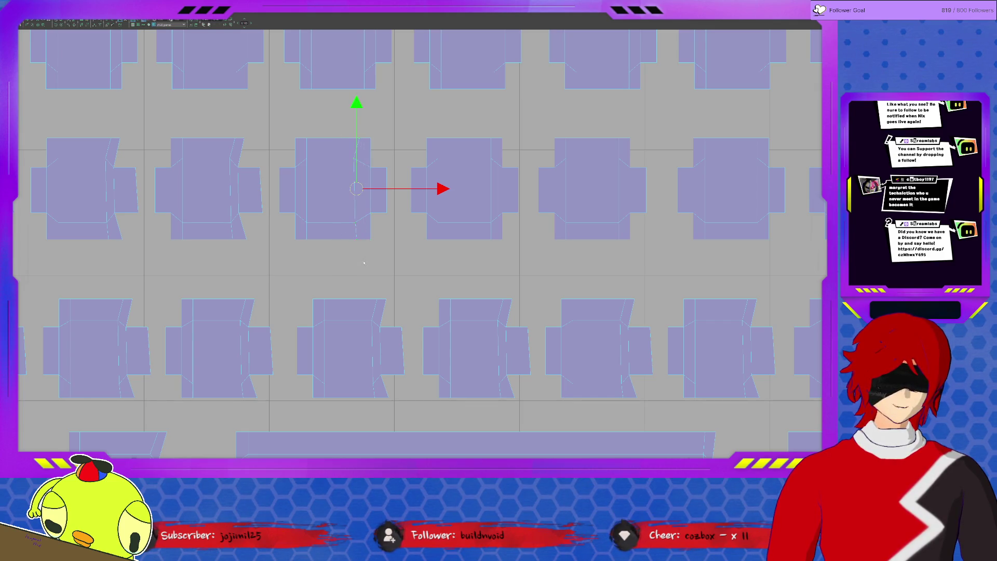
pyautogui.hscroll(-5, 298, 203)
# Select the first shell's top vertex and slanted right-side edges.
pyautogui.click(429, 222)
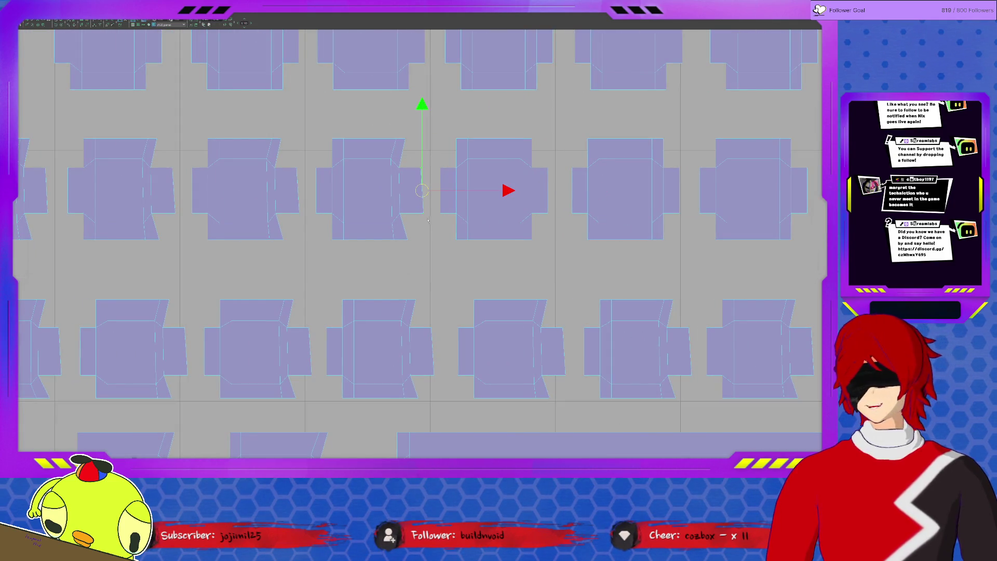
pyautogui.click(403, 141)
pyautogui.keyDown('shift'); pyautogui.click(401, 169); pyautogui.keyUp('shift')
pyautogui.keyDown('shift'); pyautogui.click(408, 234); pyautogui.keyUp('shift')
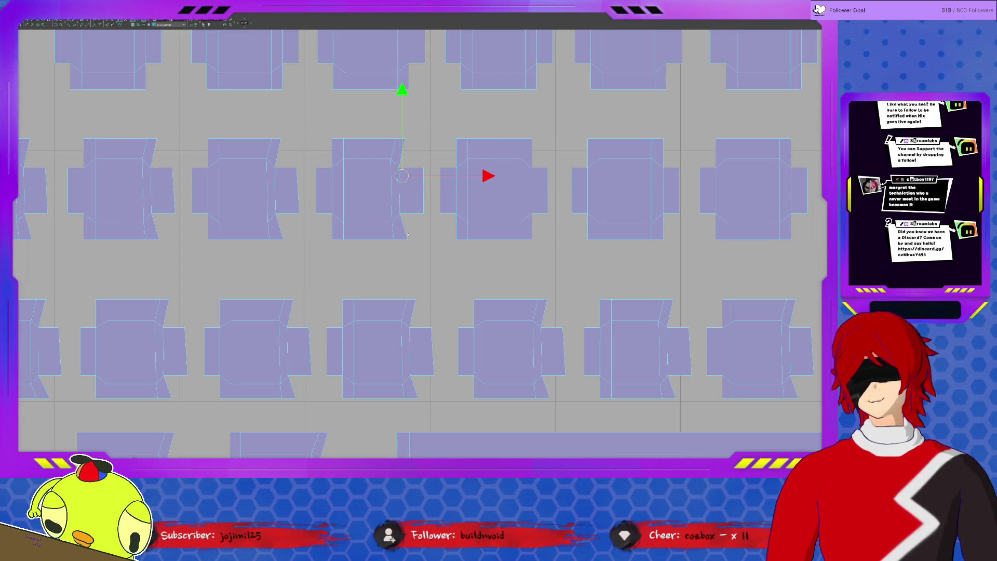
pyautogui.keyDown('shift'); pyautogui.click(405, 207); pyautogui.keyUp('shift')
pyautogui.keyDown('shift'); pyautogui.click(402, 140); pyautogui.keyUp('shift')
# Straighten the next shell's long slanted right edge vertically with Shift+X.
pyautogui.keyDown('alt'); pyautogui.moveTo(380, 141); pyautogui.dragTo(525, 129, button='middle'); pyautogui.keyUp('alt')
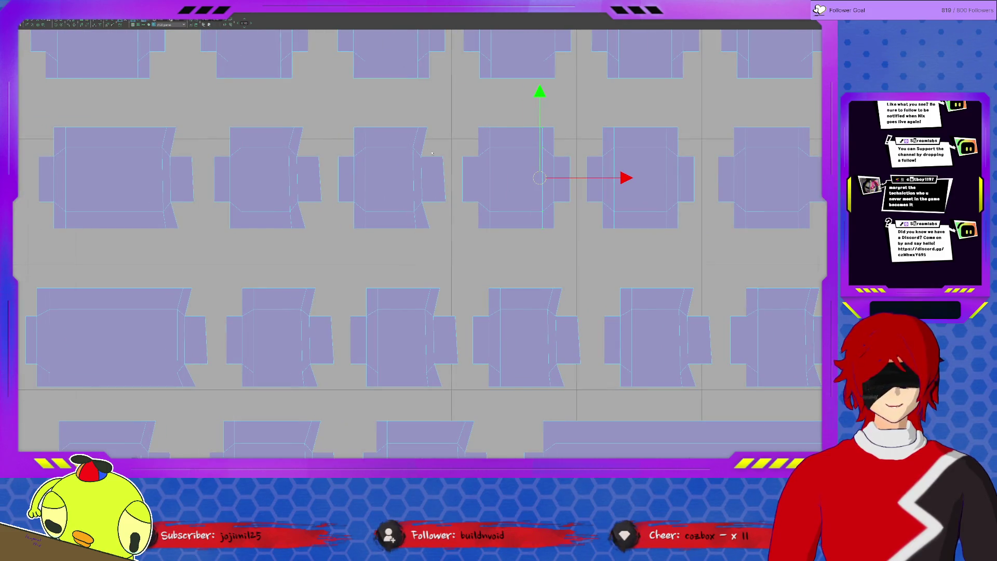
pyautogui.click(431, 234)
pyautogui.click(420, 197)
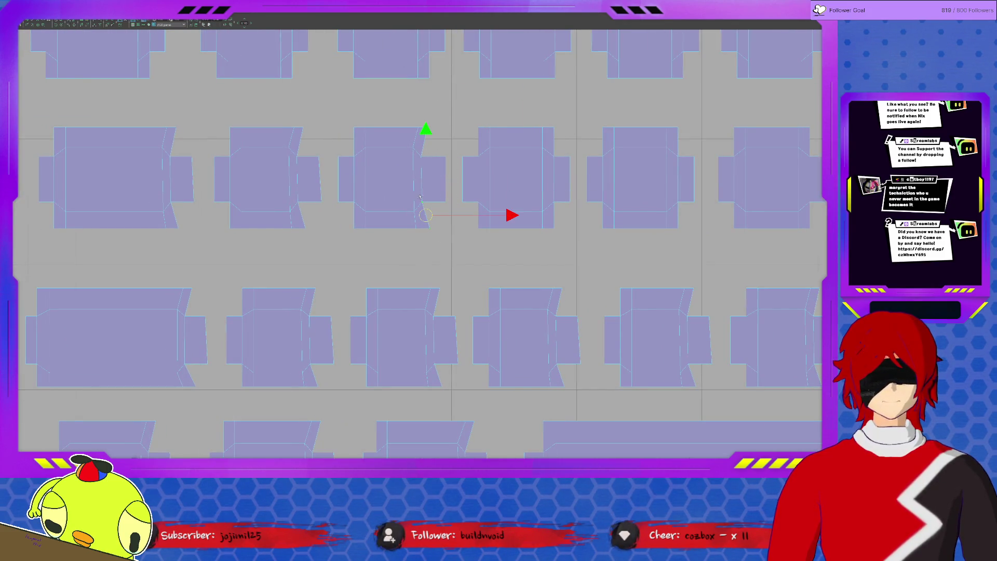
pyautogui.click(420, 162)
pyautogui.click(428, 129)
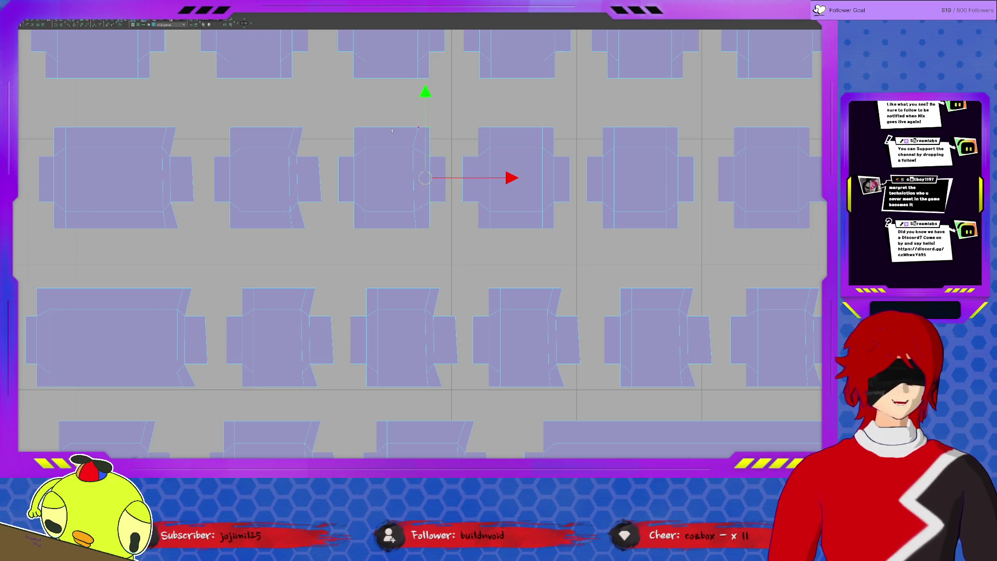
pyautogui.moveTo(420, 238); pyautogui.dragTo(420, 237)
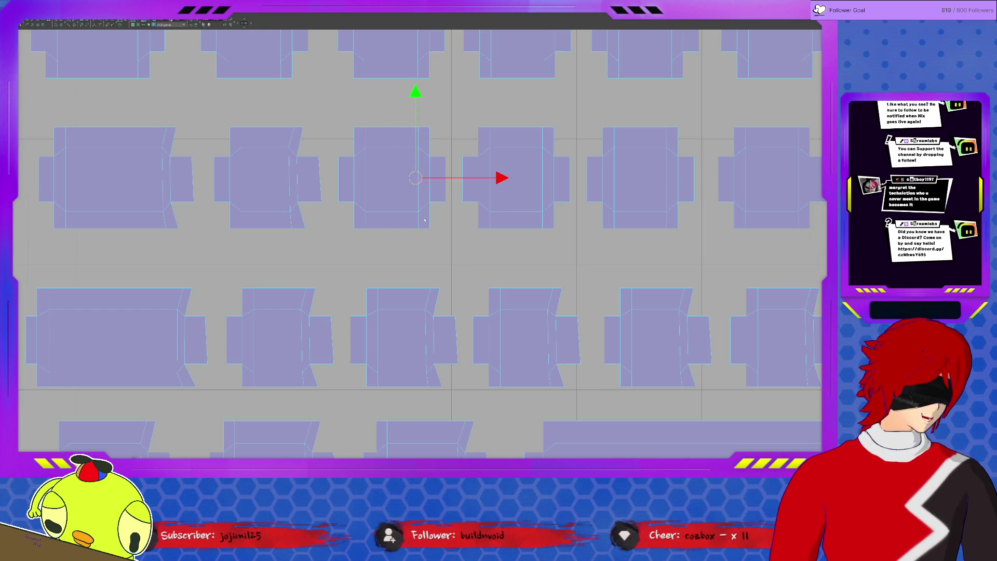
pyautogui.moveTo(379, 207); pyautogui.dragTo(450, 214, button='middle')
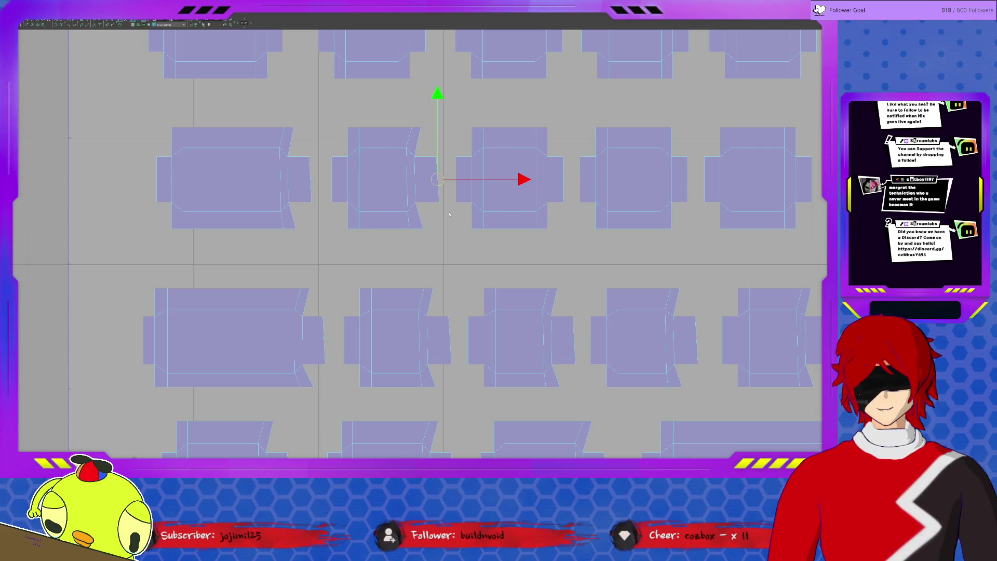
pyautogui.click(414, 161)
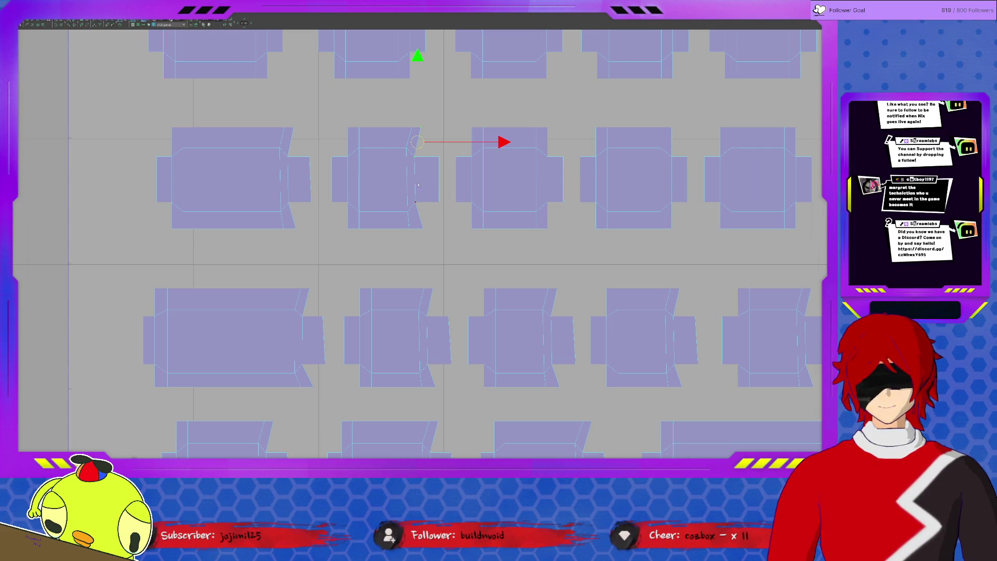
pyautogui.click(418, 220)
pyautogui.hotkey('shift', 'x')
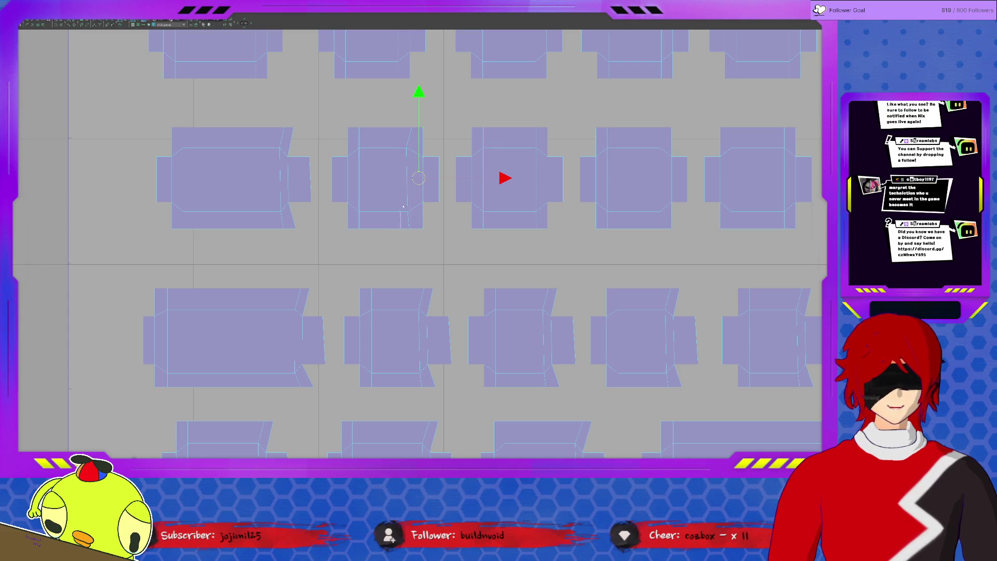
# Shift the left shell's vertical edge left to square it.
pyautogui.click(408, 172)
pyautogui.click(314, 205)
pyautogui.click(290, 166)
pyautogui.click(288, 200)
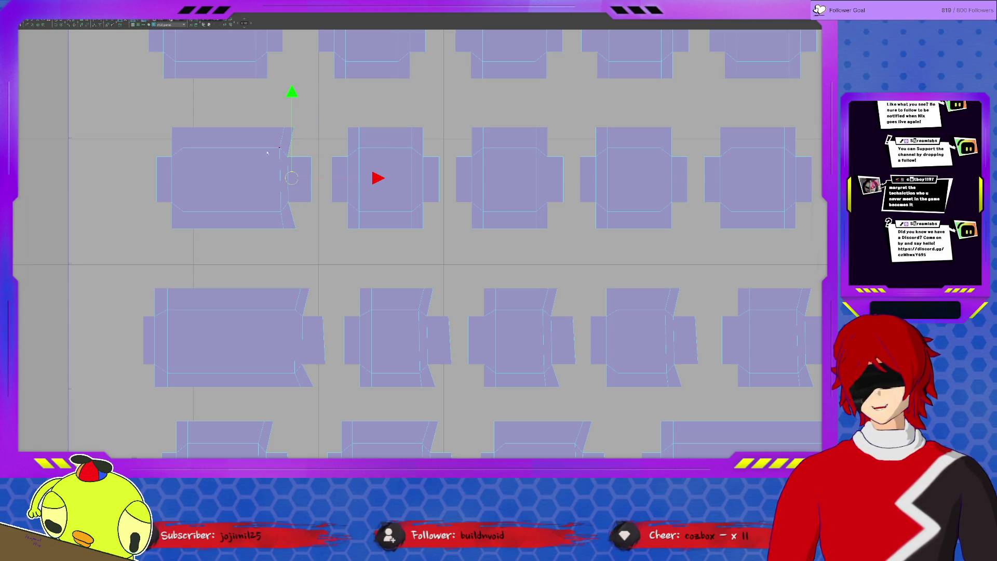
pyautogui.moveTo(292, 179); pyautogui.dragTo(282, 178)
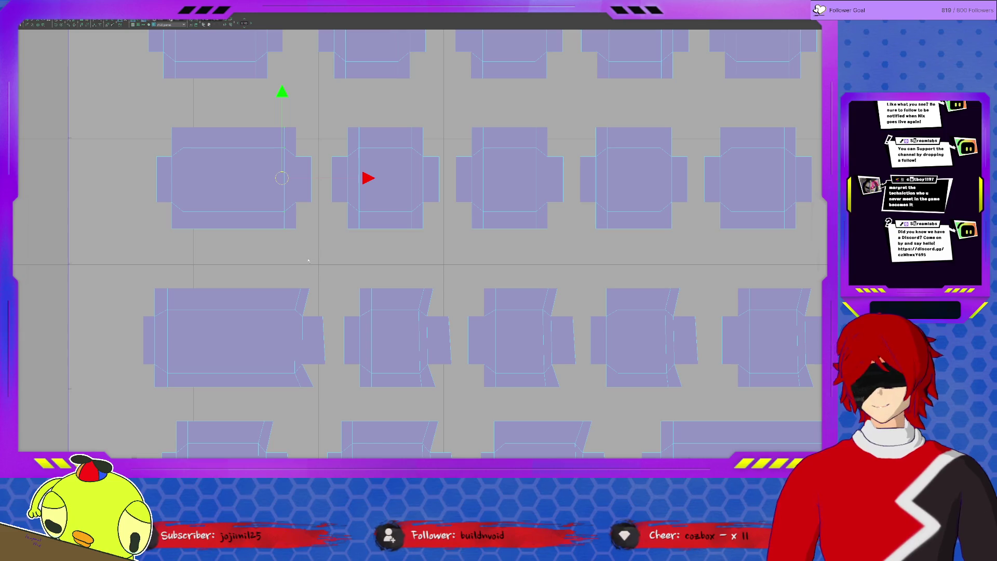
# Move the first shell's lower slanted vertex upward, then undo that change.
pyautogui.scroll(-2, 308, 259)
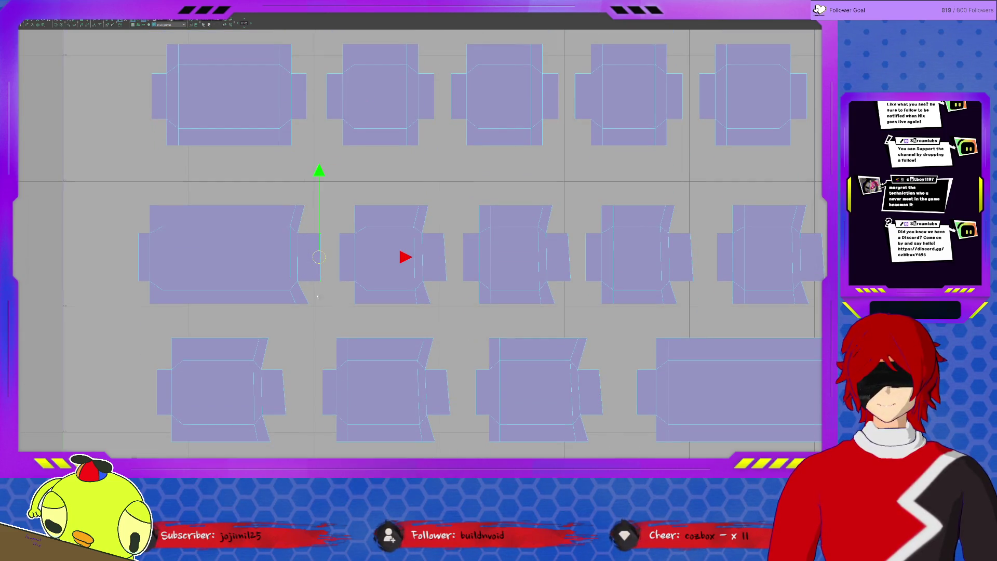
pyautogui.click(301, 292)
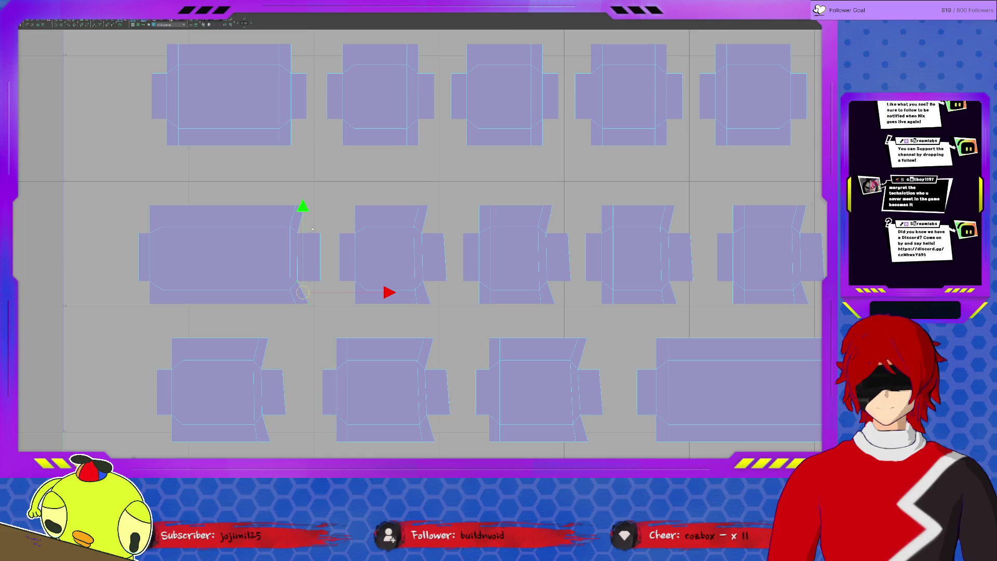
pyautogui.moveTo(307, 211); pyautogui.dragTo(306, 172)
pyautogui.hotkey('ctrl', 'z')
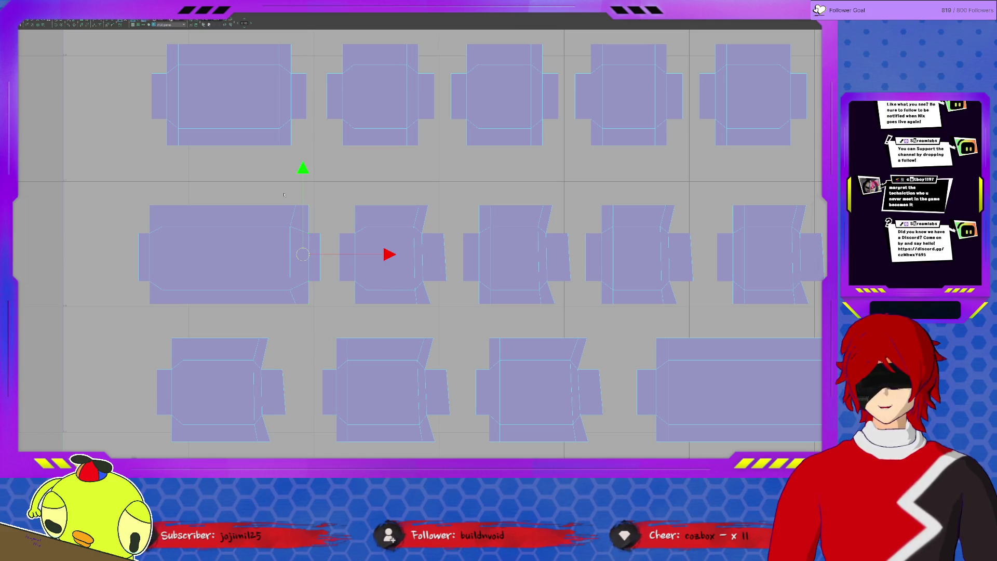
pyautogui.hotkey('ctrl', 'z')
pyautogui.hotkey('ctrl', 'z')
pyautogui.hotkey('ctrl', 'z')
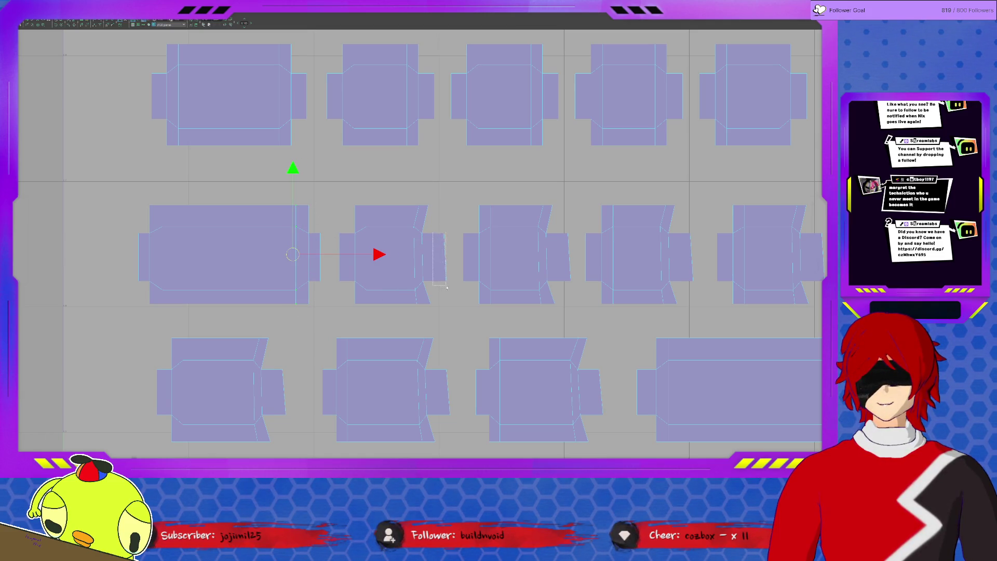
# Select the second shell's right edge and nudge it left so it lines up vertically.
pyautogui.click(422, 208)
pyautogui.click(427, 294)
pyautogui.moveTo(436, 318); pyautogui.dragTo(421, 209)
pyautogui.moveTo(421, 274); pyautogui.dragTo(418, 274)
pyautogui.click(420, 207)
pyautogui.click(431, 236)
pyautogui.click(428, 210)
pyautogui.click(421, 267)
# Select the slanted right and inner edges of the third and fourth shells.
pyautogui.moveTo(583, 295); pyautogui.dragTo(564, 300)
pyautogui.click(558, 306)
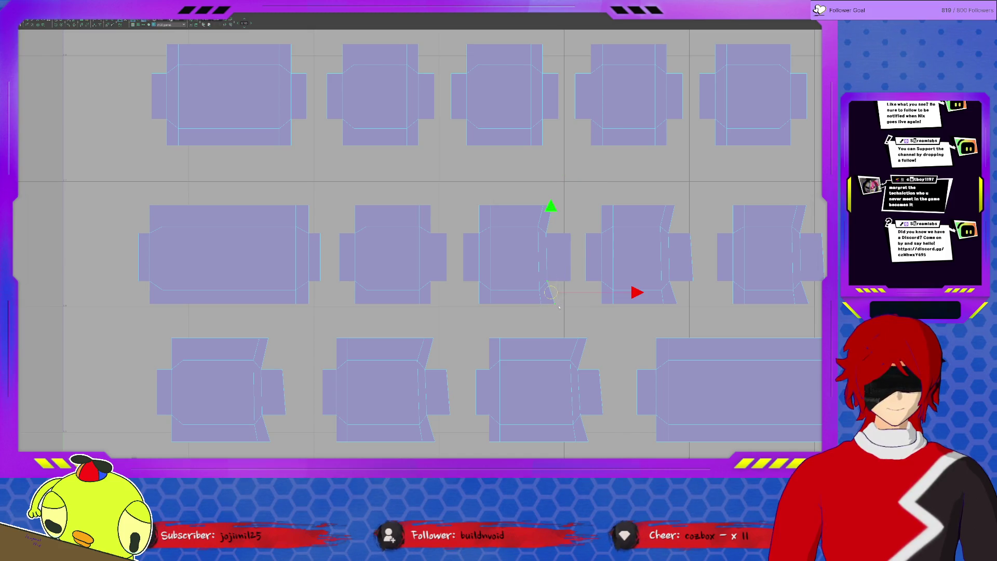
pyautogui.click(542, 229)
pyautogui.moveTo(517, 193); pyautogui.dragTo(537, 299)
pyautogui.moveTo(689, 257); pyautogui.dragTo(690, 257)
pyautogui.click(671, 219)
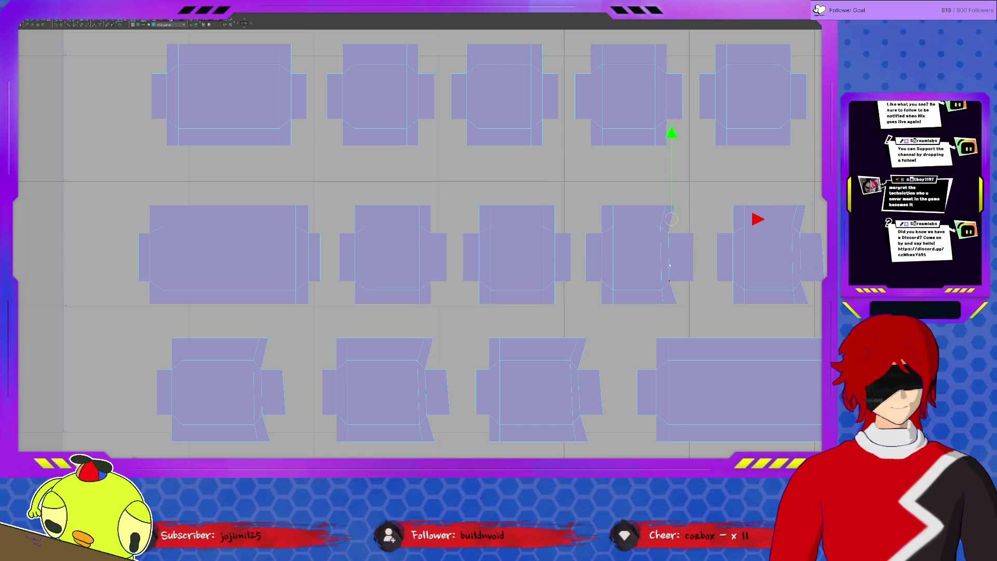
pyautogui.moveTo(669, 265); pyautogui.dragTo(665, 187)
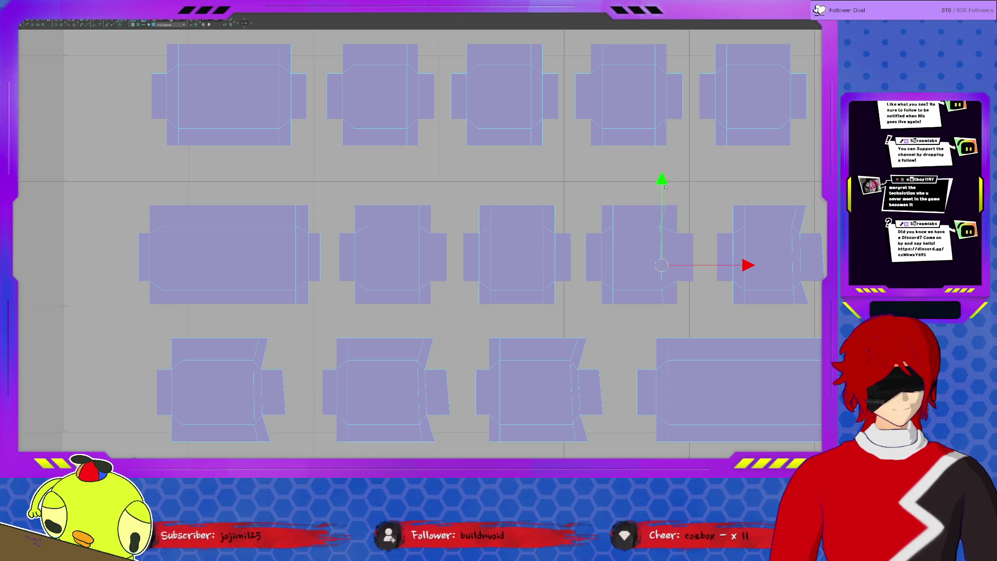
# Make the next shell's slanted right edge vertical.
pyautogui.press('f')
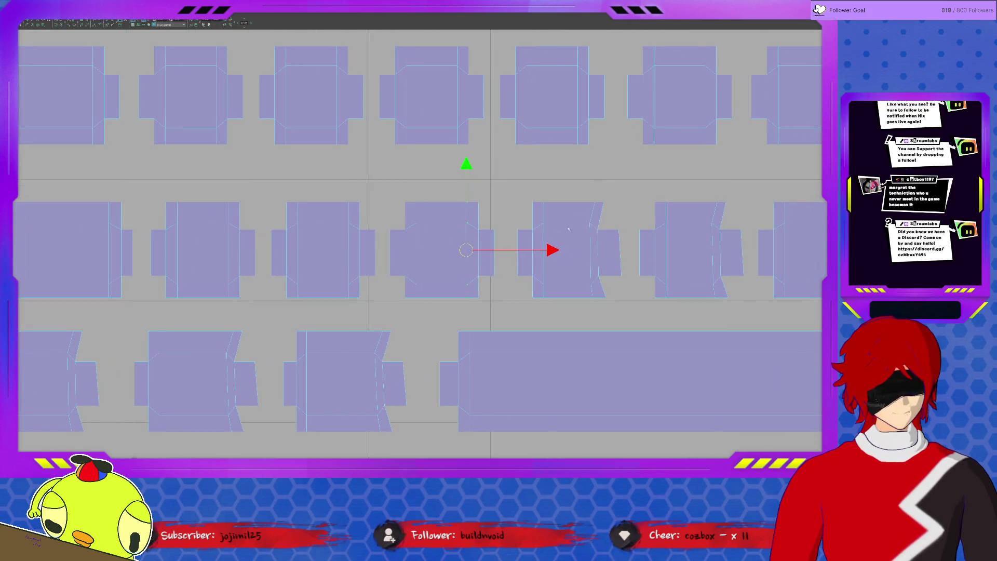
pyautogui.click(620, 252)
pyautogui.click(602, 202)
pyautogui.keyDown('shift'); pyautogui.click(604, 295); pyautogui.keyUp('shift')
pyautogui.moveTo(678, 261); pyautogui.dragTo(670, 262)
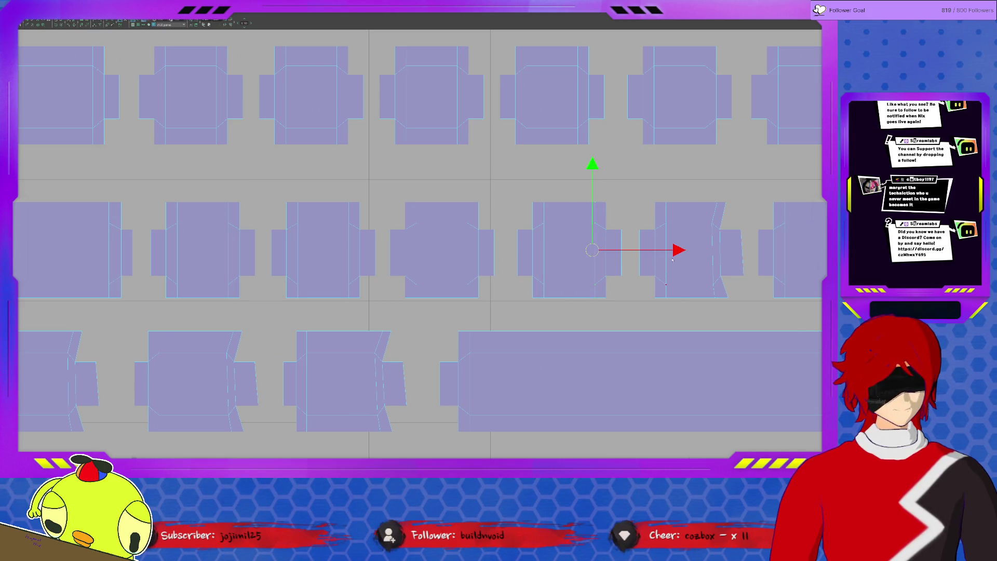
# Select the following shell's tab edge and the vertices along its slanted edge.
pyautogui.click(742, 254)
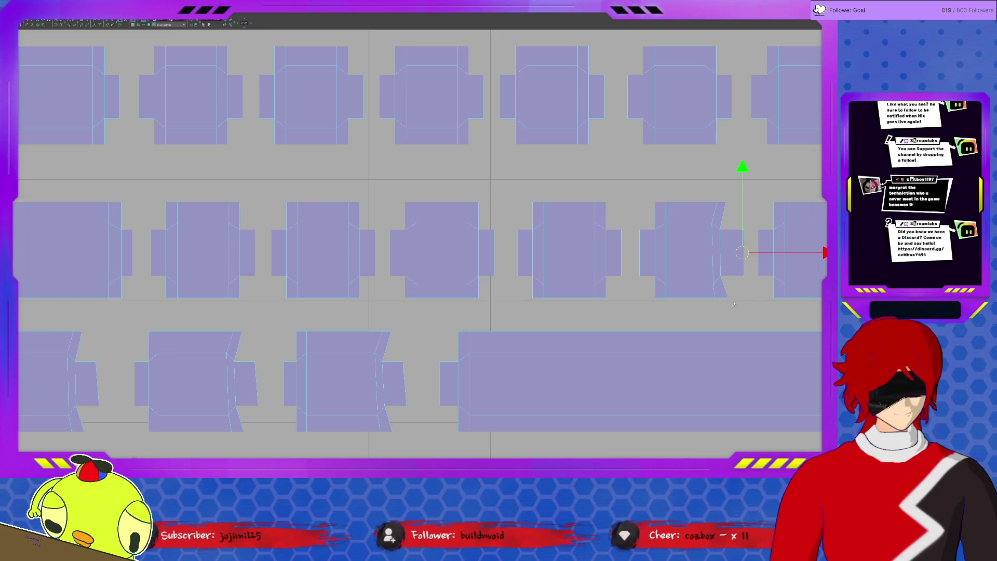
pyautogui.click(727, 286)
pyautogui.click(723, 262)
pyautogui.keyDown('shift'); pyautogui.click(724, 207); pyautogui.keyUp('shift')
# Line up the middle-row shell's slanted edge vertically, from its top corner downward.
pyautogui.press('f')
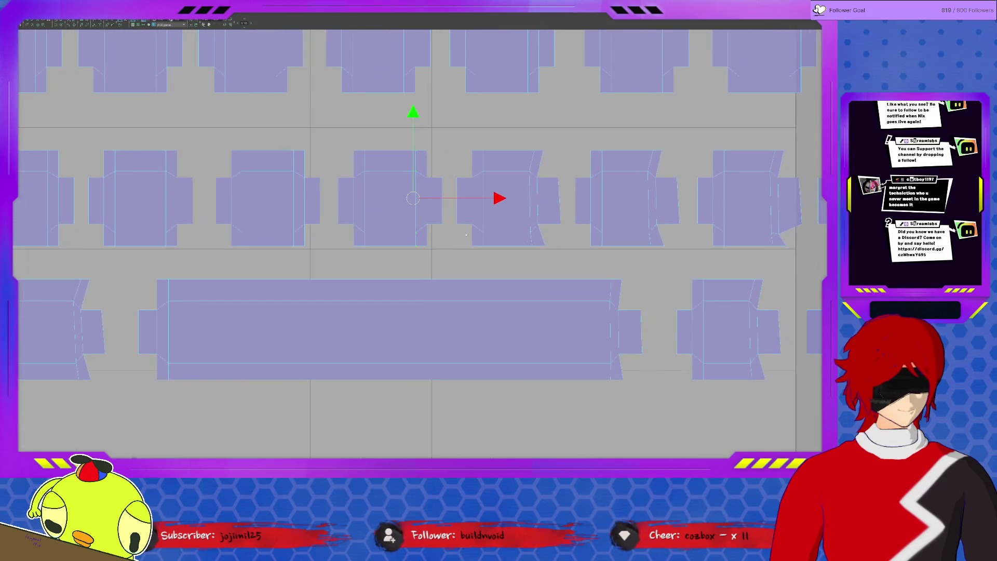
pyautogui.moveTo(563, 227); pyautogui.dragTo(562, 228)
pyautogui.click(541, 151)
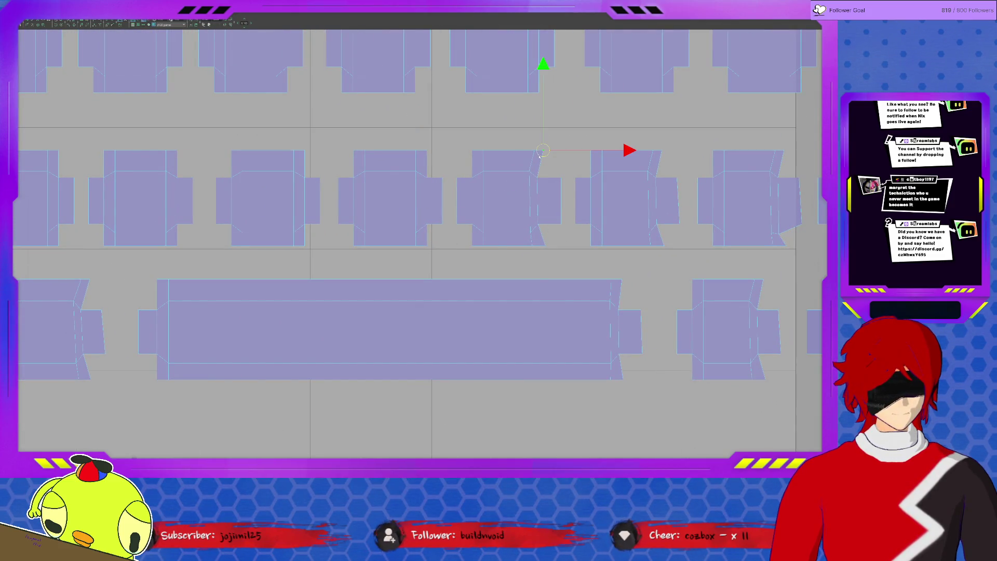
pyautogui.click(541, 197)
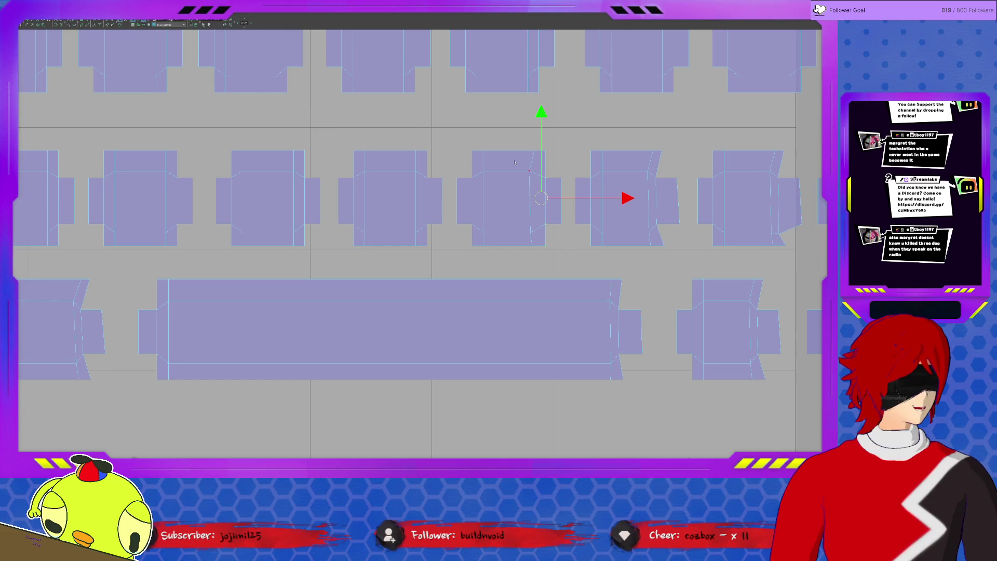
pyautogui.click(638, 193)
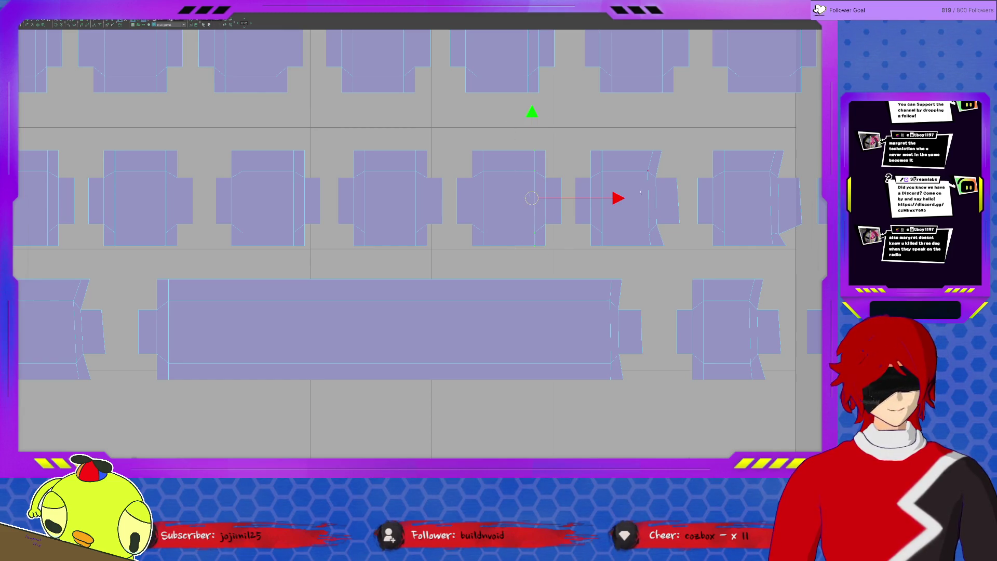
# Box-select the next shell's tab edge and its slanted edge.
pyautogui.click(670, 184)
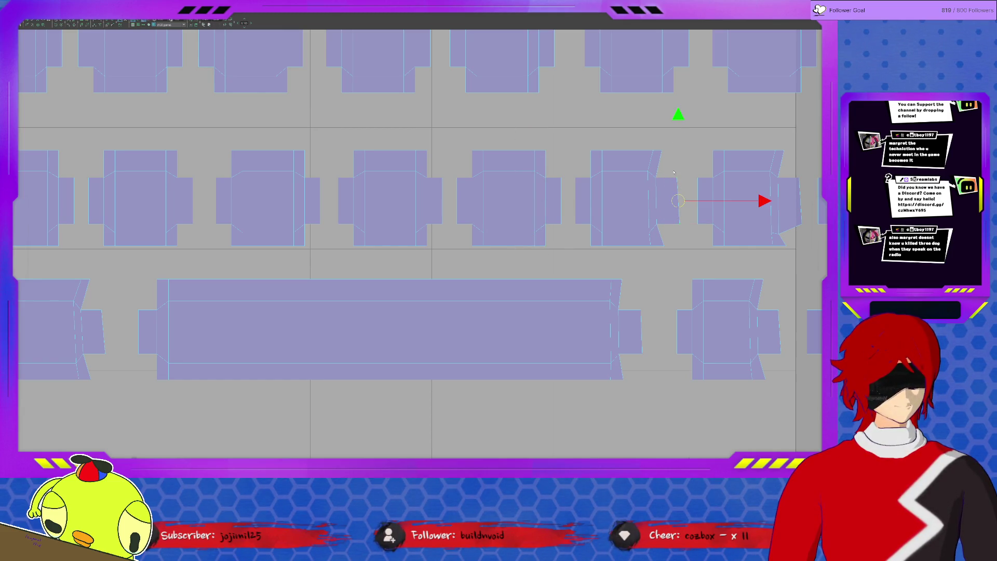
pyautogui.click(659, 151)
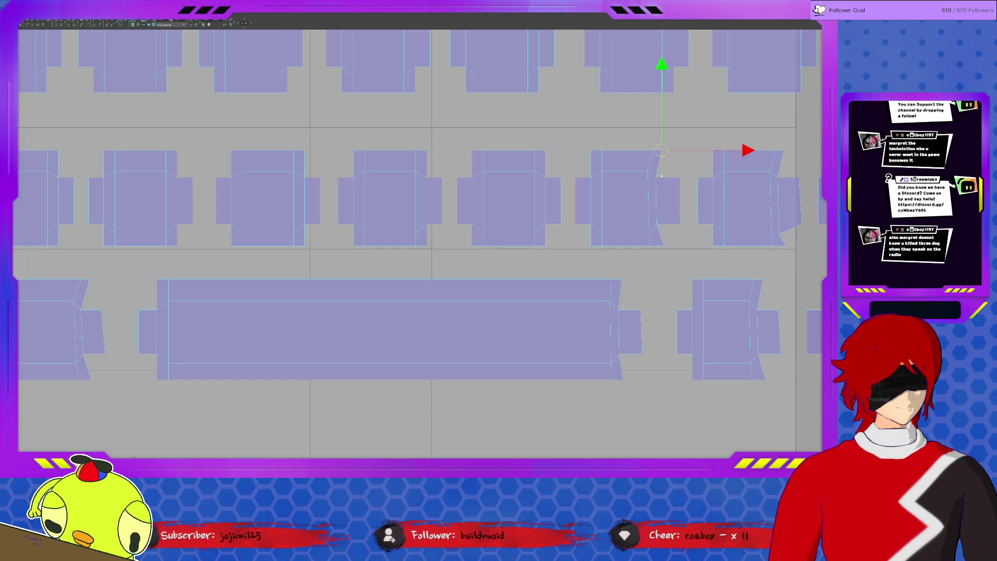
pyautogui.click(659, 236)
pyautogui.moveTo(631, 141); pyautogui.dragTo(647, 243)
# Move the middle-row shell's top corner vertex to square up its vertical edge.
pyautogui.keyDown('ctrl'); pyautogui.hscroll(5, 598, 207); pyautogui.keyUp('ctrl')
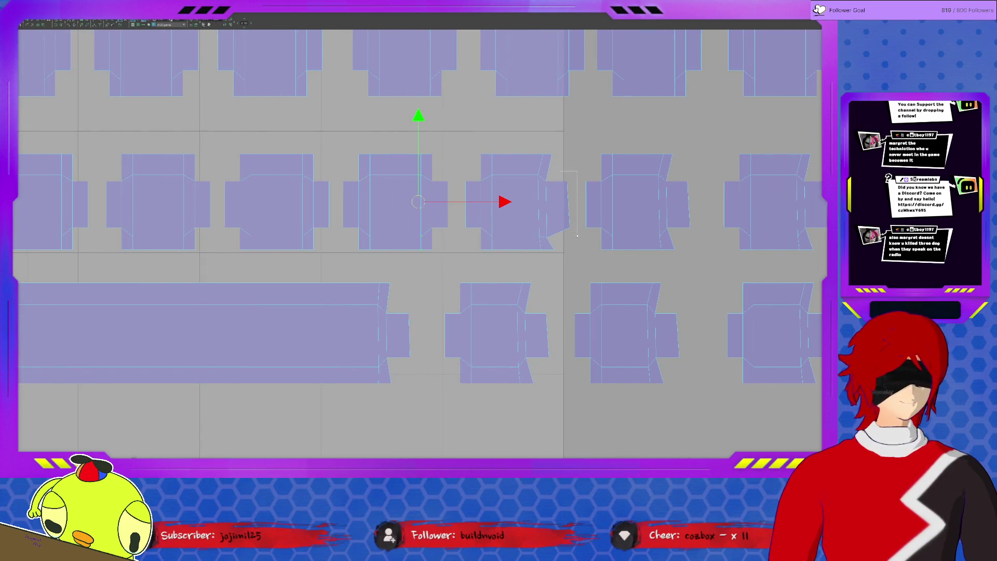
pyautogui.click(571, 212)
pyautogui.click(473, 227)
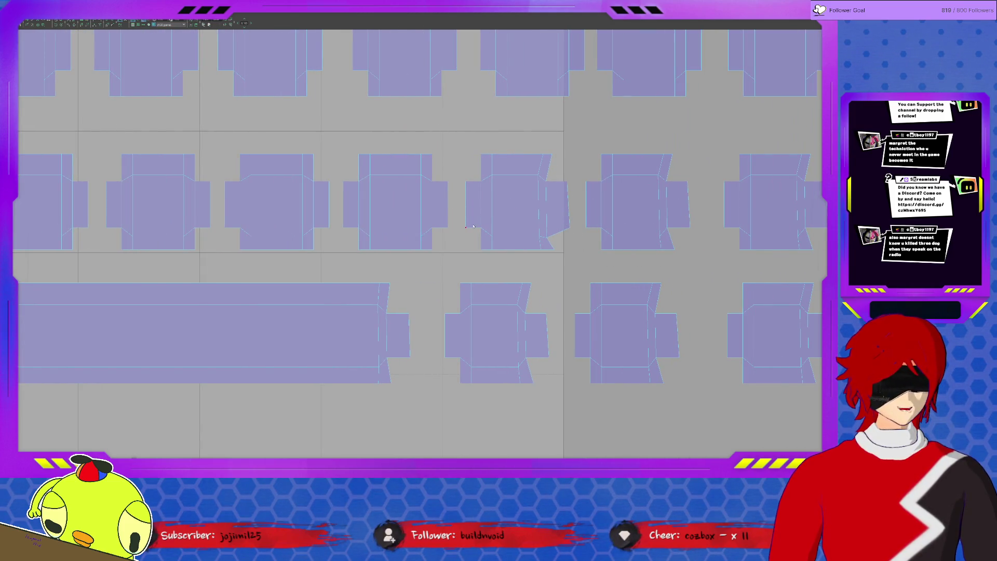
pyautogui.click(552, 238)
pyautogui.click(547, 239)
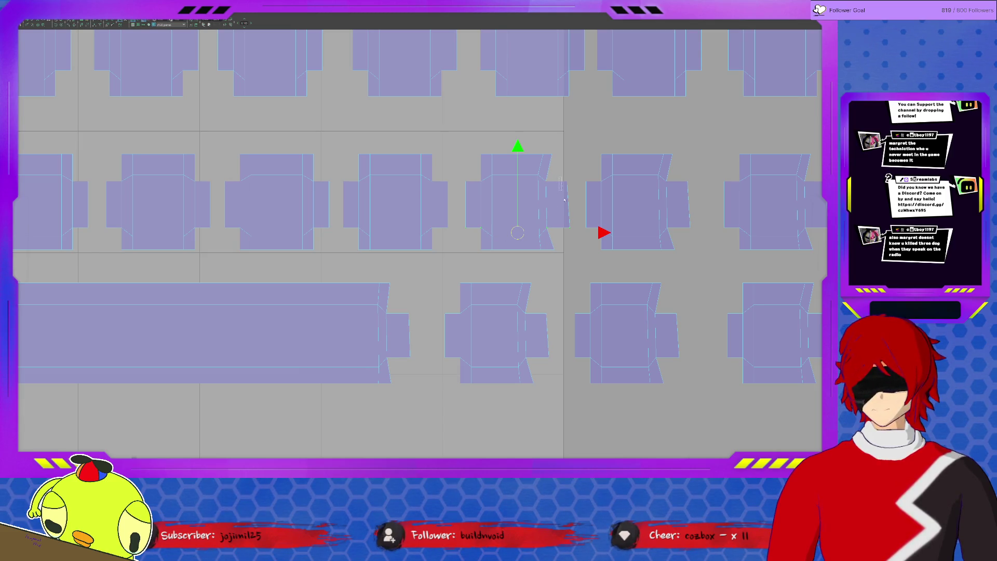
pyautogui.click(580, 242)
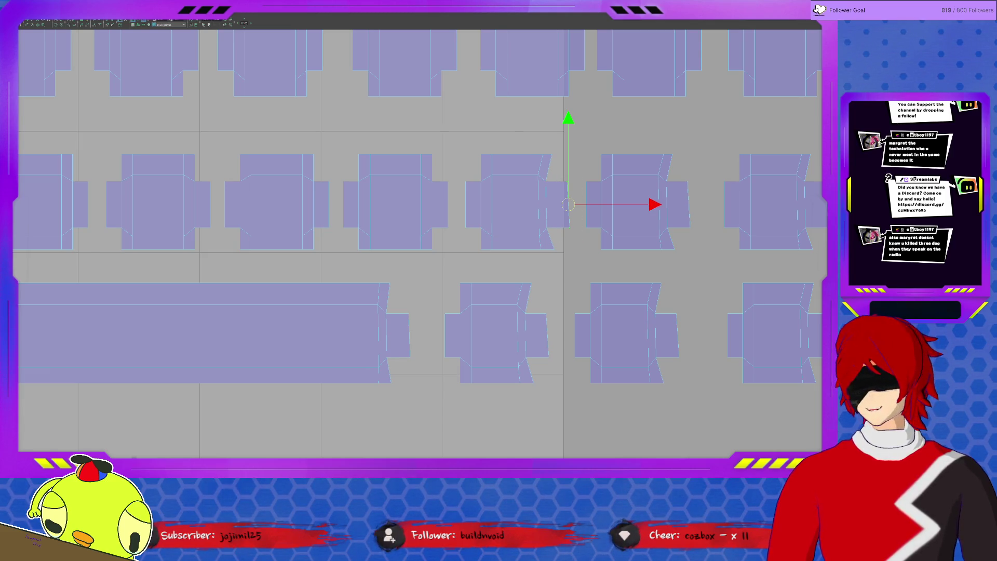
pyautogui.click(551, 155)
pyautogui.moveTo(546, 182); pyautogui.dragTo(526, 145)
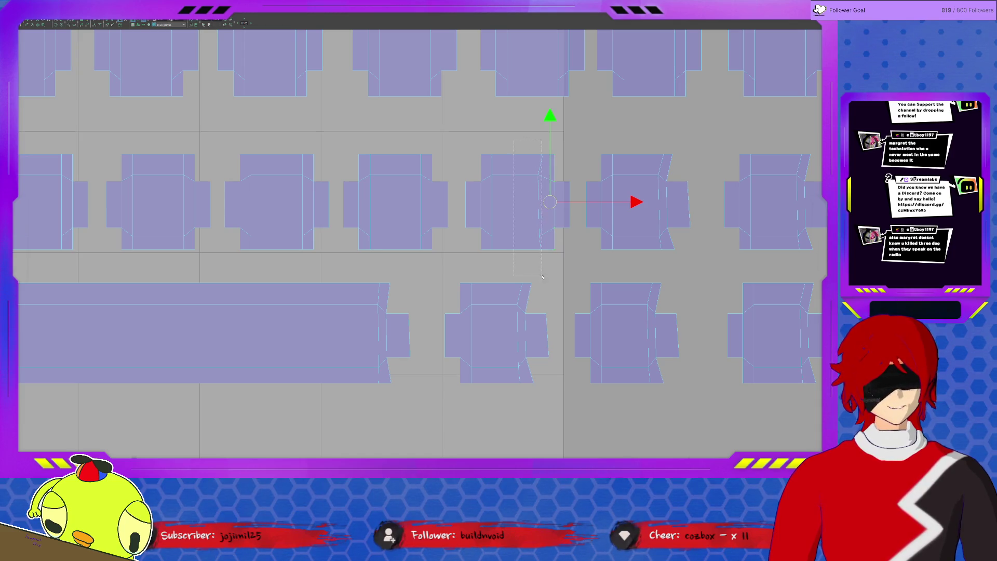
pyautogui.moveTo(544, 257); pyautogui.dragTo(543, 257)
pyautogui.click(544, 155)
# Straighten the next shell's slanted-edge vertices into one vertical line.
pyautogui.click(689, 196)
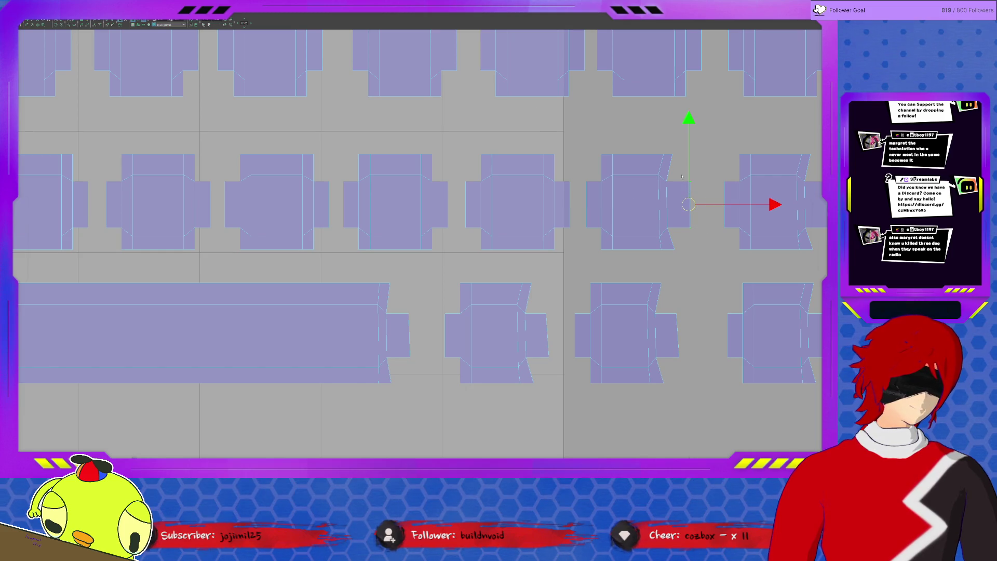
pyautogui.click(672, 156)
pyautogui.keyDown('shift'); pyautogui.click(664, 178); pyautogui.keyUp('shift')
pyautogui.keyDown('shift'); pyautogui.click(671, 246); pyautogui.keyUp('shift')
pyautogui.press('s')
pyautogui.press('x')
pyautogui.press('0')
pyautogui.press('Return')
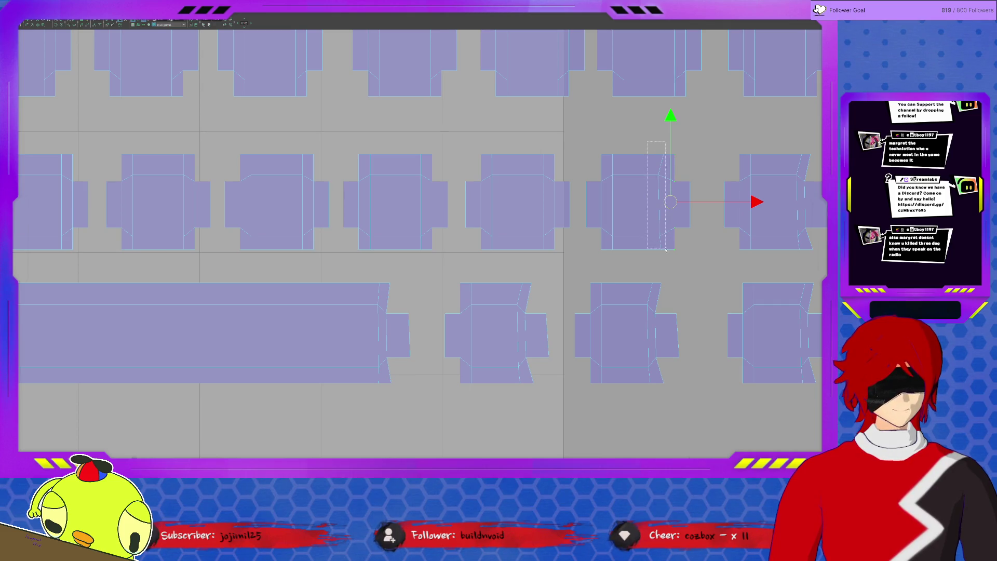
# Select the next box shell's top vertex and the vertical edges along its slanted side.
pyautogui.keyDown('shift'); pyautogui.moveTo(667, 253); pyautogui.dragTo(482, 249, button='middle'); pyautogui.keyUp('shift')
pyautogui.click(629, 188)
pyautogui.click(626, 156)
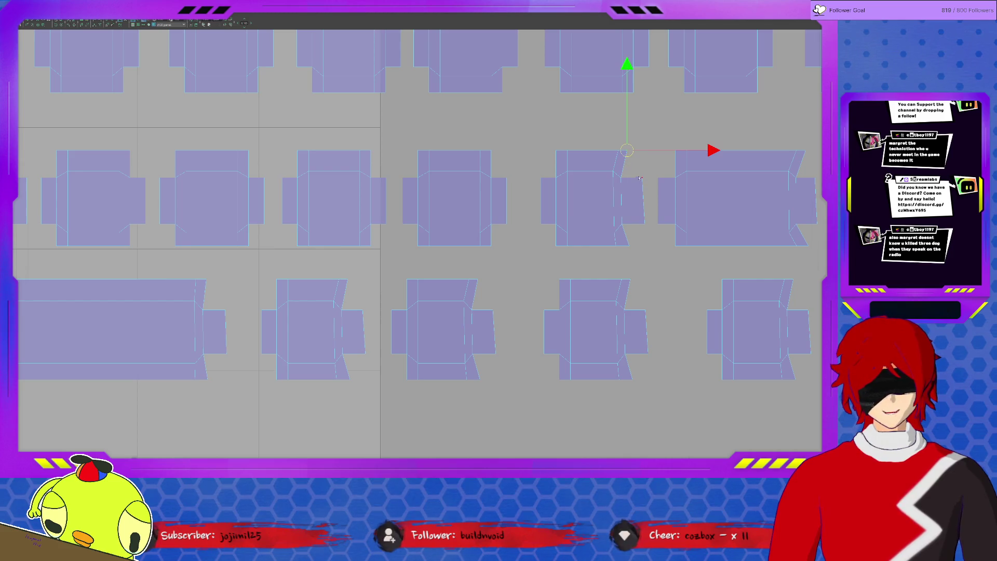
pyautogui.click(644, 228)
pyautogui.click(628, 229)
pyautogui.keyDown('shift'); pyautogui.click(626, 150); pyautogui.keyUp('shift')
pyautogui.keyDown('shift'); pyautogui.click(631, 147); pyautogui.keyUp('shift')
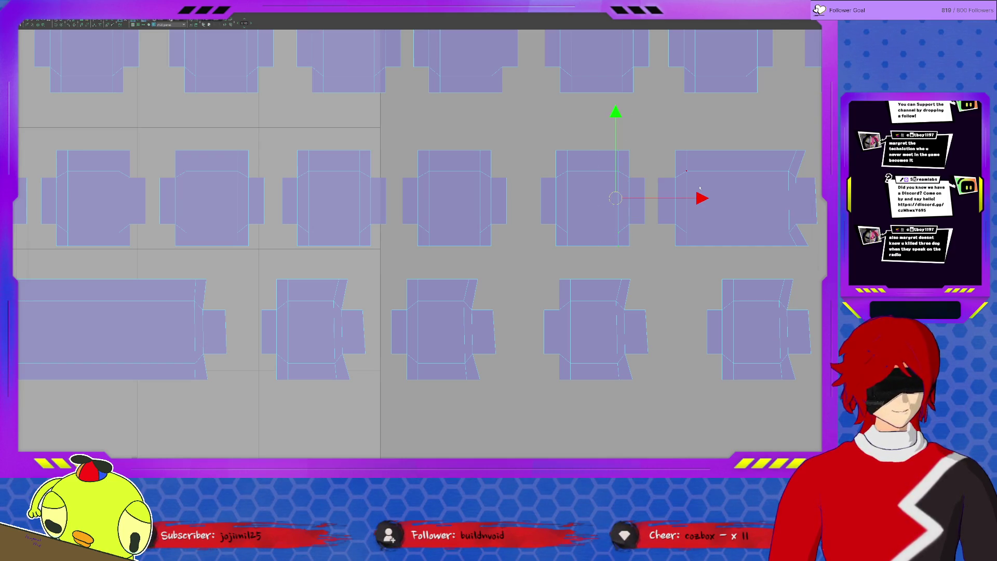
# Adjust the right-hand shell's right edge, then nudge and straighten the next shell's slanted edge.
pyautogui.click(815, 237)
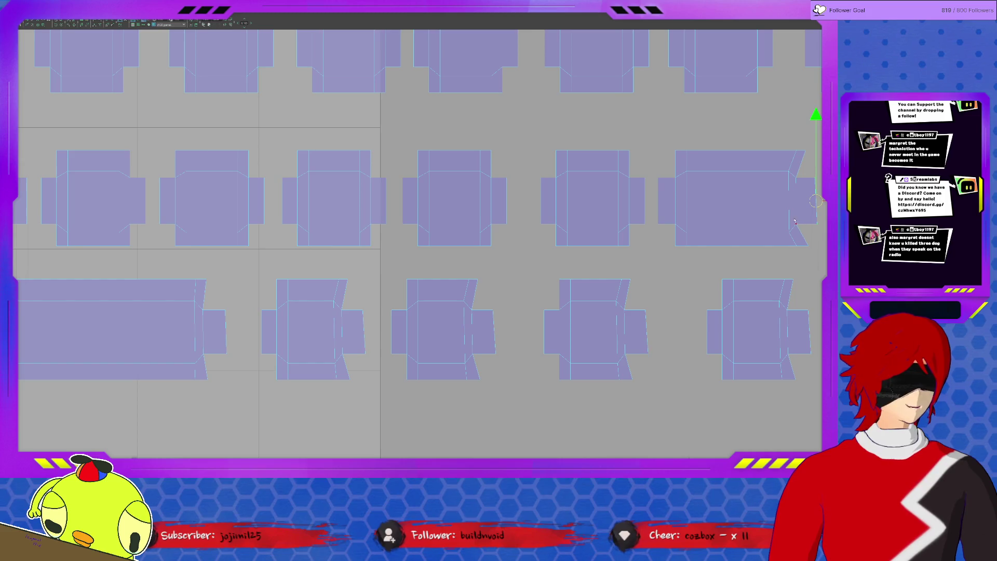
pyautogui.moveTo(818, 245); pyautogui.dragTo(818, 245)
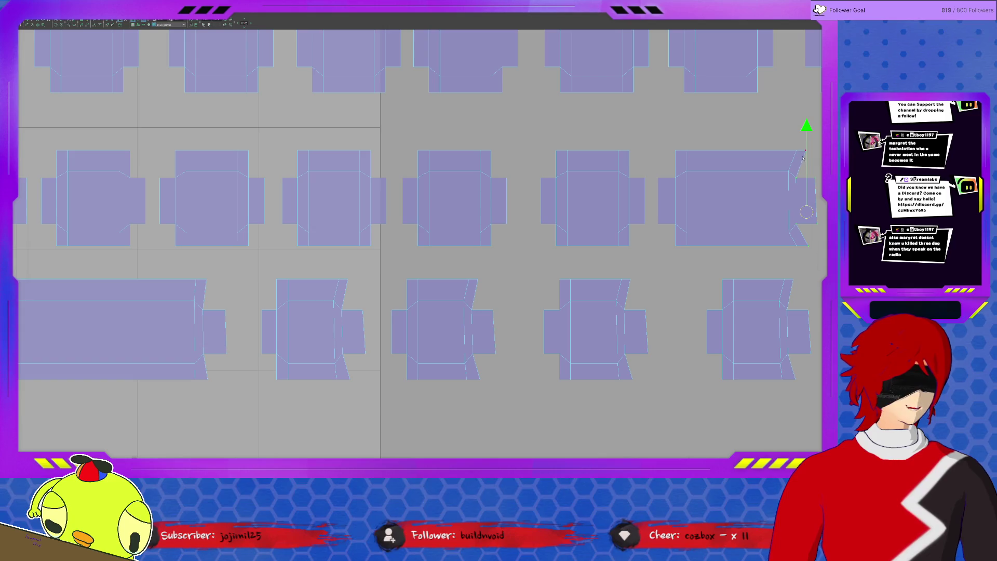
pyautogui.hotkey('ctrl', 'z')
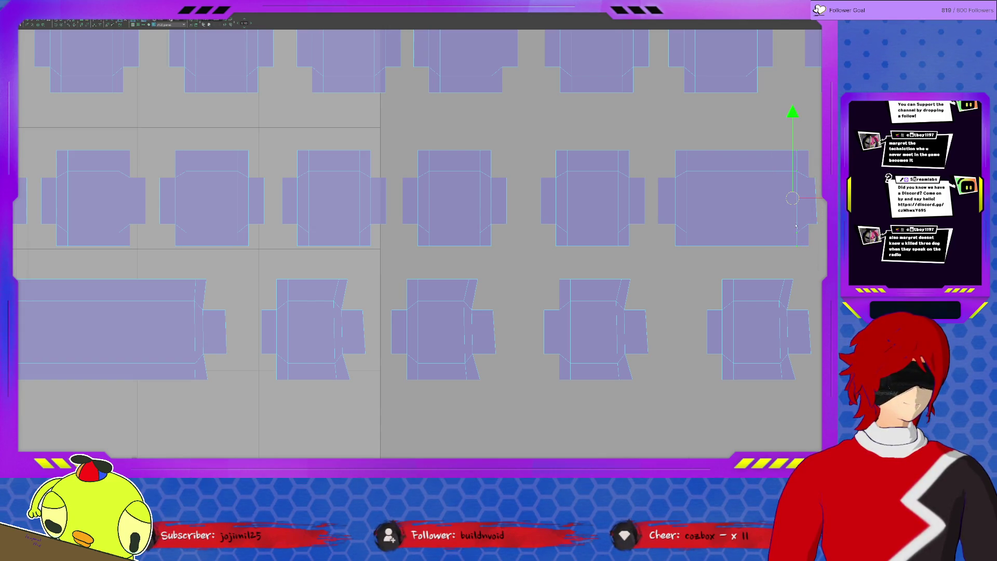
pyautogui.keyDown('alt'); pyautogui.moveTo(795, 239); pyautogui.dragTo(496, 229, button='middle'); pyautogui.keyUp('alt')
pyautogui.click(515, 184)
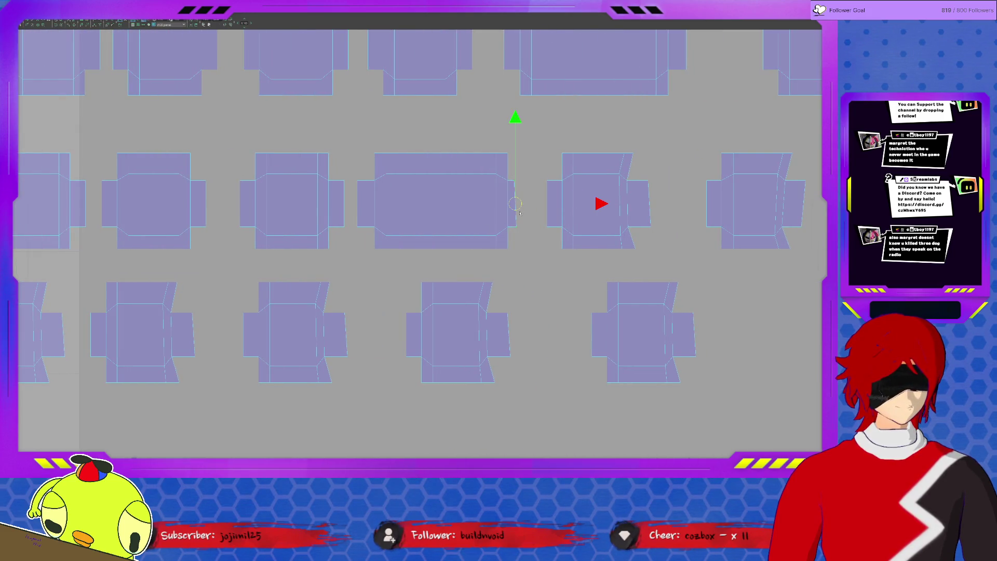
pyautogui.moveTo(593, 204); pyautogui.dragTo(632, 218)
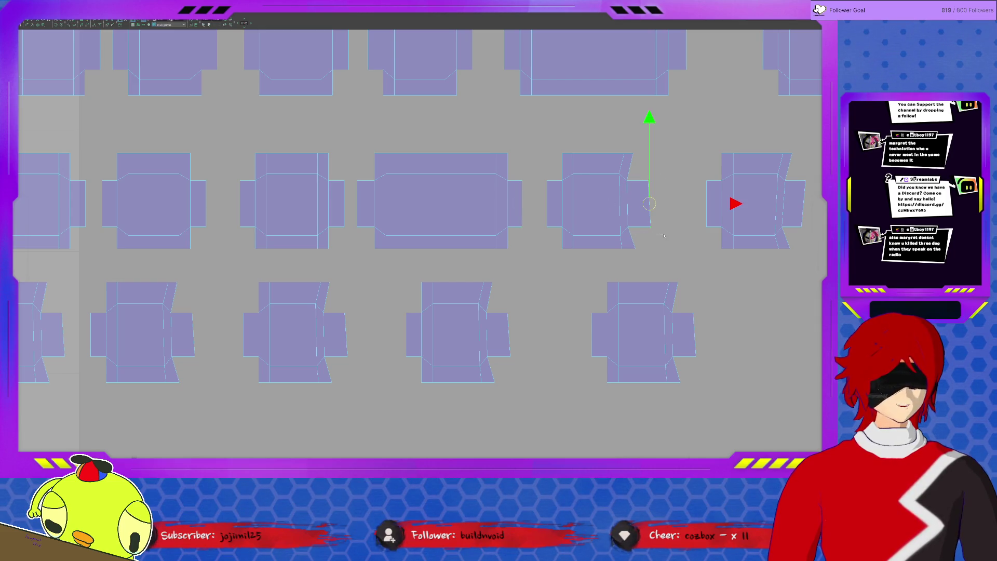
pyautogui.click(626, 208)
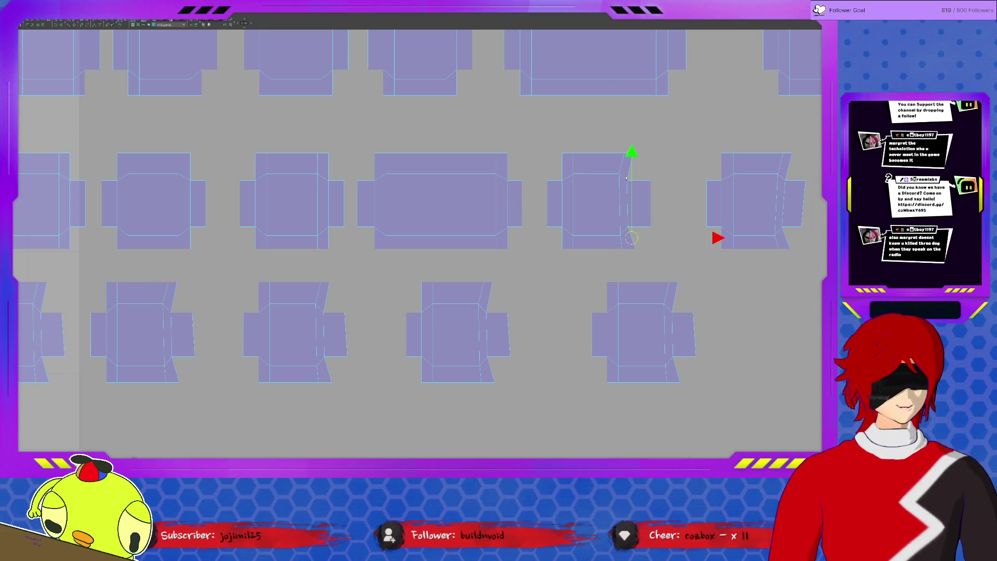
pyautogui.click(625, 186)
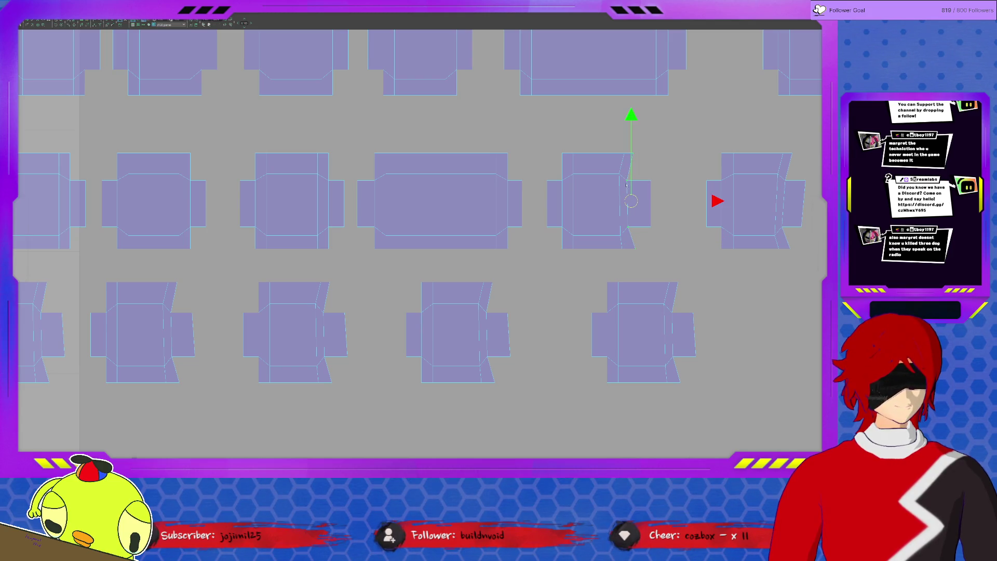
pyautogui.moveTo(646, 180); pyautogui.dragTo(629, 255)
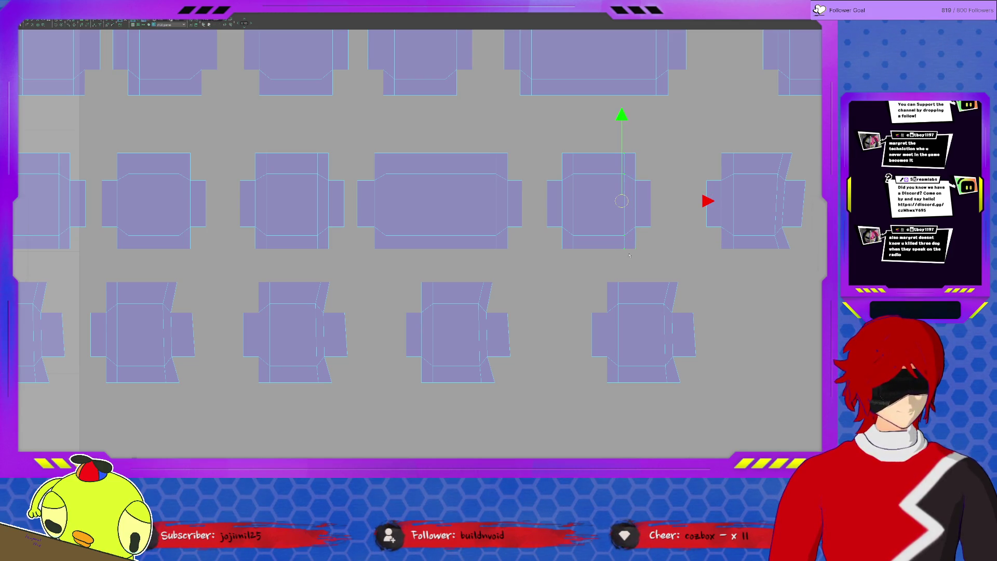
pyautogui.hscroll(3, 714, 197)
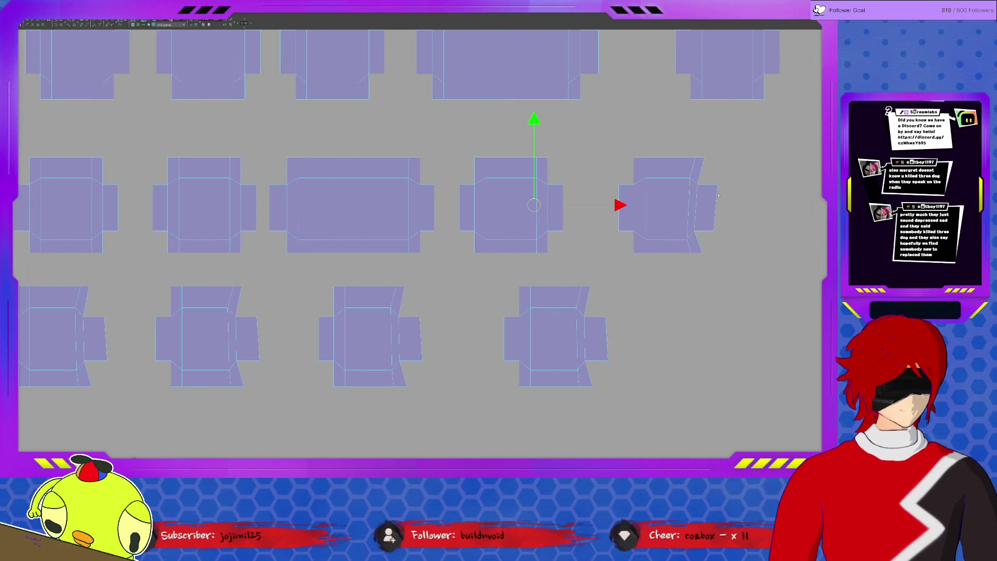
# Select the shell's slanted right edge and nudge its tab edge slightly right.
pyautogui.click(718, 218)
pyautogui.click(697, 169)
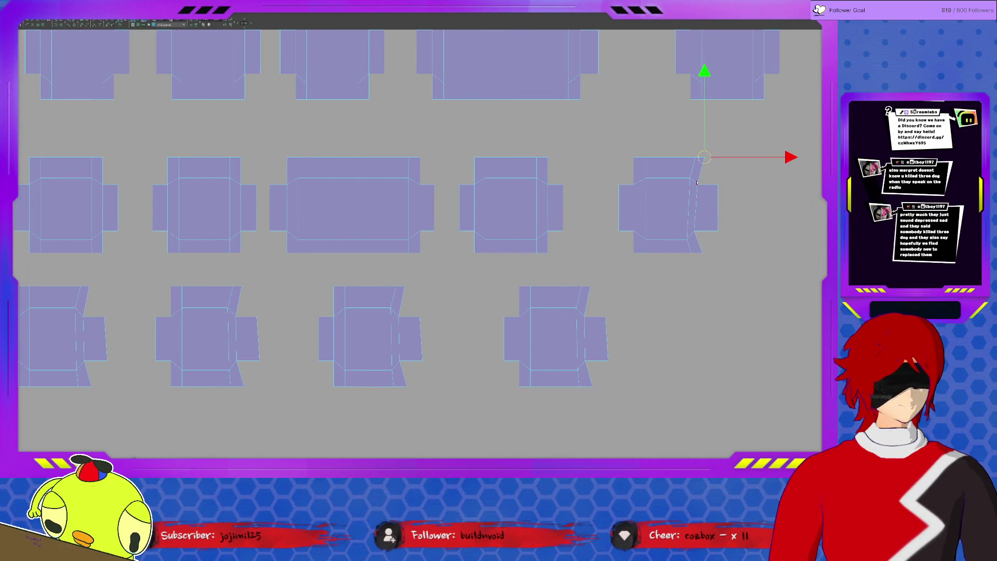
pyautogui.click(693, 223)
pyautogui.moveTo(670, 138); pyautogui.dragTo(700, 264)
pyautogui.moveTo(672, 307)
pyautogui.mouseDown(button='middle')
pyautogui.moveTo(667, 280)
pyautogui.moveTo(693, 191)
pyautogui.mouseUp(button='middle')
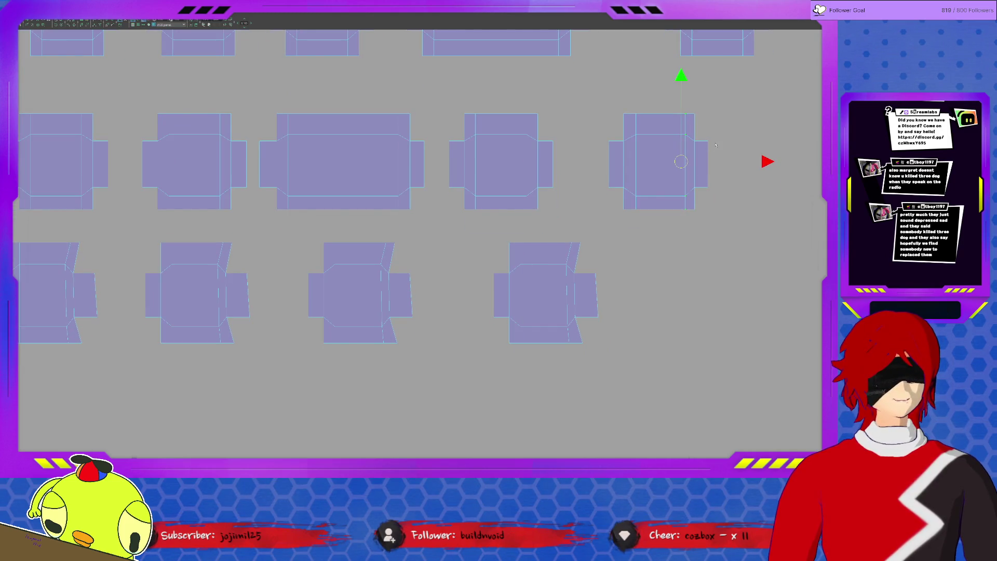
pyautogui.click(708, 173)
pyautogui.moveTo(724, 165); pyautogui.dragTo(727, 166)
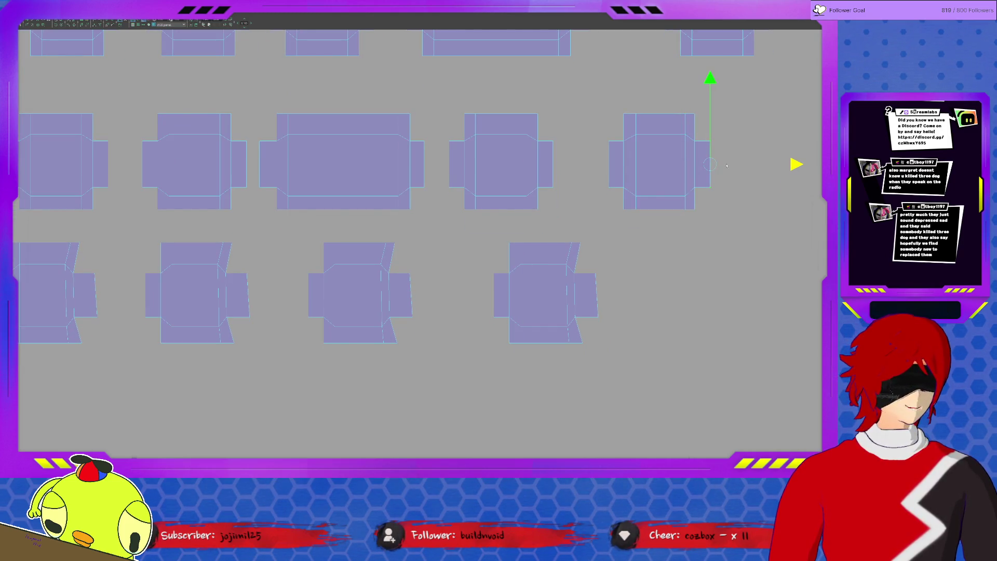
# Straighten the bottom-right shell's two diagonal tab edges into a vertical line.
pyautogui.click(588, 276)
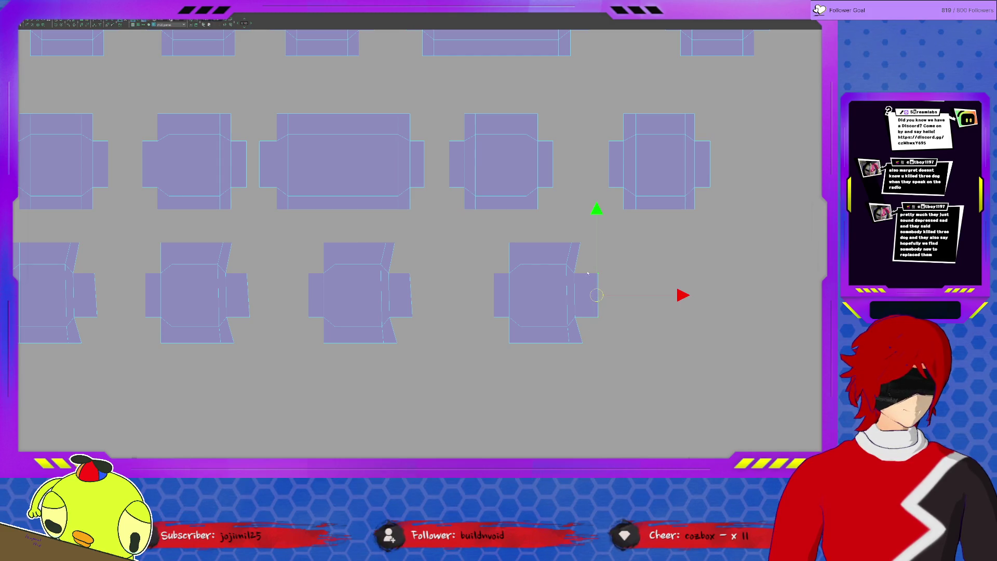
pyautogui.click(577, 258)
pyautogui.keyDown('shift'); pyautogui.click(578, 330); pyautogui.keyUp('shift')
pyautogui.press('s')
pyautogui.press('x')
pyautogui.press('0')
pyautogui.press('Return')
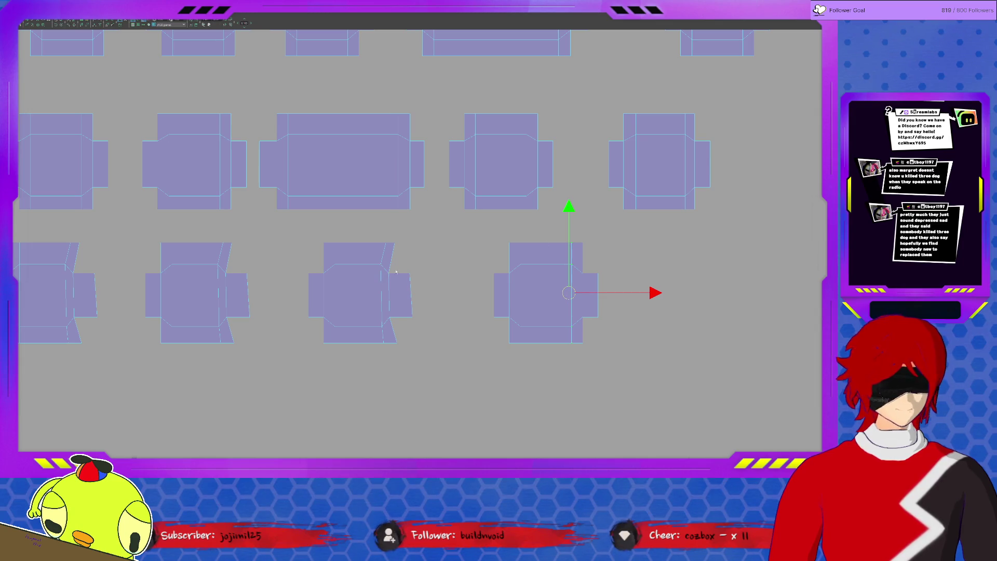
# Straighten the third lower shell's upper and lower diagonal edges into one vertical line.
pyautogui.click(416, 286)
pyautogui.click(395, 256)
pyautogui.keyDown('shift'); pyautogui.click(387, 310); pyautogui.keyUp('shift')
pyautogui.press('s')
pyautogui.press('x')
pyautogui.press('0')
pyautogui.press('Return')
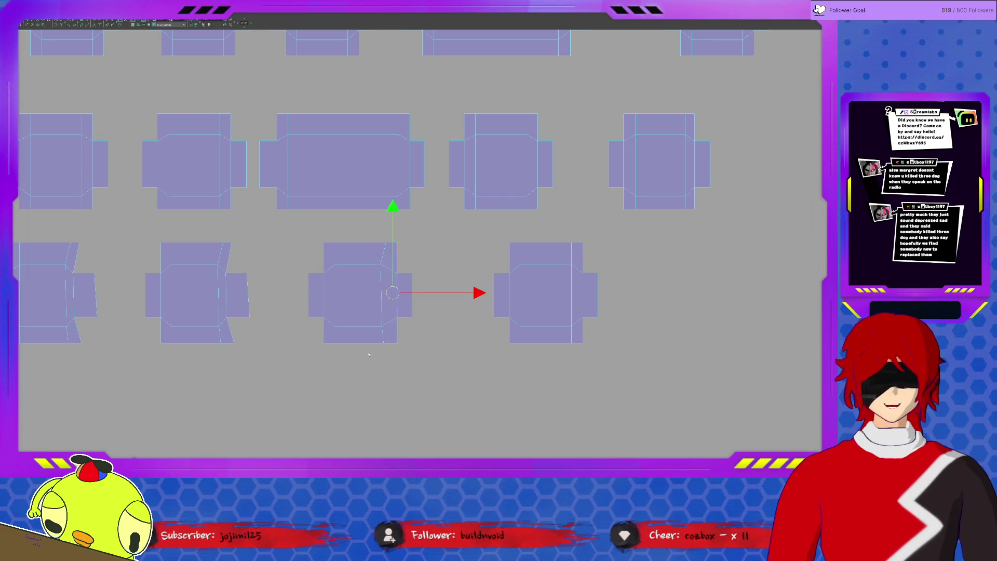
pyautogui.keyDown('shift'); pyautogui.moveTo(335, 261); pyautogui.dragTo(486, 257, button='middle'); pyautogui.keyUp('shift')
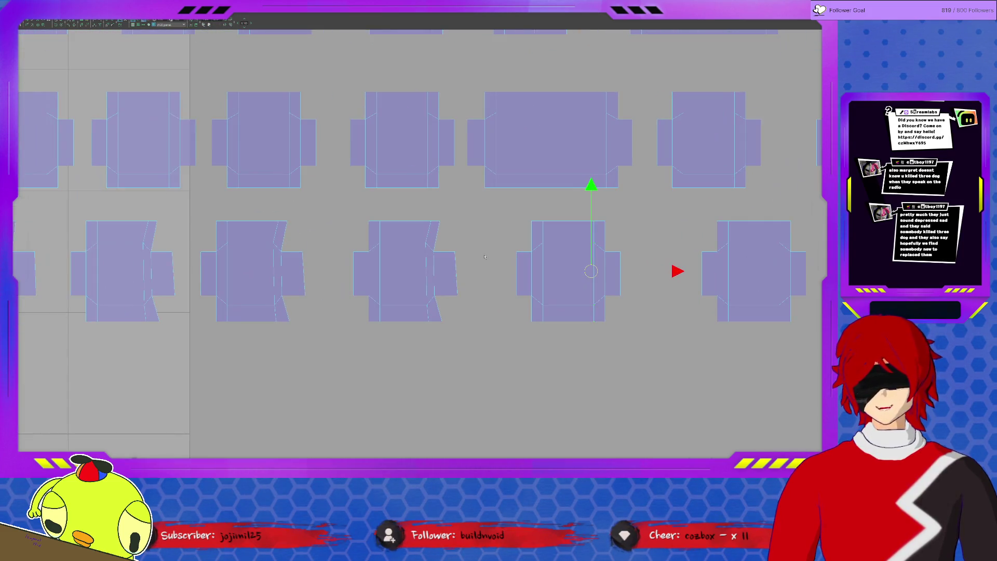
# Select the third shell's tab edge and its column of slanted edges.
pyautogui.click(451, 260)
pyautogui.moveTo(444, 333); pyautogui.dragTo(444, 333)
pyautogui.click(435, 271)
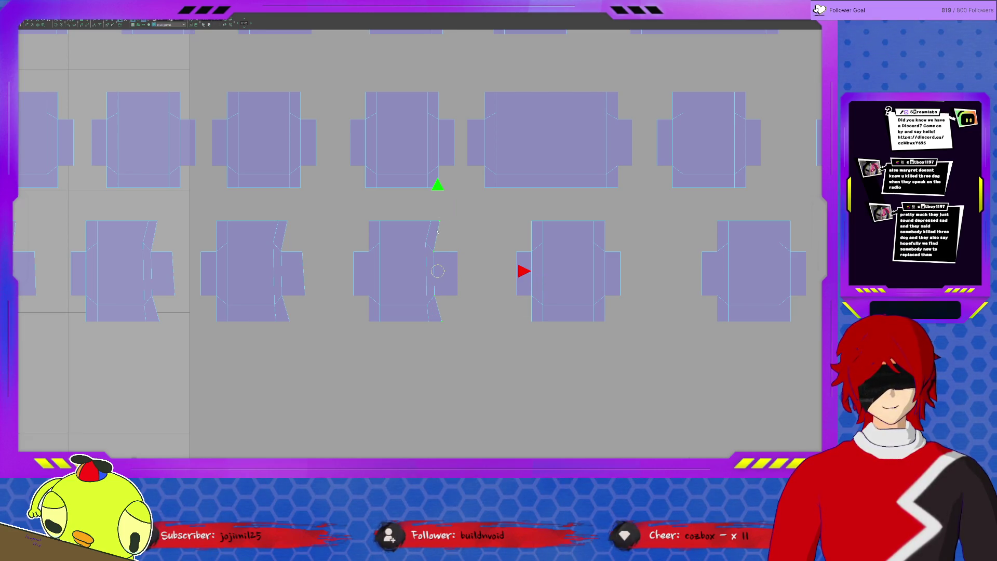
pyautogui.moveTo(417, 217); pyautogui.dragTo(429, 326)
pyautogui.hscroll(-5, 518, 233)
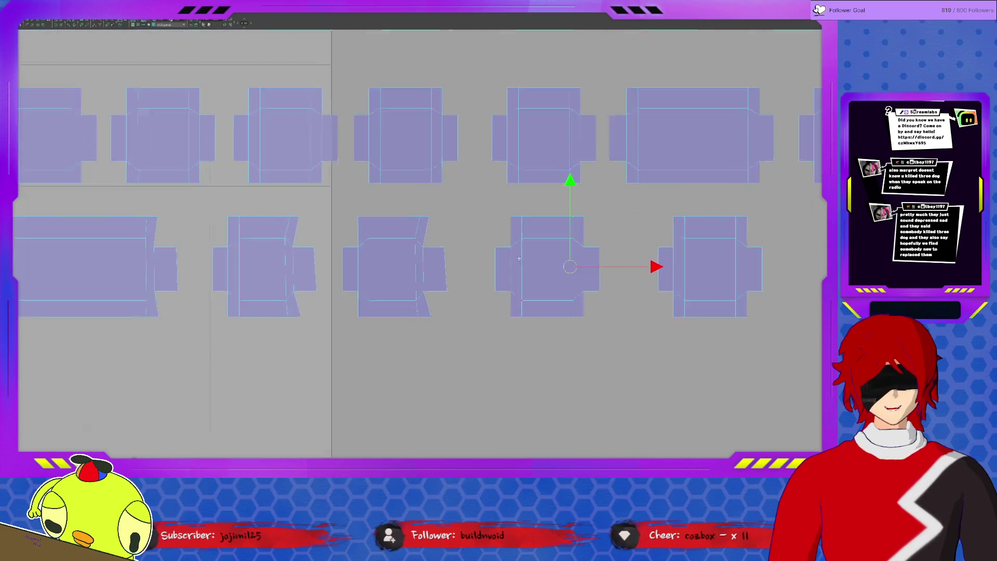
# Select the bottom-middle shell's angled edge and the edges along its slanted side.
pyautogui.moveTo(502, 276); pyautogui.dragTo(500, 284)
pyautogui.moveTo(483, 214); pyautogui.dragTo(470, 235)
pyautogui.click(472, 237)
pyautogui.click(473, 284)
pyautogui.moveTo(455, 202); pyautogui.dragTo(479, 314)
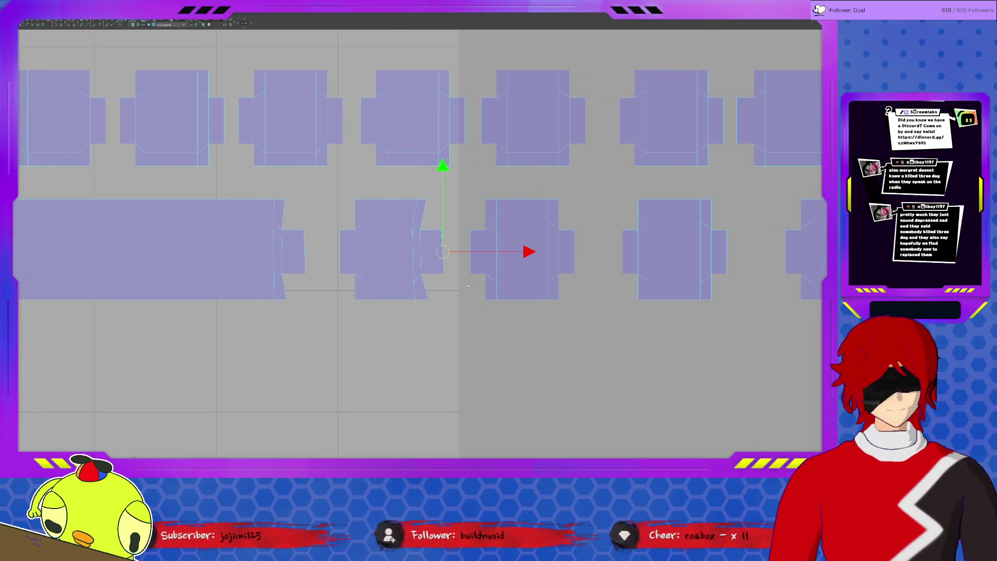
# Select the whole slanted edge column and shift it left so it lines up.
pyautogui.click(433, 198)
pyautogui.click(427, 242)
pyautogui.click(421, 271)
pyautogui.moveTo(405, 196)
pyautogui.mouseDown()
pyautogui.moveTo(426, 302)
pyautogui.moveTo(416, 301)
pyautogui.mouseUp()
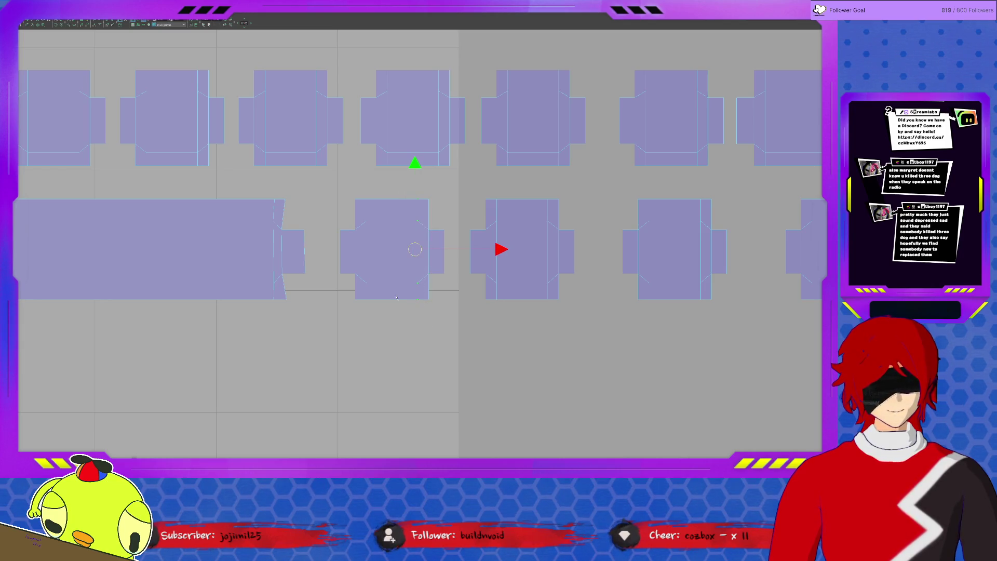
pyautogui.keyDown('shift'); pyautogui.moveTo(367, 283); pyautogui.dragTo(559, 283, button='middle'); pyautogui.keyUp('shift')
# Select the small tab's right edge together with the slanted edge and box side above it.
pyautogui.click(488, 226)
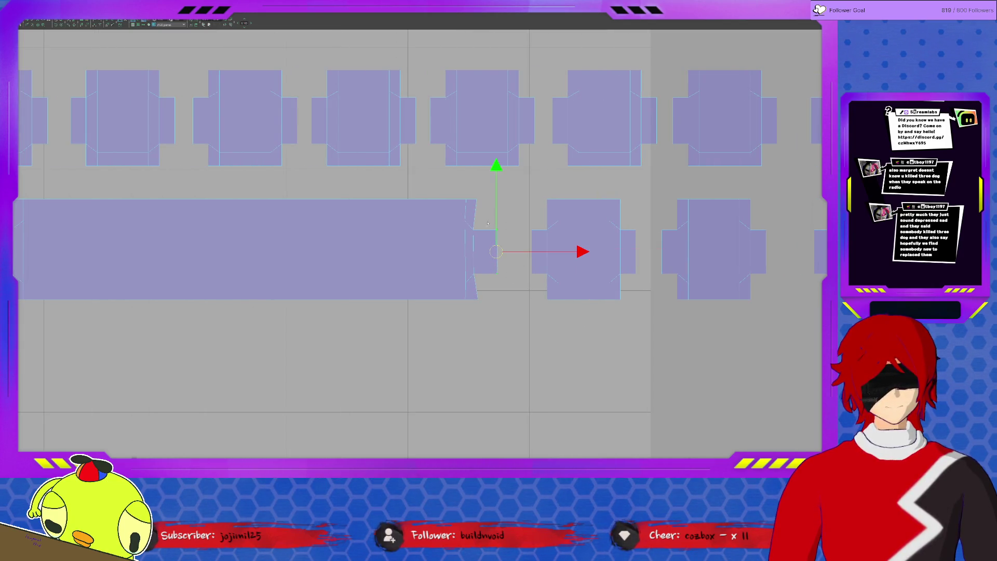
pyautogui.click(470, 240)
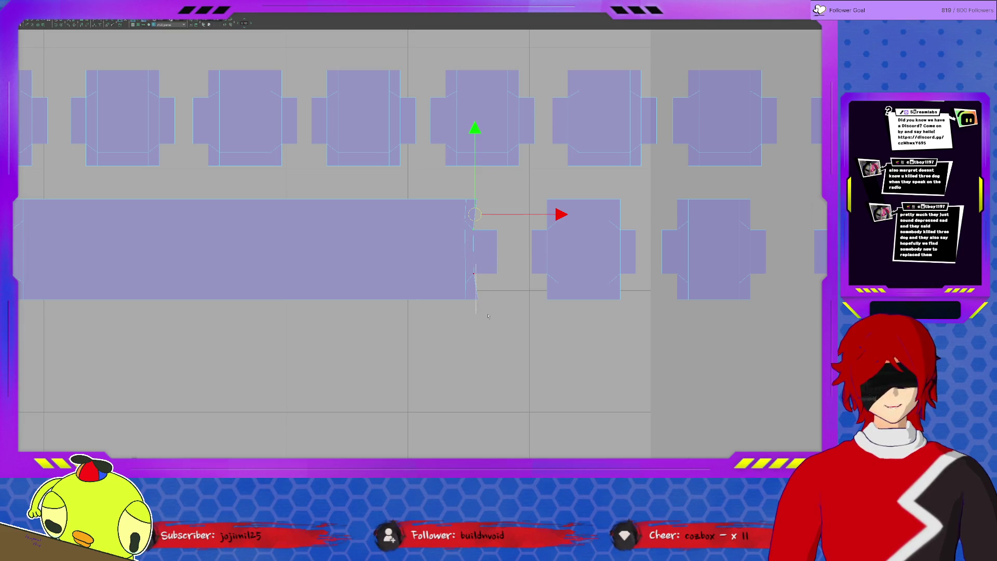
pyautogui.moveTo(454, 188); pyautogui.dragTo(476, 311)
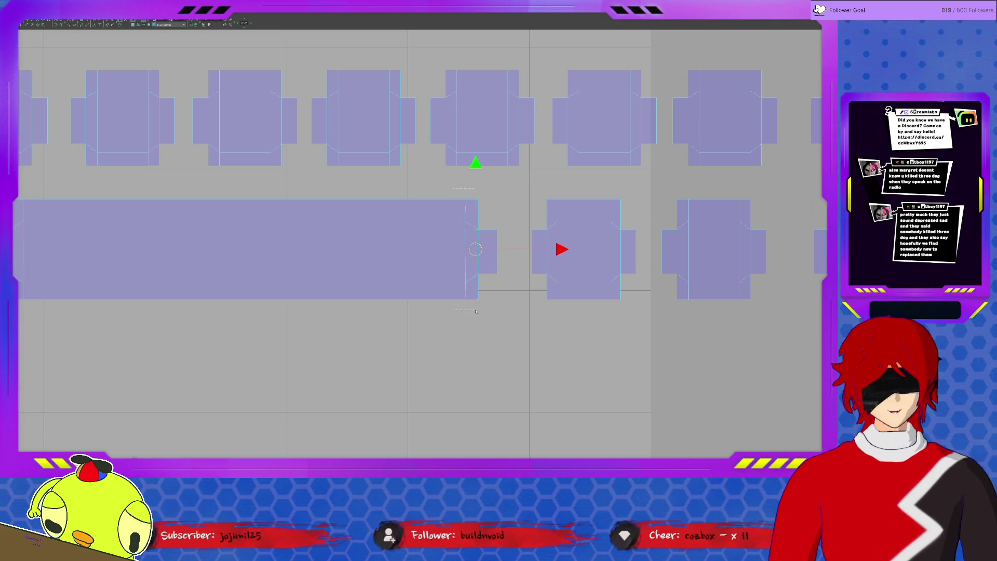
pyautogui.moveTo(296, 269); pyautogui.dragTo(655, 254, button='middle')
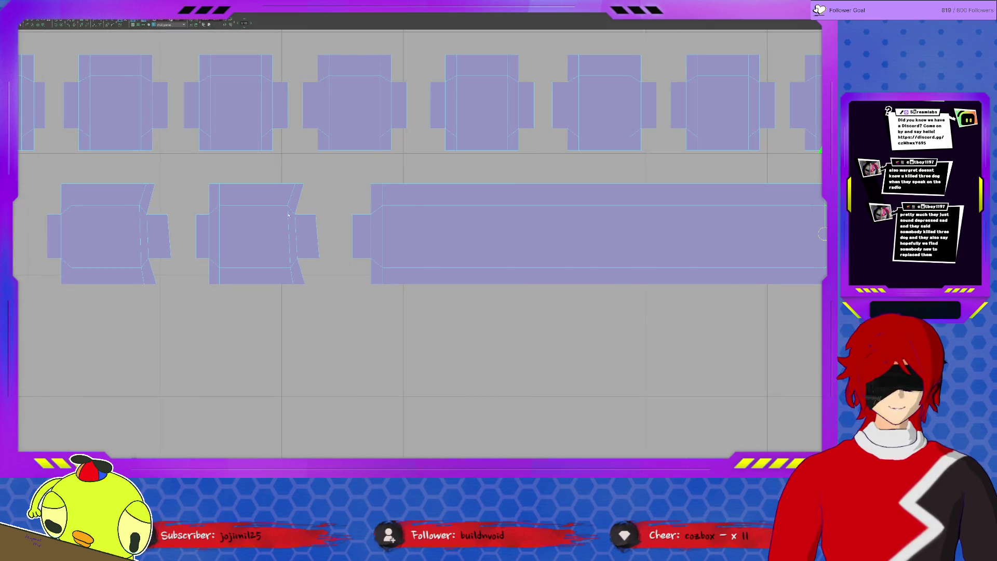
# Pull the slanted vertex down to straighten the shell's inner edge.
pyautogui.click(319, 232)
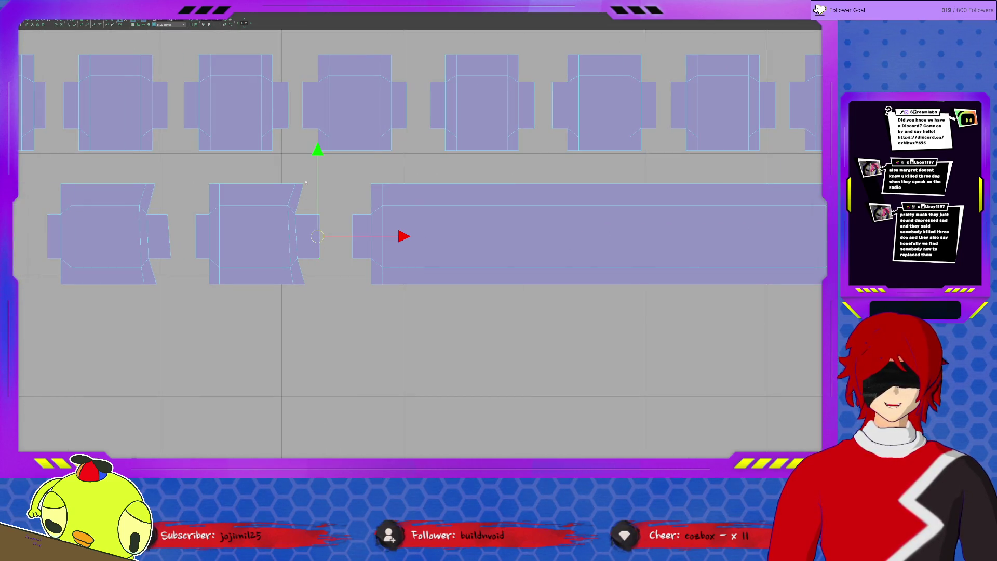
pyautogui.click(300, 198)
pyautogui.moveTo(299, 199); pyautogui.dragTo(299, 234)
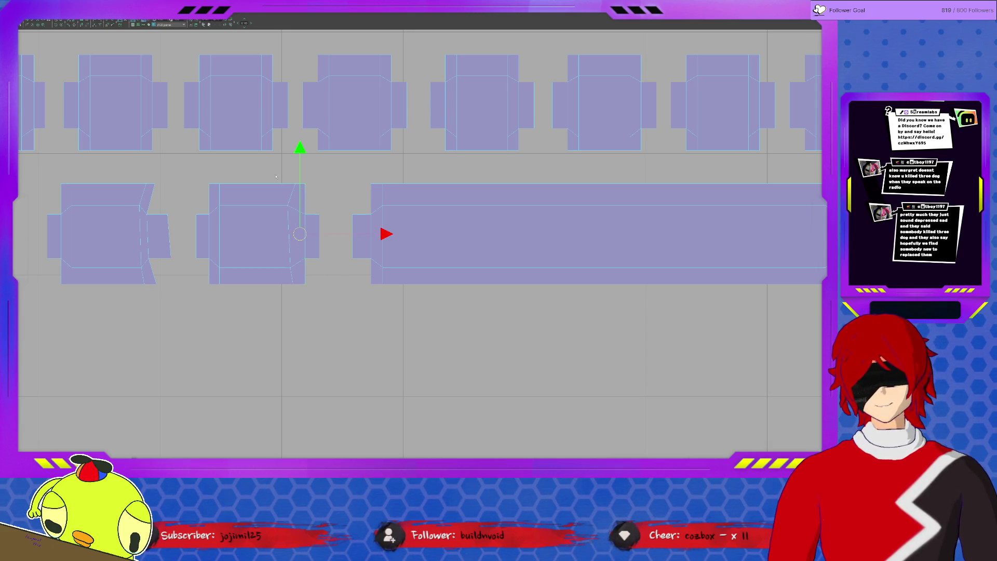
pyautogui.moveTo(276, 177); pyautogui.dragTo(313, 220, button='middle')
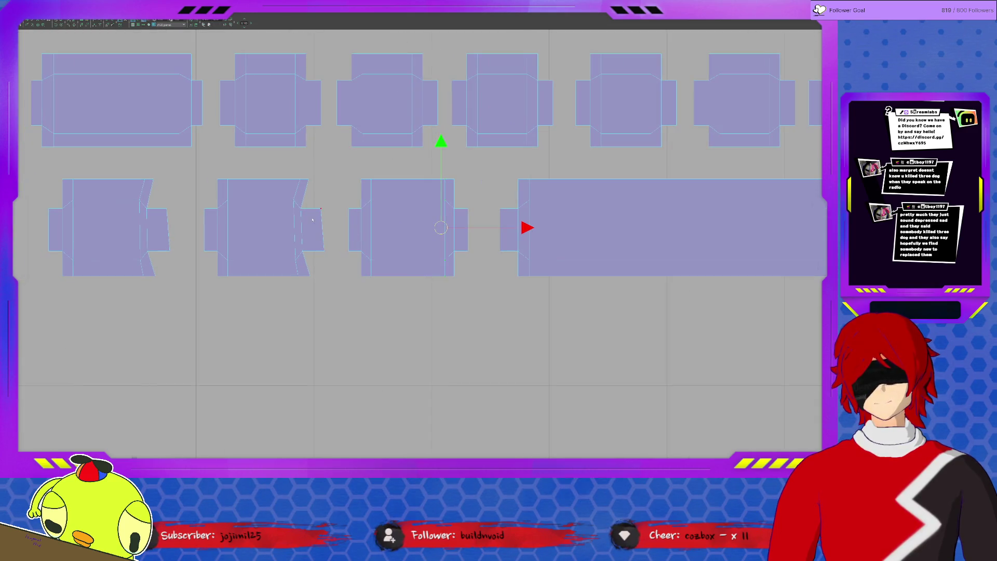
# Shift the middle shell's right edge left to align it.
pyautogui.click(319, 215)
pyautogui.click(308, 181)
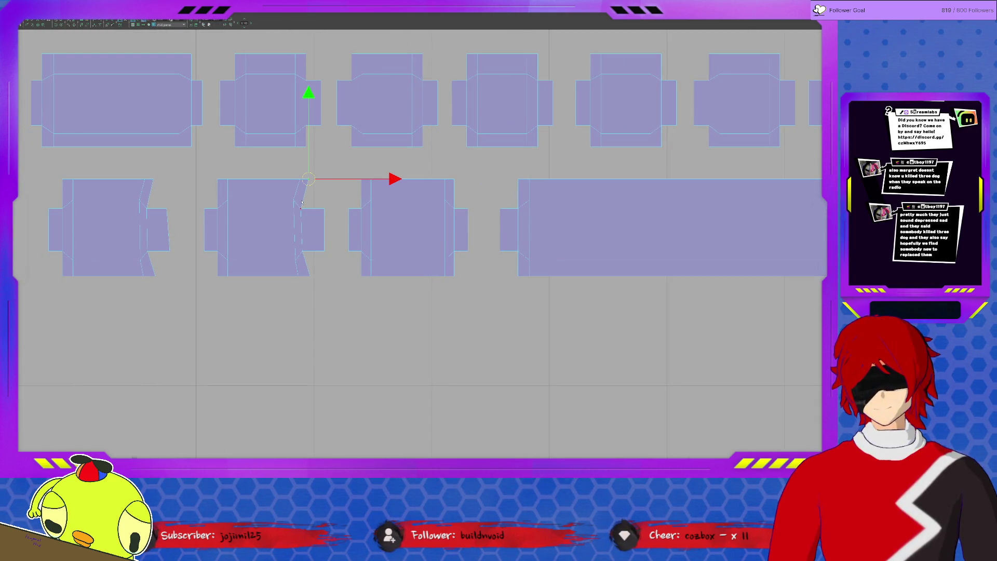
pyautogui.keyDown('shift'); pyautogui.click(283, 181); pyautogui.keyUp('shift')
pyautogui.moveTo(392, 227); pyautogui.dragTo(383, 228)
pyautogui.moveTo(187, 222); pyautogui.dragTo(333, 212, button='middle')
# Move the left shell's jagged right edge left to straighten its side.
pyautogui.click(309, 200)
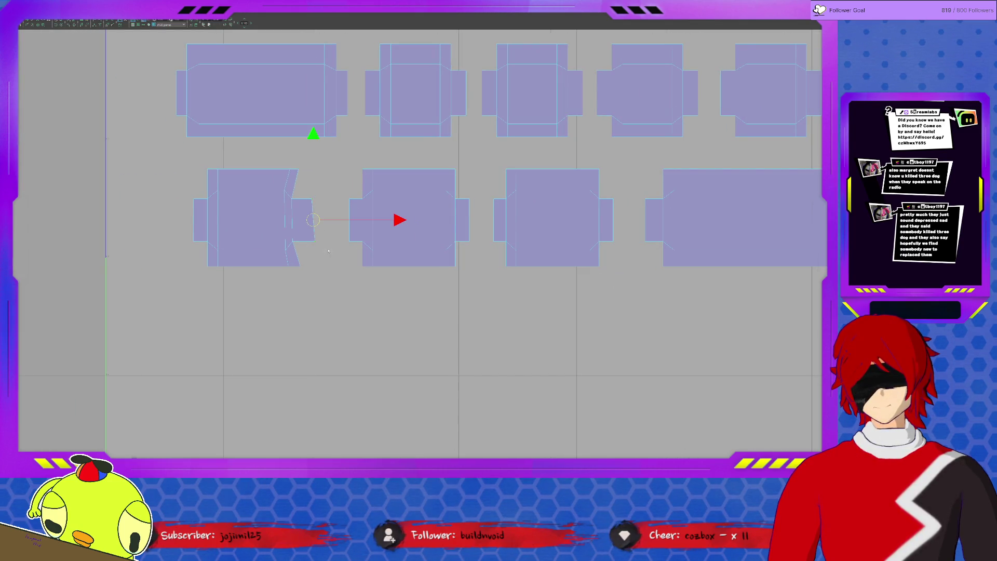
pyautogui.click(298, 170)
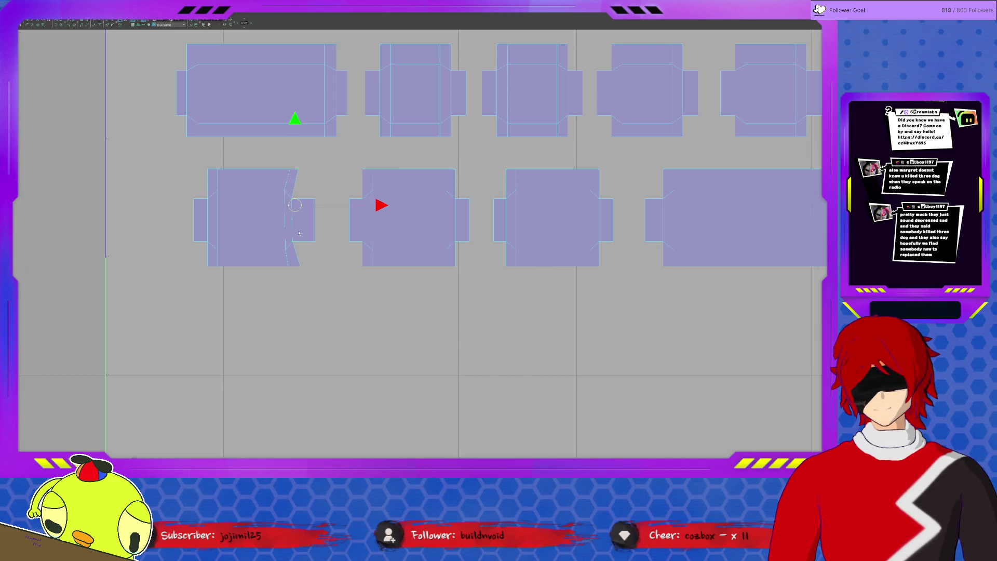
pyautogui.moveTo(383, 217); pyautogui.dragTo(373, 218)
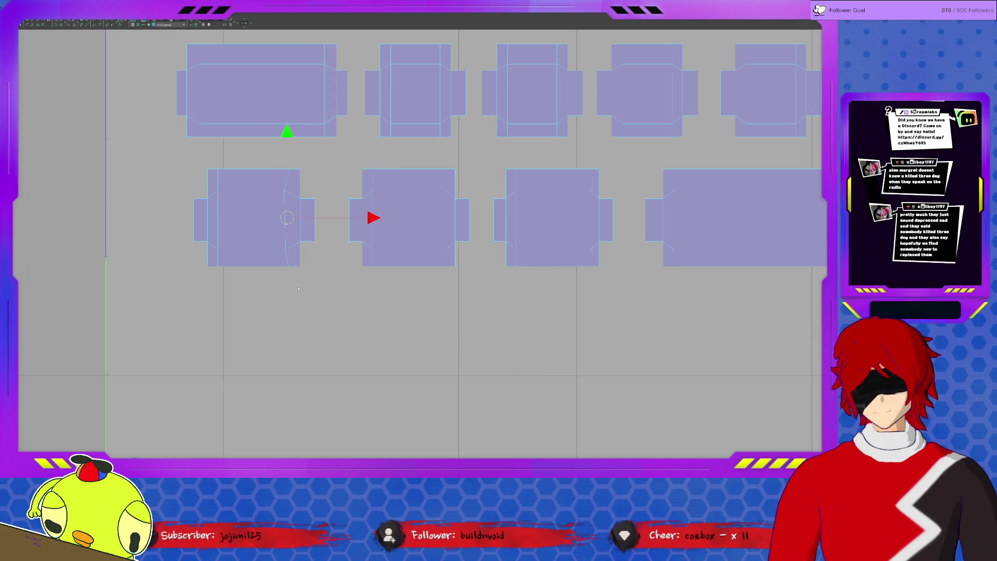
pyautogui.scroll(-10, 346, 284)
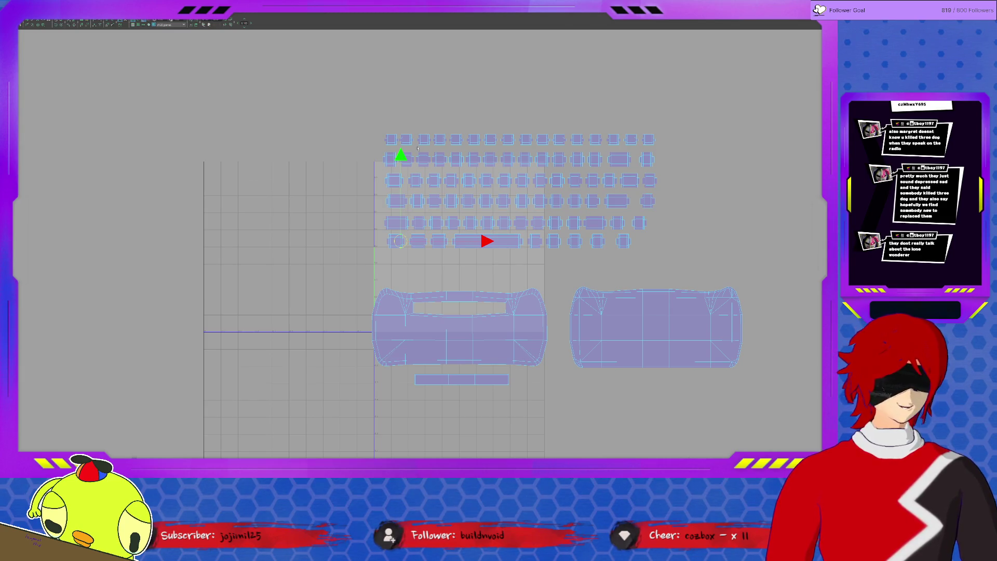
# Select all the keyboard UV shells and shrink them uniformly toward the 0–1 tile.
pyautogui.moveTo(357, 89)
pyautogui.mouseDown()
pyautogui.moveTo(649, 93)
pyautogui.moveTo(691, 271)
pyautogui.mouseUp()
pyautogui.moveTo(515, 194)
pyautogui.mouseDown()
pyautogui.moveTo(530, 193)
pyautogui.moveTo(470, 202)
pyautogui.moveTo(424, 253)
pyautogui.mouseUp()
pyautogui.press('r')
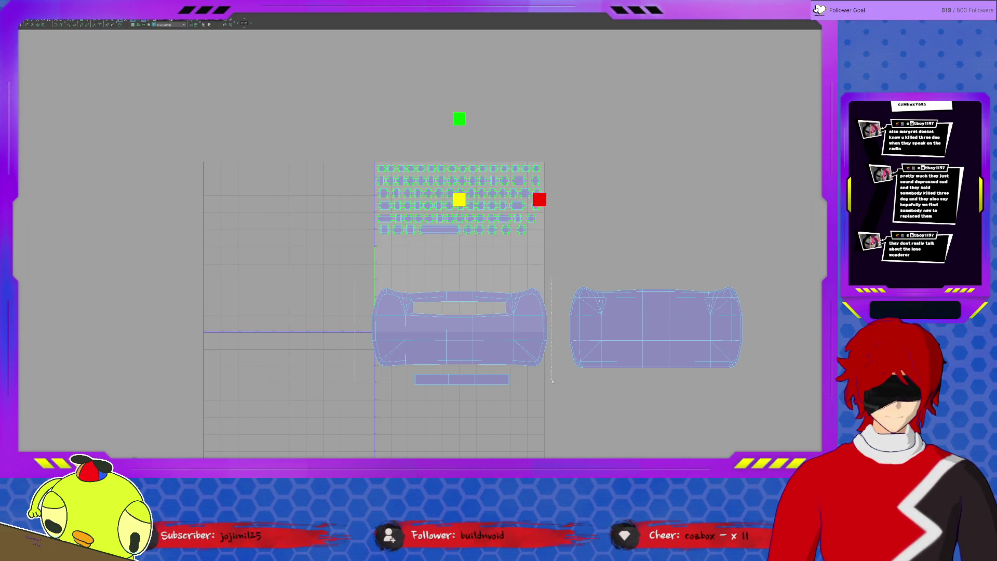
# Move the car-body UV shell up beside the origin and scale it down.
pyautogui.click(462, 336)
pyautogui.press('w')
pyautogui.moveTo(459, 330)
pyautogui.mouseDown()
pyautogui.moveTo(462, 283)
pyautogui.moveTo(449, 284)
pyautogui.moveTo(503, 312)
pyautogui.moveTo(525, 354)
pyautogui.moveTo(372, 357)
pyautogui.mouseUp()
pyautogui.press('r')
pyautogui.press('w')
pyautogui.press('r')
pyautogui.press('w')
# Shrink the strip below the car shell to about half size and move it over the car-body shell.
pyautogui.click(458, 385)
pyautogui.press('r')
pyautogui.moveTo(459, 385); pyautogui.dragTo(423, 407)
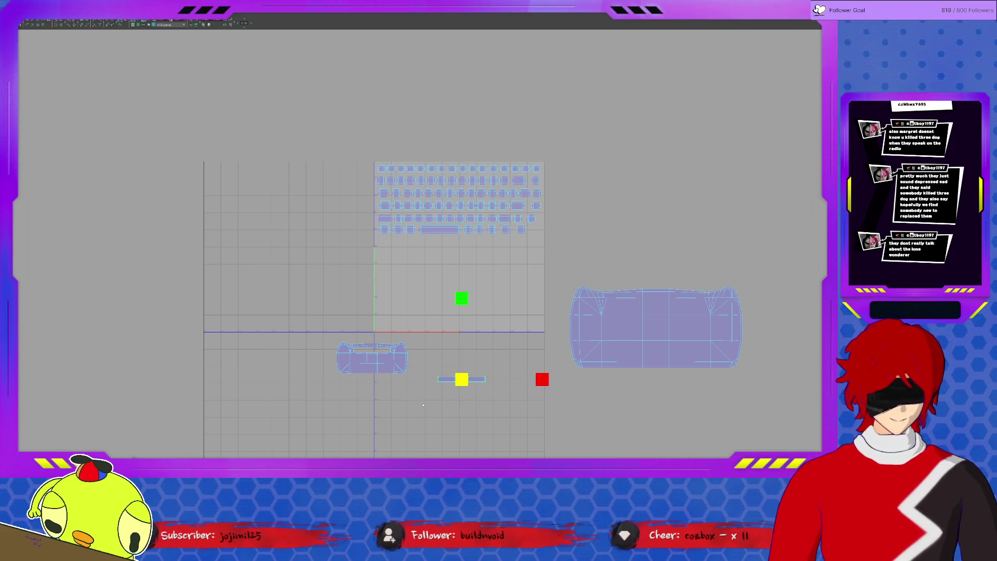
pyautogui.moveTo(474, 356); pyautogui.dragTo(370, 353)
# Zoom in on the car-body shell and nudge the strip slightly upward into place.
pyautogui.press('w')
pyautogui.scroll(2, 370, 353)
pyautogui.keyDown('alt'); pyautogui.moveTo(370, 352); pyautogui.dragTo(499, 198, button='middle'); pyautogui.keyUp('alt')
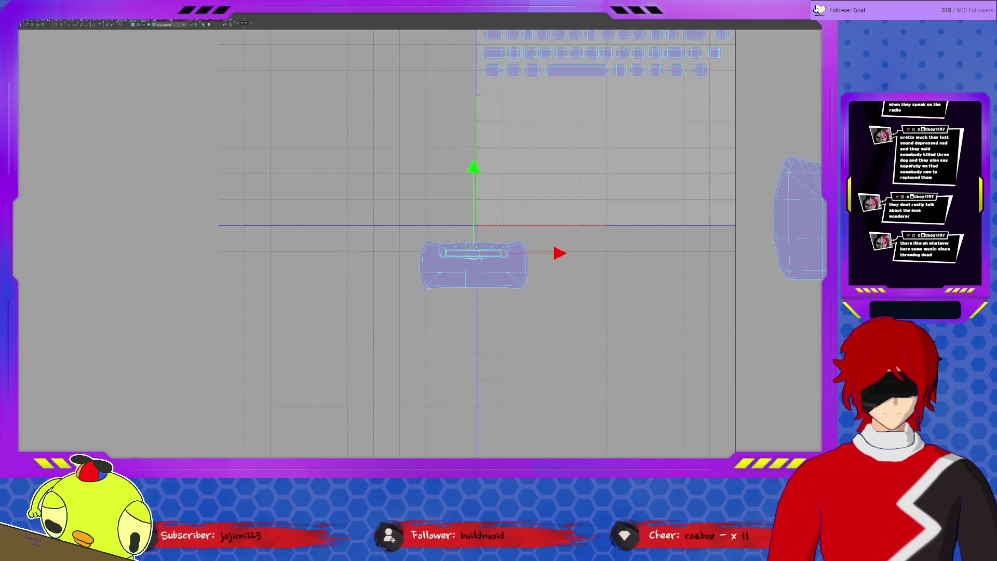
pyautogui.scroll(3, 524, 261)
pyautogui.moveTo(549, 266); pyautogui.dragTo(551, 266)
pyautogui.scroll(5, 551, 265)
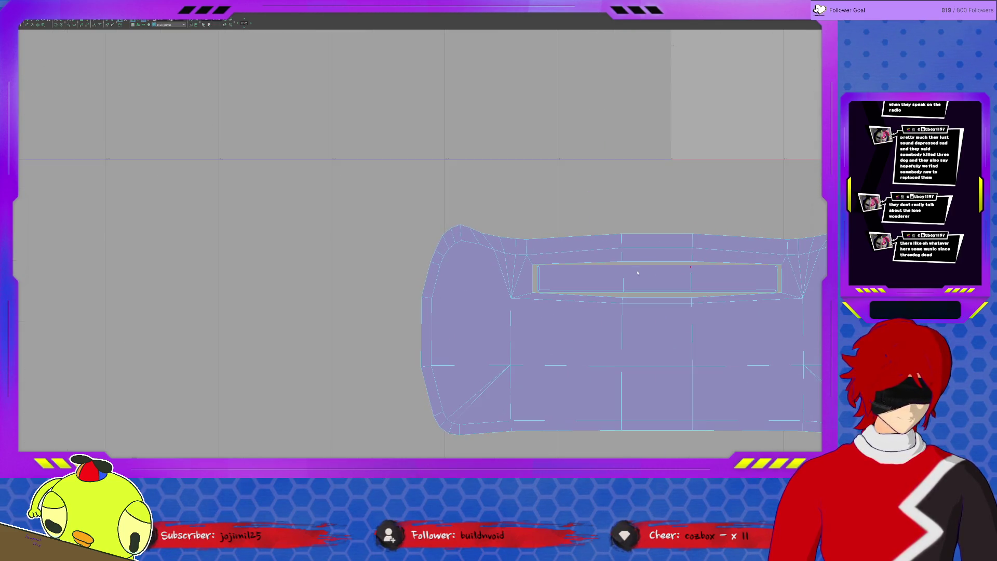
pyautogui.scroll(-10, 643, 278)
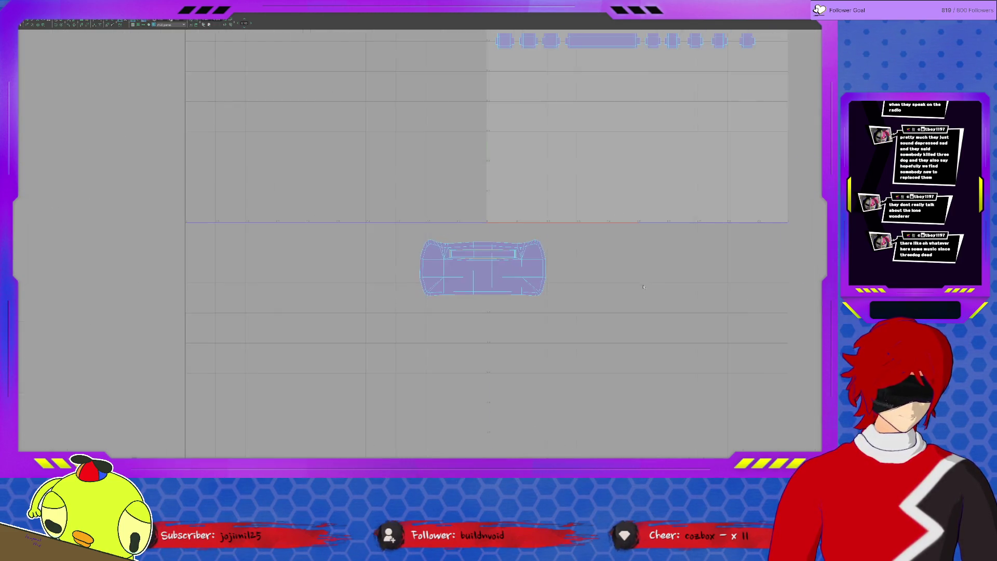
# Move and scale the large right-hand body shell into the 0–1 tile.
pyautogui.click(675, 233)
pyautogui.moveTo(743, 227)
pyautogui.mouseDown()
pyautogui.moveTo(543, 183)
pyautogui.moveTo(533, 196)
pyautogui.moveTo(541, 169)
pyautogui.moveTo(532, 164)
pyautogui.mouseUp()
pyautogui.press('r')
pyautogui.press('w')
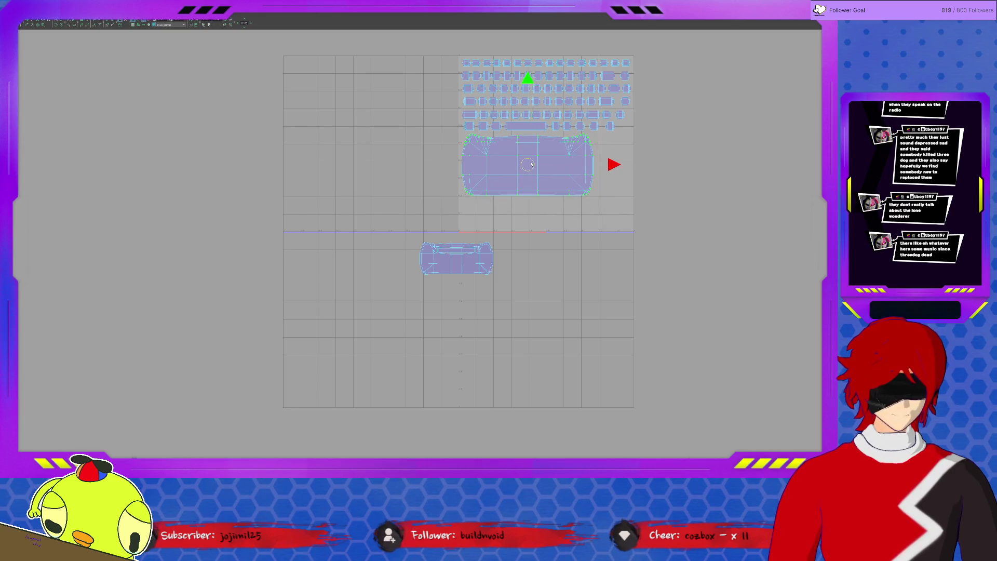
# Fit the small lower island into the tile, deselect it, and restore the floating UV Editor.
pyautogui.moveTo(422, 227); pyautogui.dragTo(522, 297)
pyautogui.moveTo(457, 259)
pyautogui.mouseDown()
pyautogui.moveTo(568, 212)
pyautogui.moveTo(595, 214)
pyautogui.mouseUp()
pyautogui.press('r')
pyautogui.press('w')
pyautogui.click(664, 275)
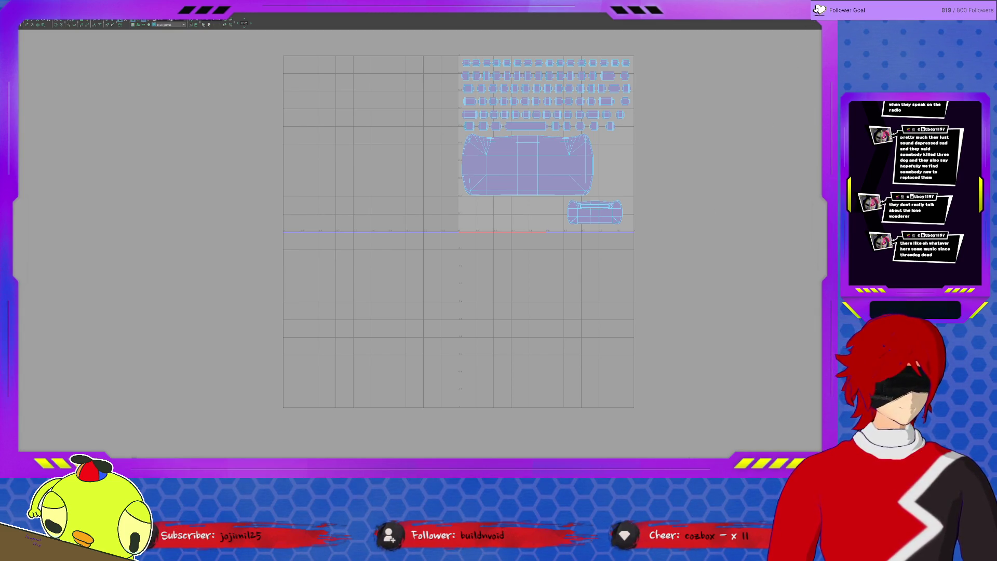
pyautogui.press('super+Down')
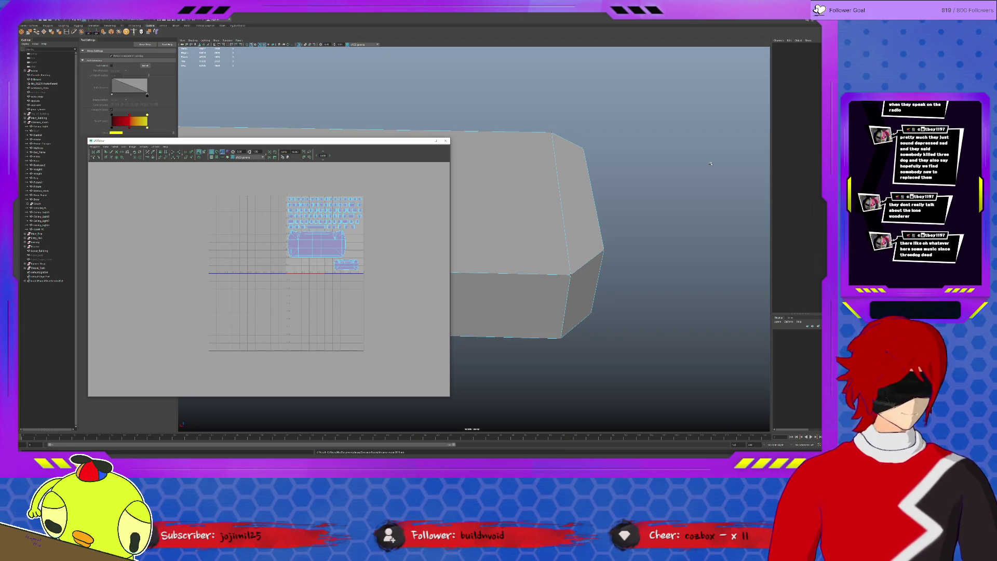